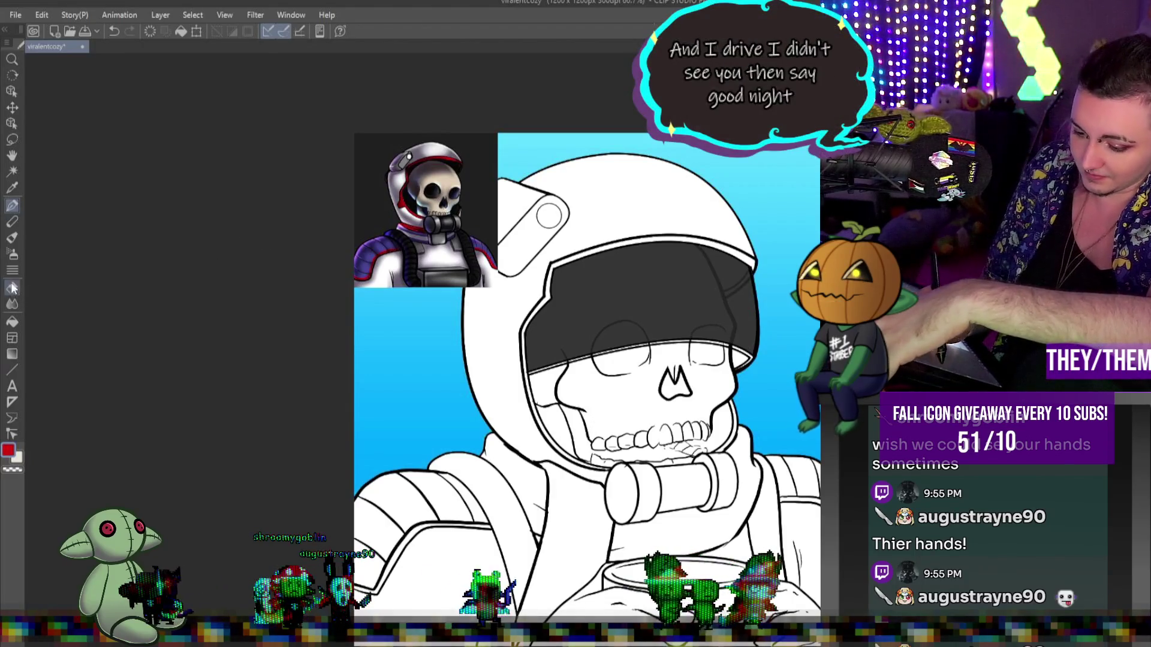
- Bucket-fill the visor rim band red at its top, left side, lower rim and jaw sections
{"action": "left_click", "coordinate": [12, 322]}
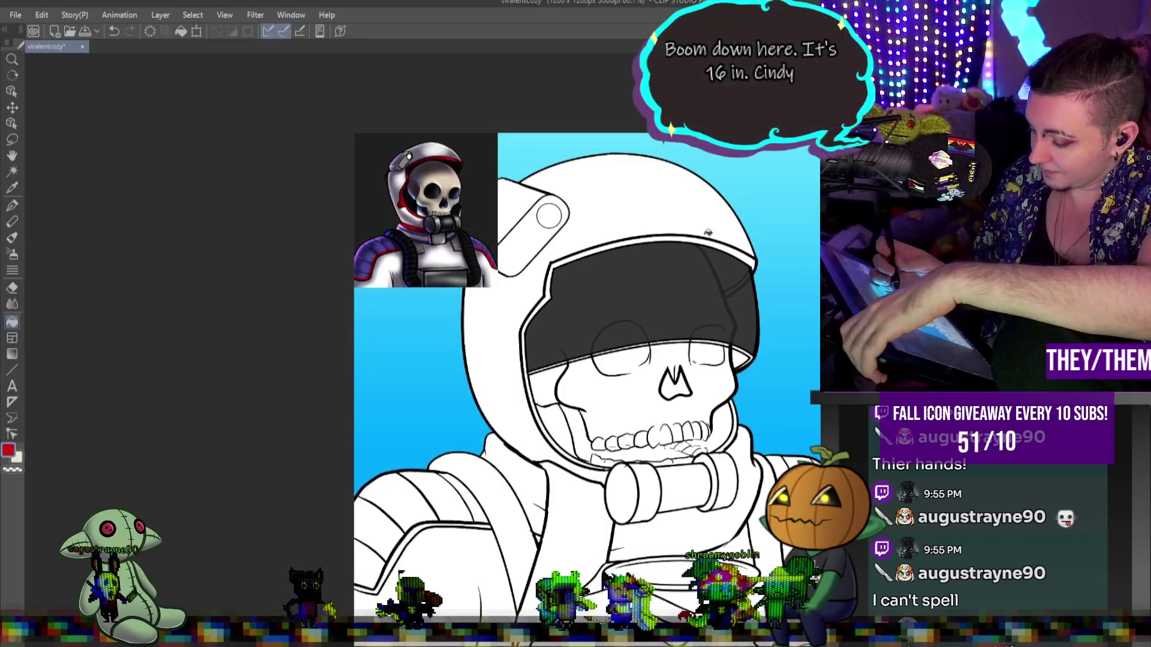
{"action": "left_click", "coordinate": [710, 241]}
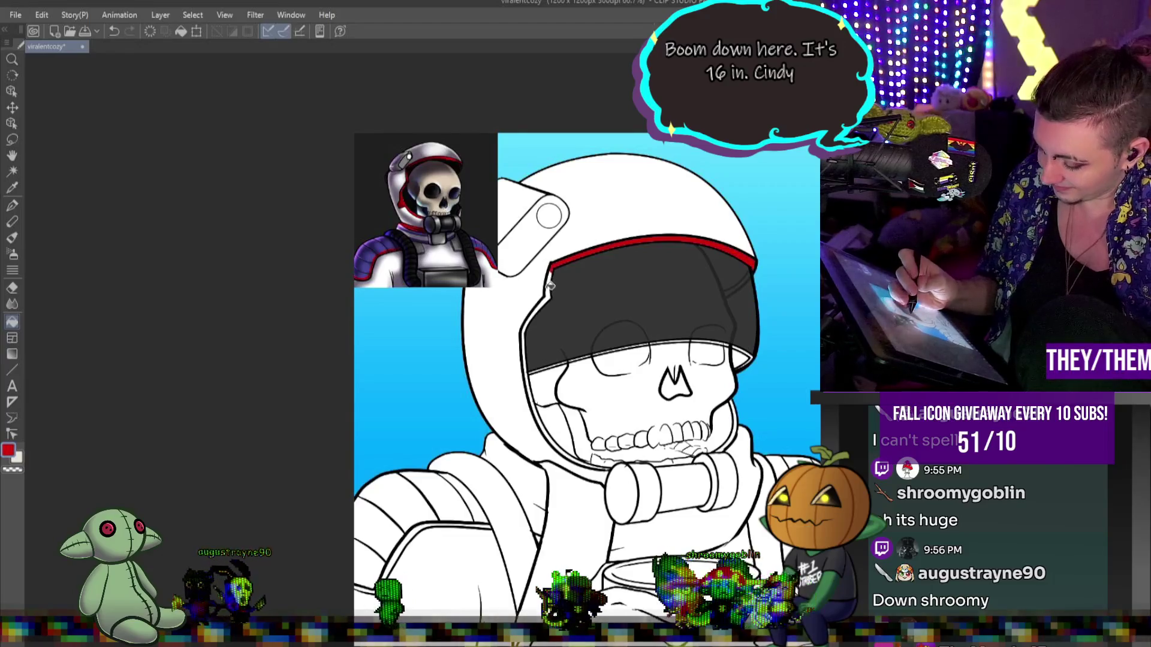
{"action": "left_click", "coordinate": [548, 285]}
{"action": "left_click", "coordinate": [527, 374]}
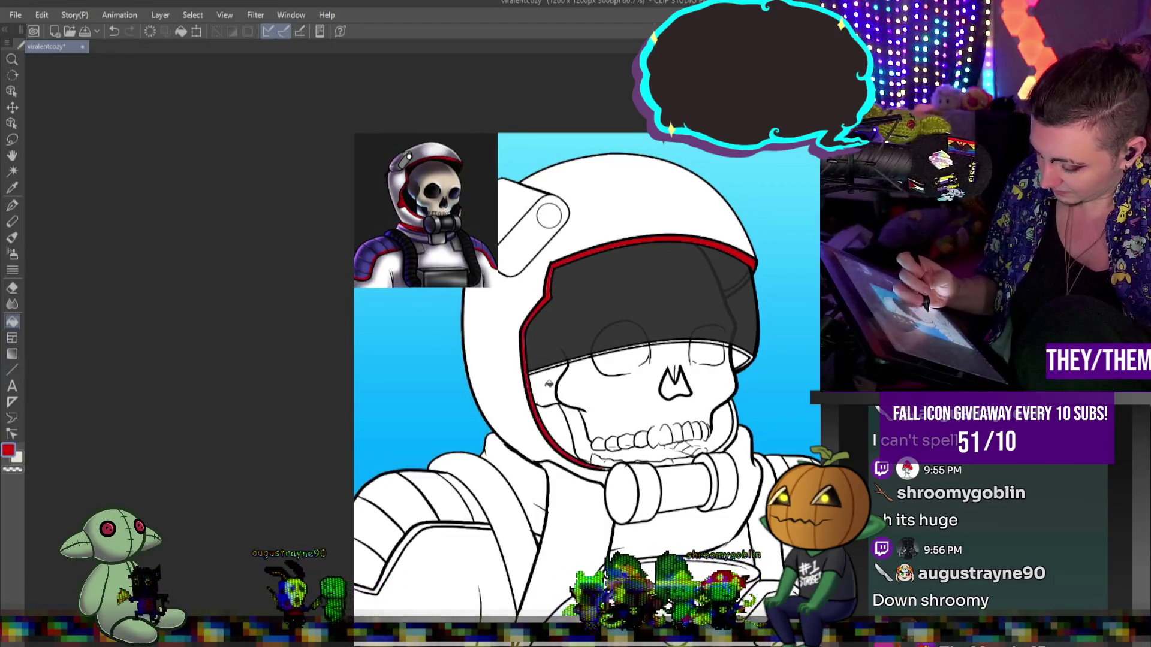
{"action": "left_click", "coordinate": [732, 431]}
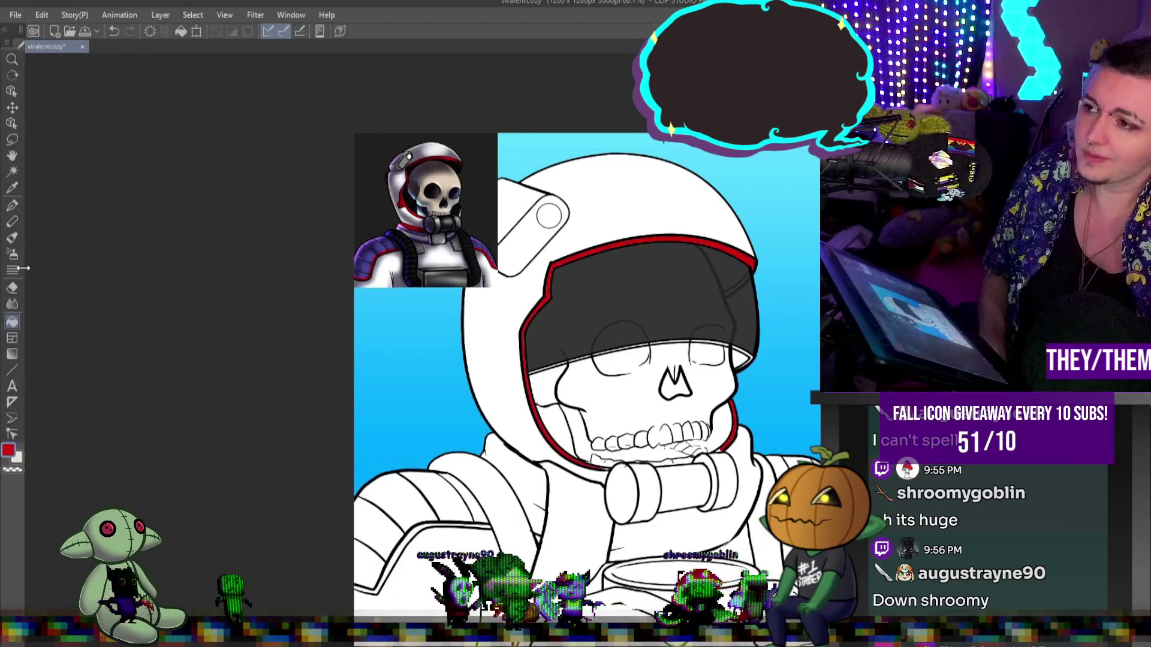
- Fill the right and left sections of the neck scarf solid red
{"action": "scroll", "coordinate": [740, 467], "scroll_direction": "up", "scroll_amount": 1}
{"action": "scroll", "coordinate": [741, 467], "scroll_direction": "up", "scroll_amount": 2}
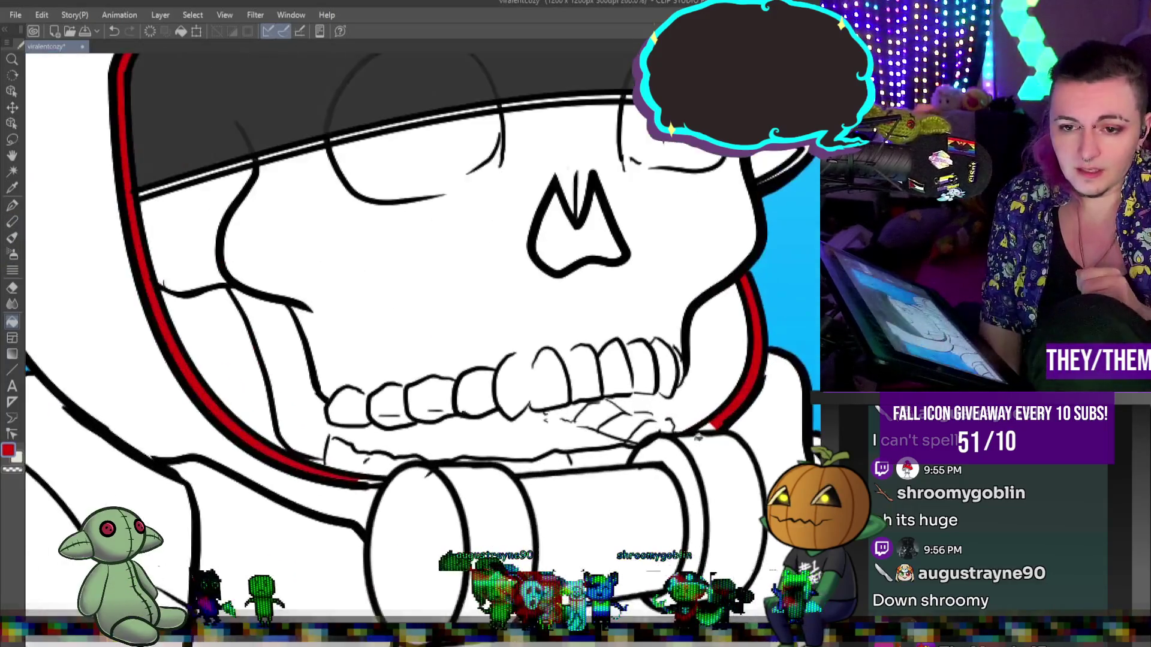
{"action": "scroll", "coordinate": [723, 416], "scroll_direction": "down", "scroll_amount": 3}
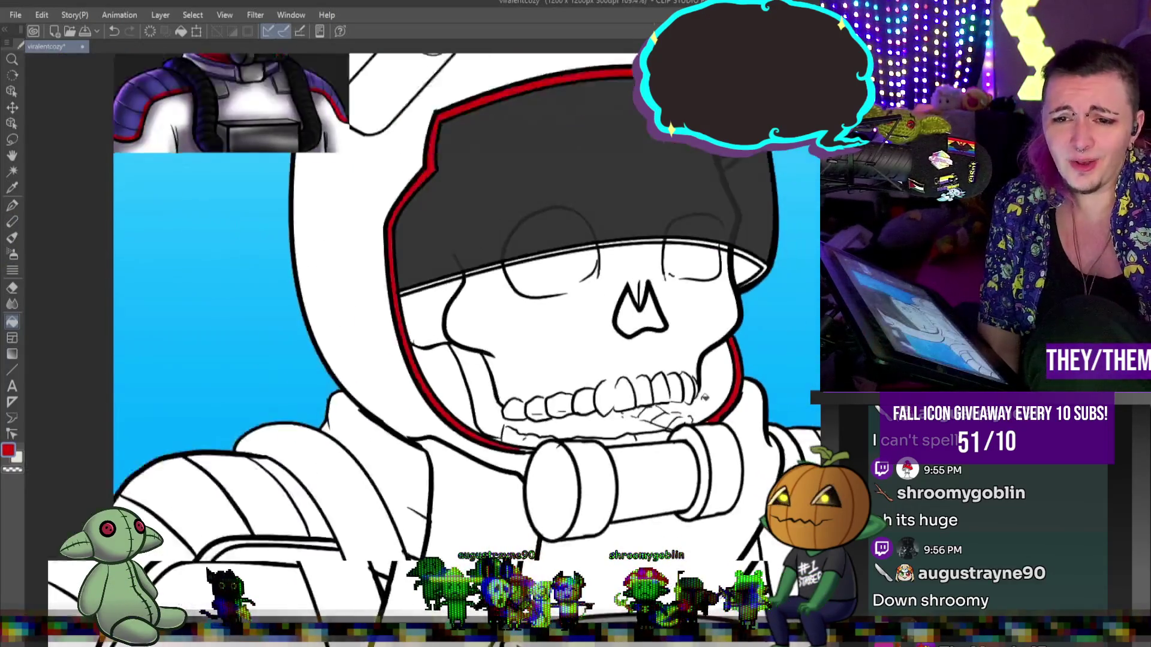
{"action": "scroll", "coordinate": [408, 192], "scroll_direction": "up", "scroll_amount": 1}
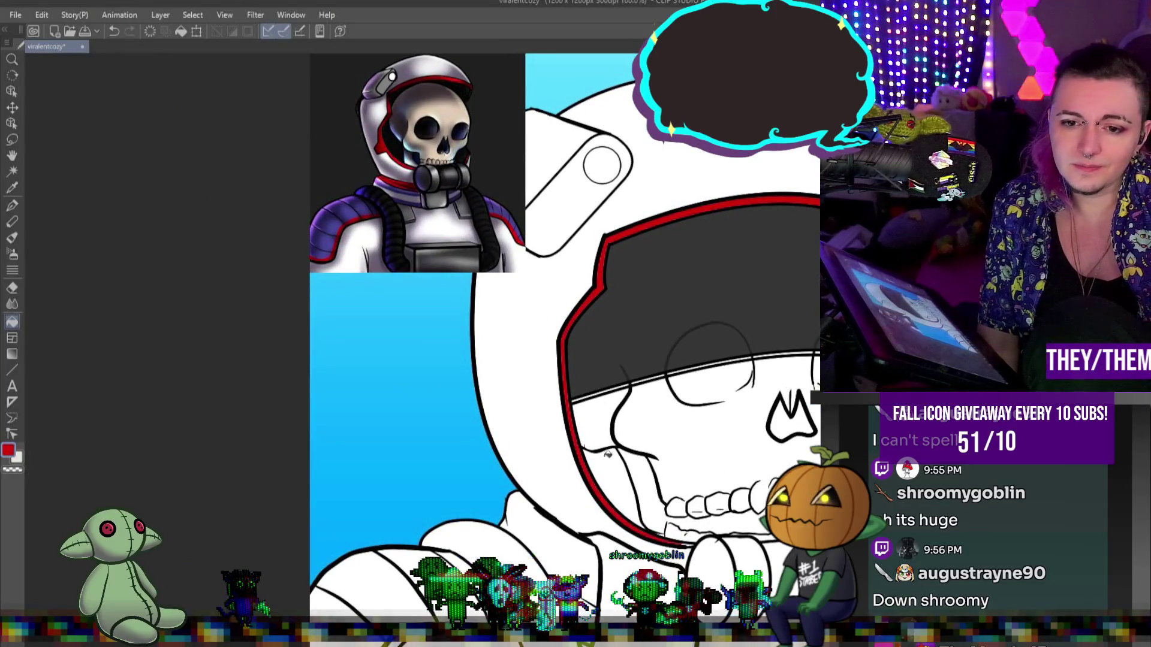
{"action": "scroll", "coordinate": [579, 447], "scroll_direction": "down", "scroll_amount": 2}
{"action": "scroll", "coordinate": [690, 518], "scroll_direction": "up", "scroll_amount": 1}
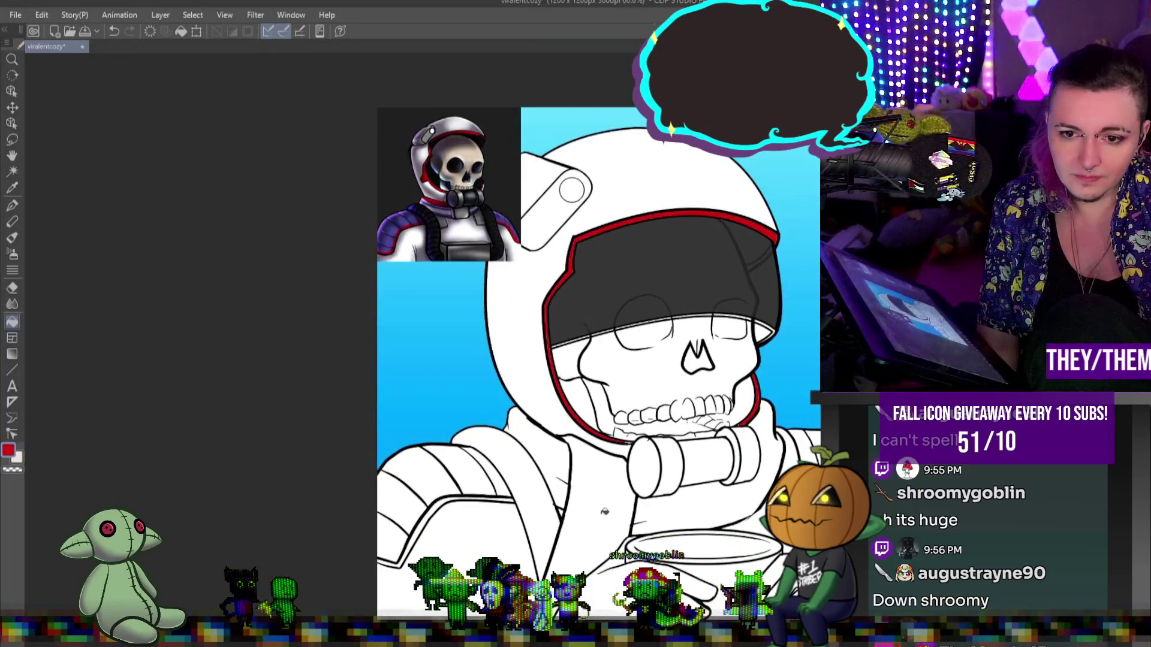
{"action": "left_click", "coordinate": [691, 518]}
{"action": "left_click", "coordinate": [555, 455]}
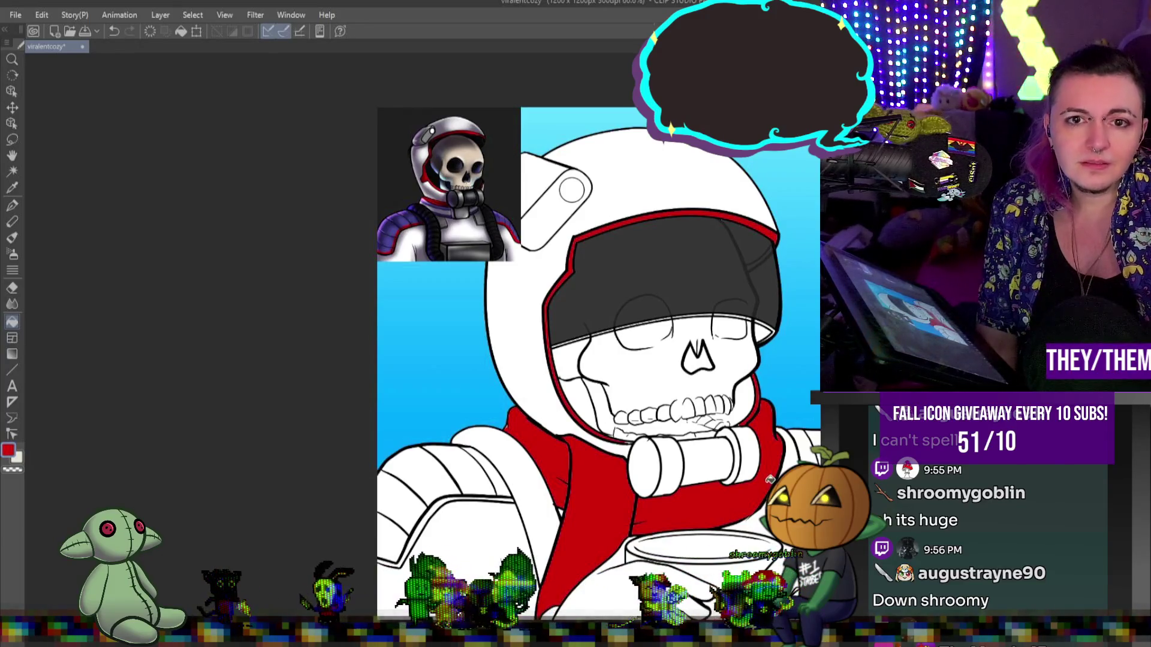
{"action": "scroll", "coordinate": [539, 468], "scroll_direction": "up", "scroll_amount": 1}
{"action": "scroll", "coordinate": [480, 462], "scroll_direction": "down", "scroll_amount": 2}
{"action": "scroll", "coordinate": [432, 452], "scroll_direction": "up", "scroll_amount": 1}
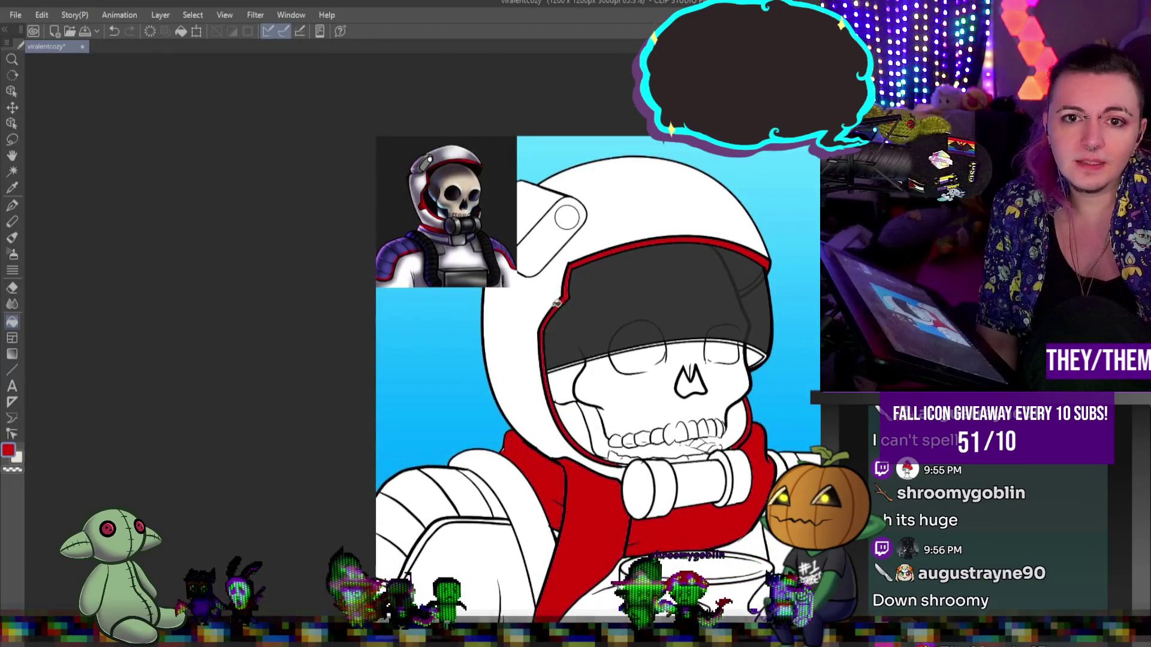
{"action": "scroll", "coordinate": [426, 159], "scroll_direction": "up", "scroll_amount": 1}
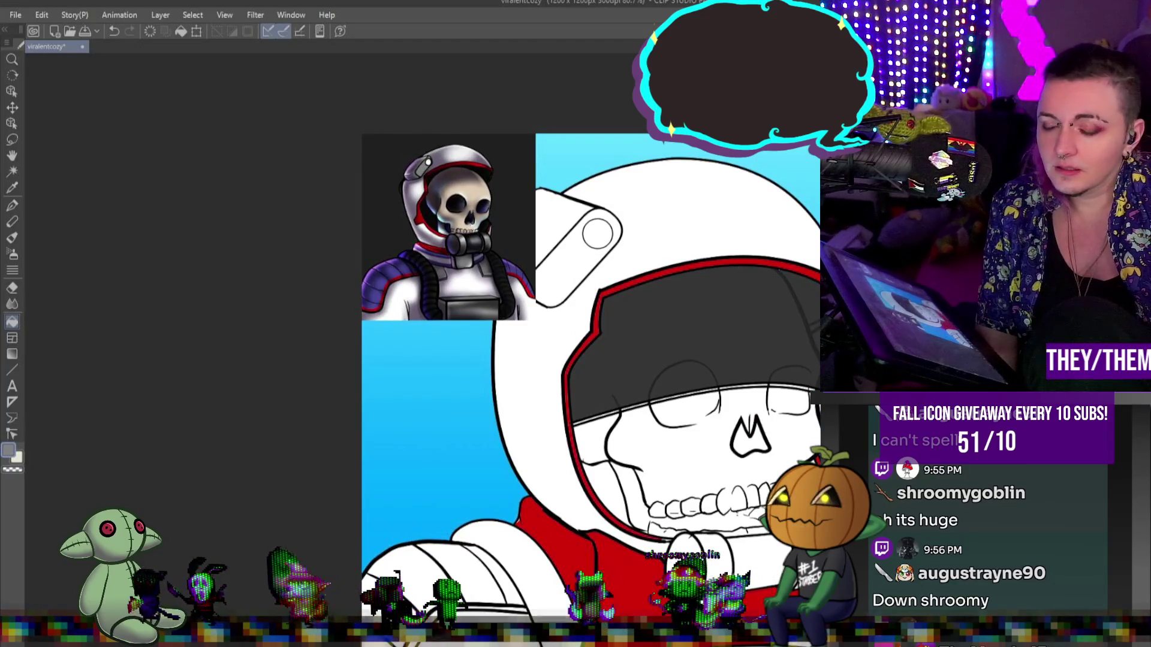
- Hide the reference image and fill the visor clip's two faces and round button grey
{"action": "left_click", "coordinate": [685, 252]}
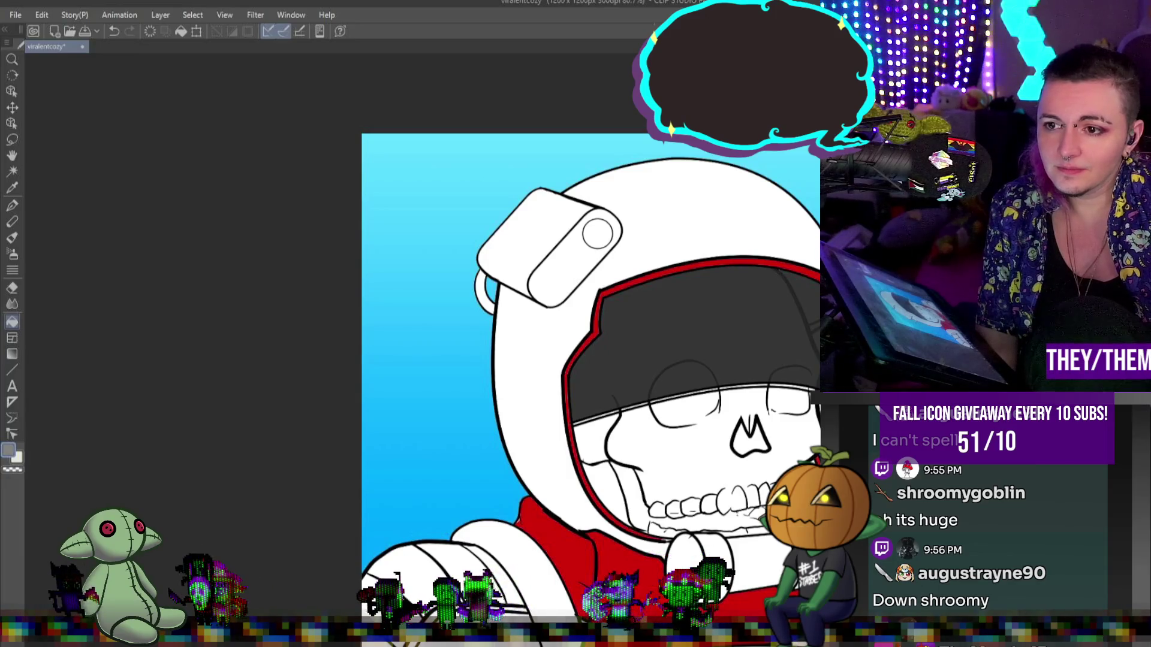
{"action": "left_click", "coordinate": [572, 255]}
{"action": "left_click", "coordinate": [521, 239]}
{"action": "left_click", "coordinate": [601, 240]}
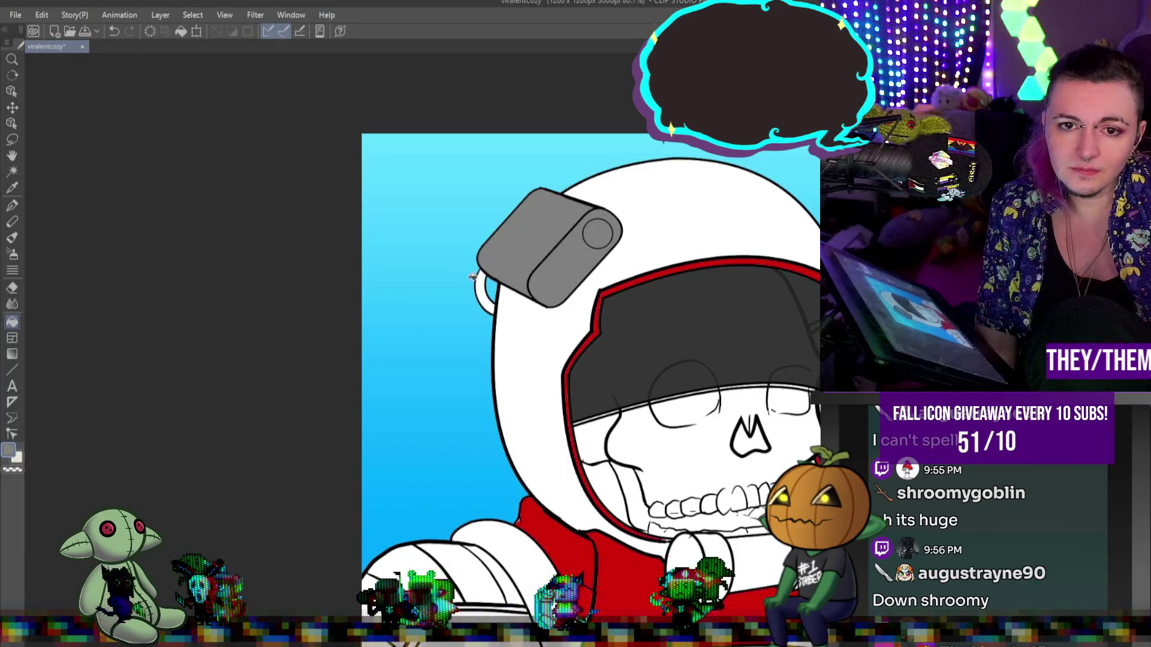
- Fill the earpiece ring and the gaps beside the jaw dark grey, undoing one stray fill
{"action": "left_click", "coordinate": [483, 280]}
{"action": "scroll", "coordinate": [540, 359], "scroll_direction": "down", "scroll_amount": 1}
{"action": "left_click", "coordinate": [591, 429]}
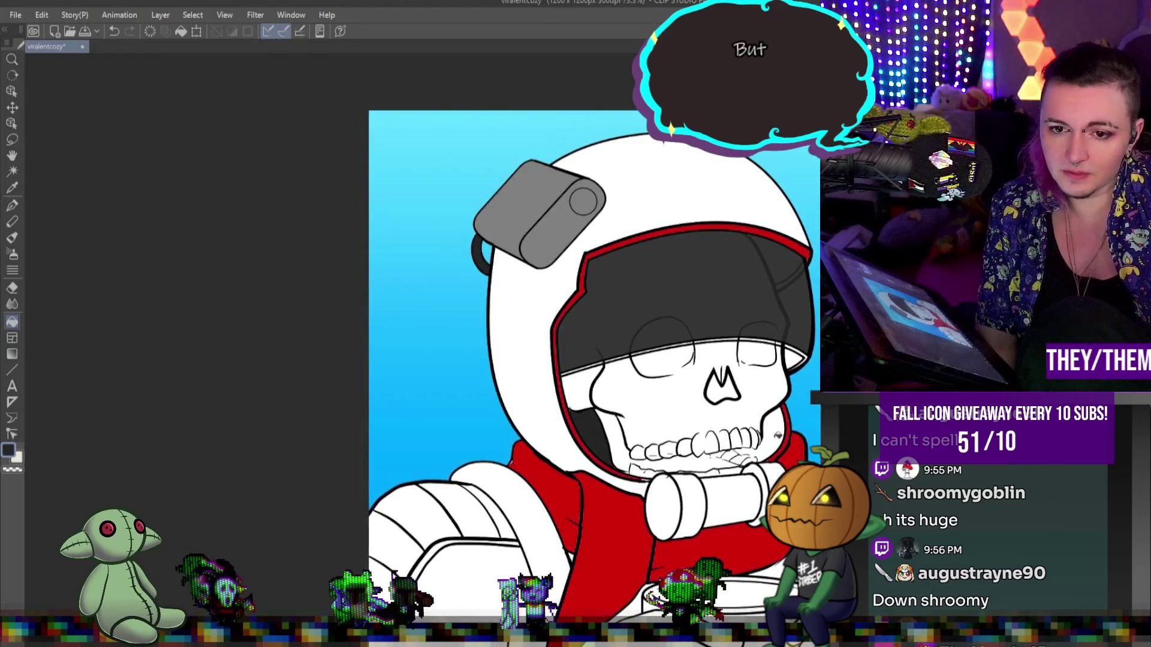
{"action": "key", "text": "ctrl+z"}
{"action": "left_click", "coordinate": [619, 441]}
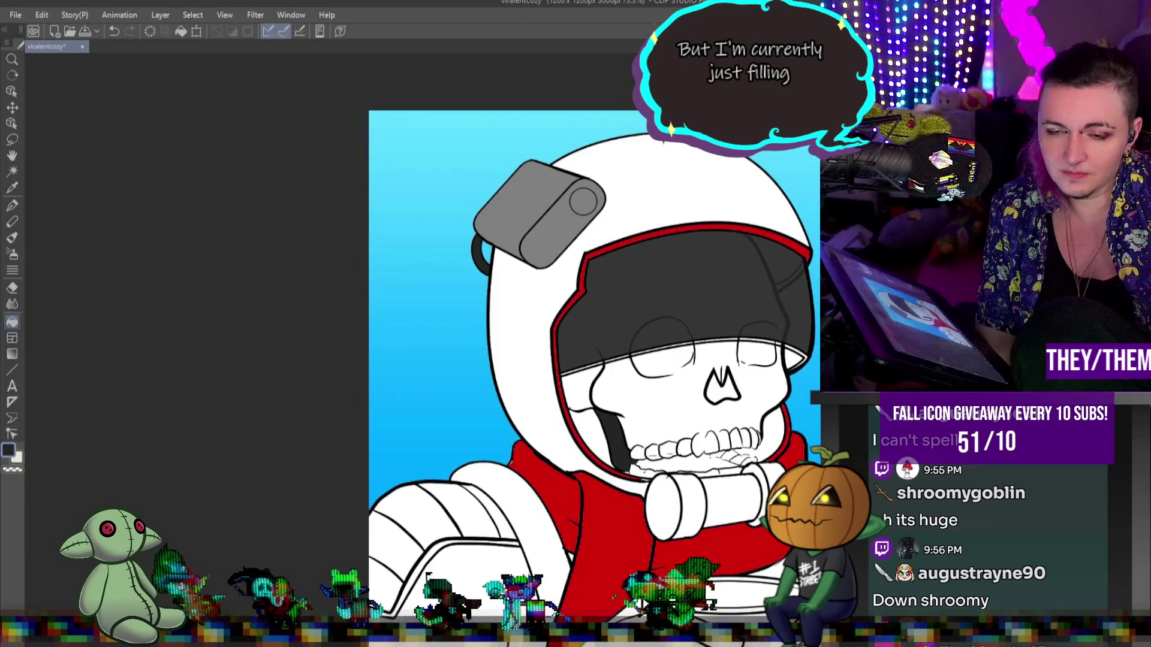
{"action": "left_click", "coordinate": [775, 423]}
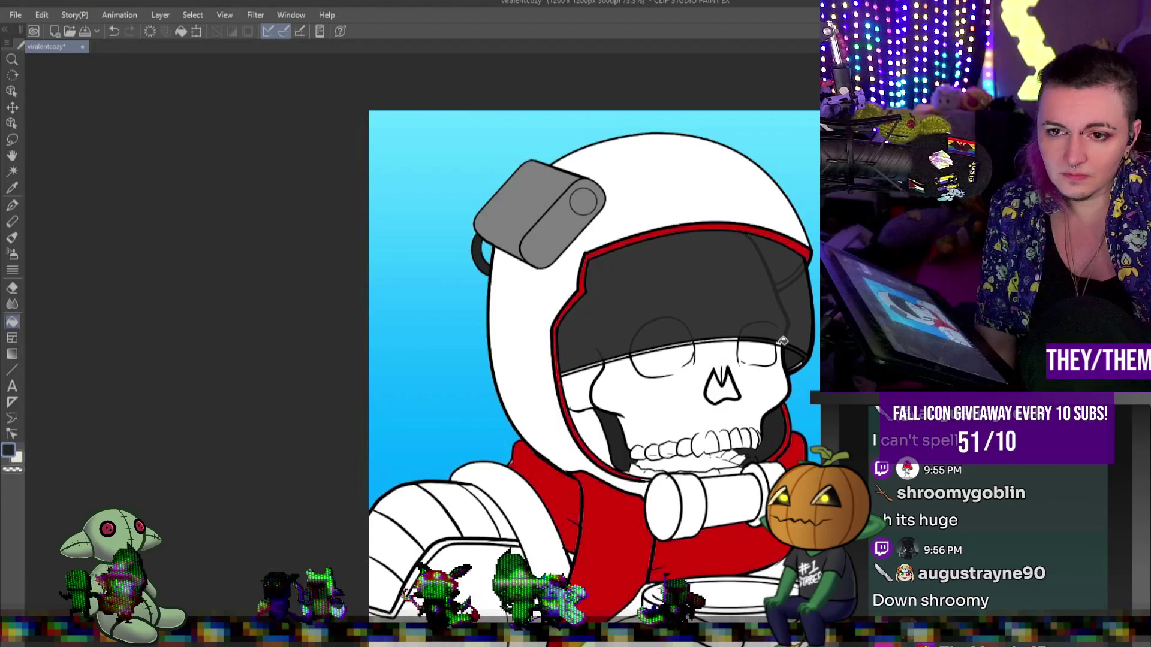
- Thicken the ink line along the visor's lower rim, then bring the desk-setup photo window into view
{"action": "scroll", "coordinate": [707, 334], "scroll_direction": "up", "scroll_amount": 5}
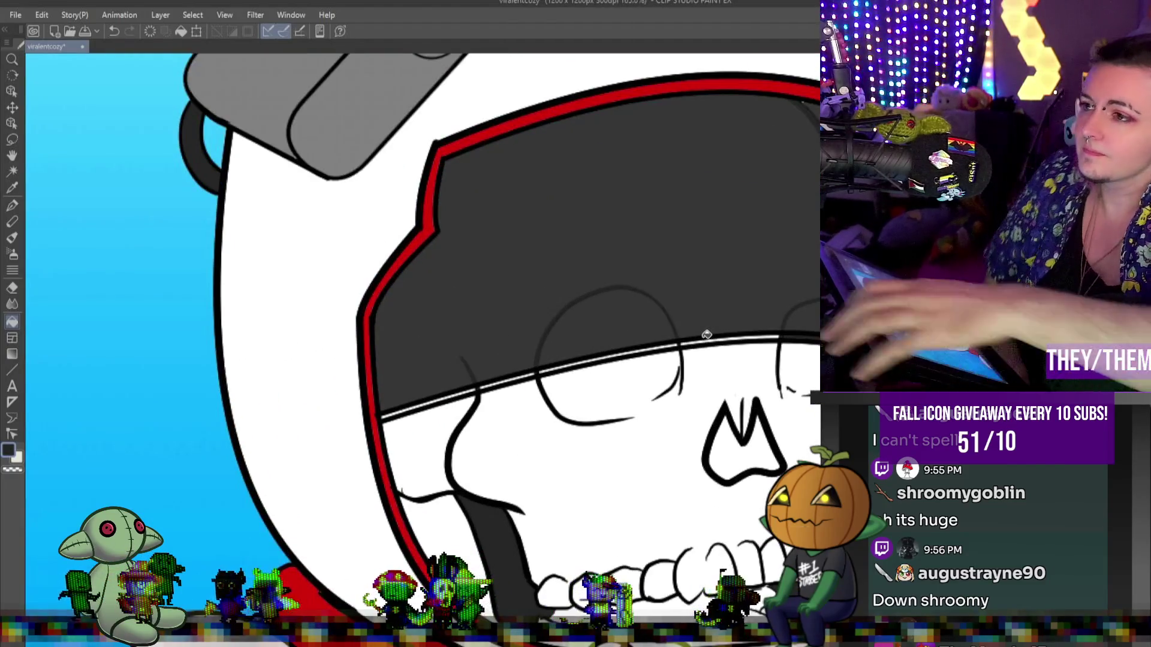
{"action": "left_click", "coordinate": [12, 207]}
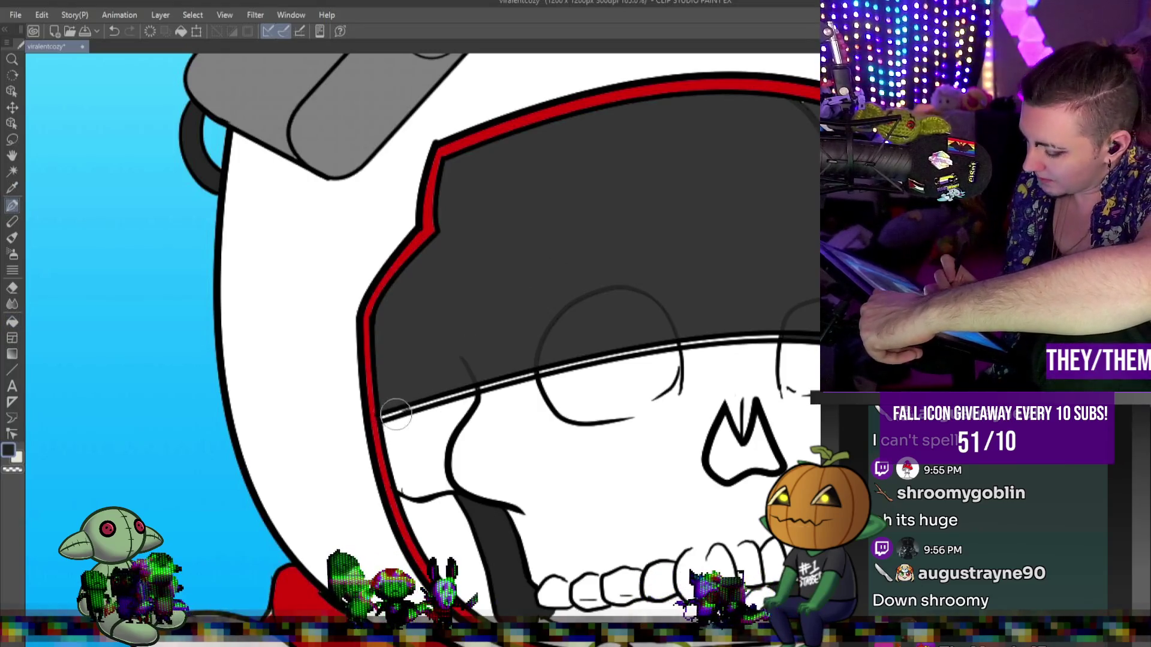
{"action": "left_click_drag", "start_coordinate": [396, 413], "coordinate": [561, 366]}
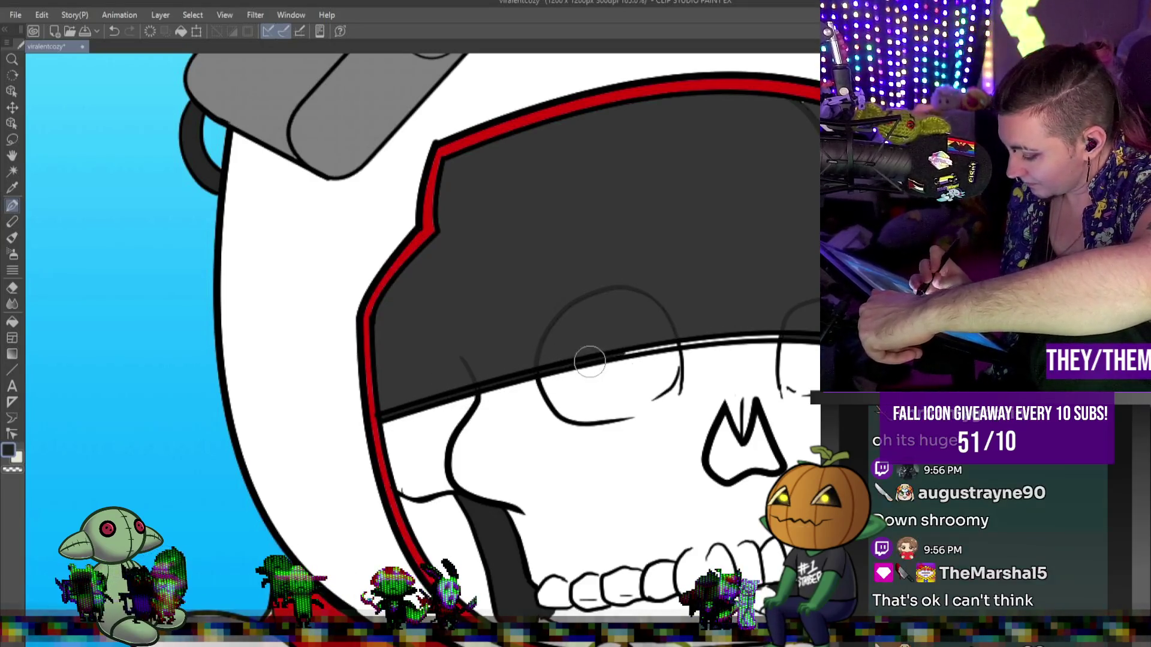
{"action": "left_click_drag", "start_coordinate": [621, 353], "coordinate": [776, 337]}
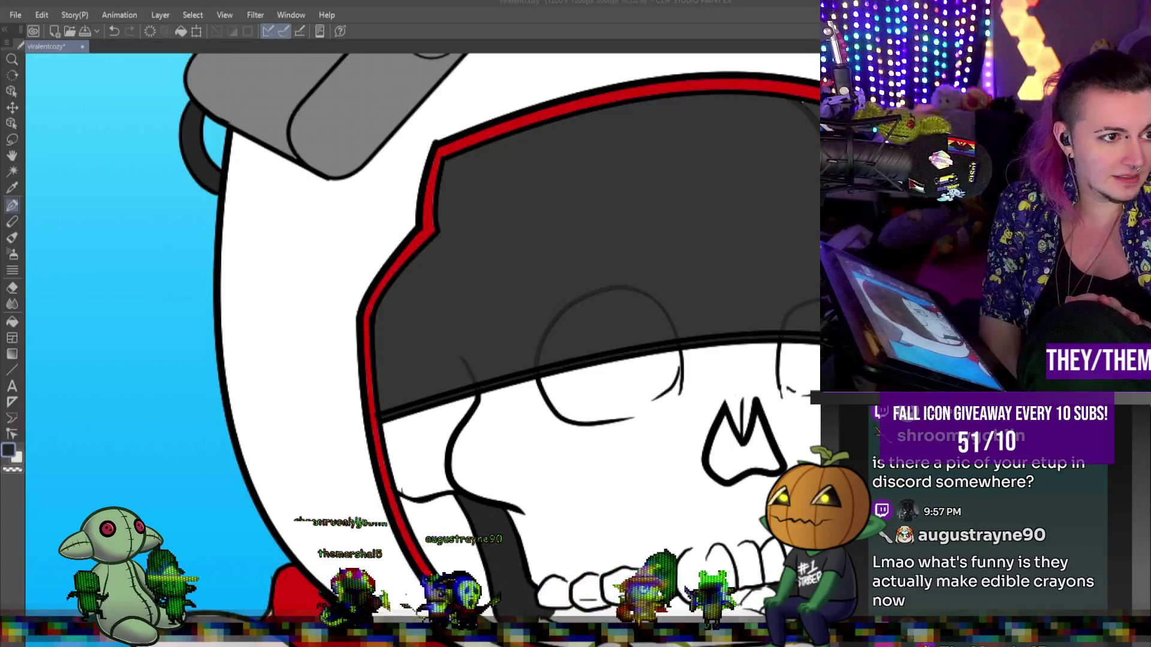
{"action": "mouse_move", "coordinate": [792, 644]}
{"action": "left_mouse_down"}
{"action": "mouse_move", "coordinate": [792, 337]}
{"action": "mouse_move", "coordinate": [549, 27]}
{"action": "left_mouse_up"}
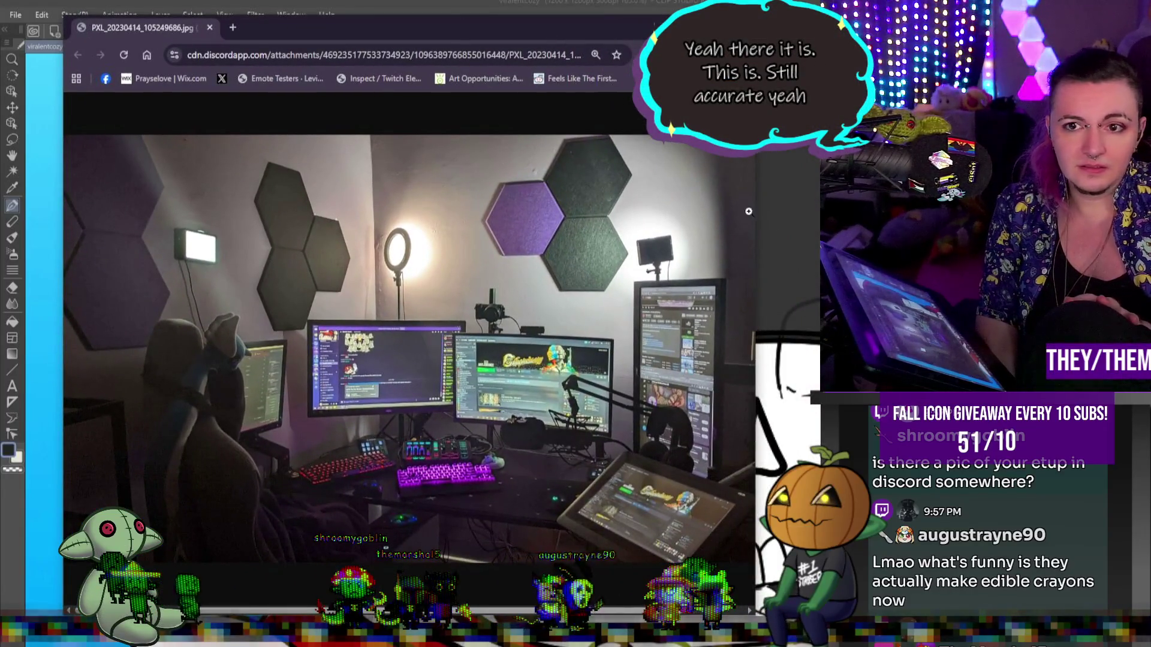
- Enlarge, maximize and shift the desk-setup photo window in Chrome, then close it
{"action": "left_click_drag", "start_coordinate": [758, 211], "coordinate": [819, 211]}
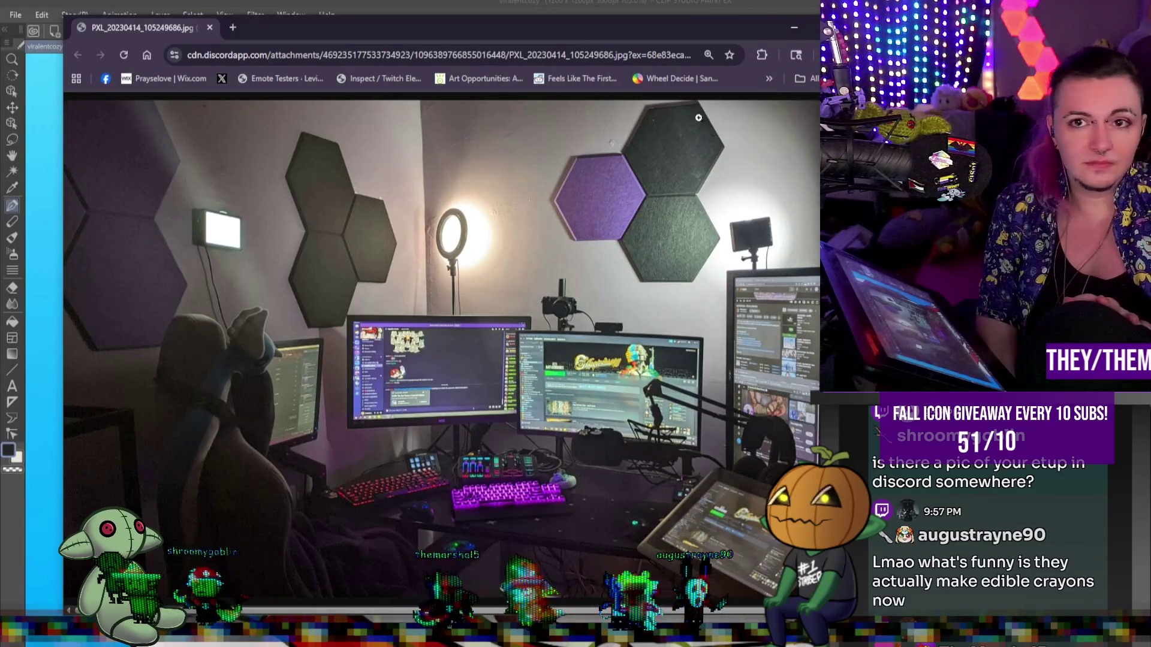
{"action": "double_click", "coordinate": [586, 22]}
{"action": "left_click_drag", "start_coordinate": [609, 23], "coordinate": [638, 21]}
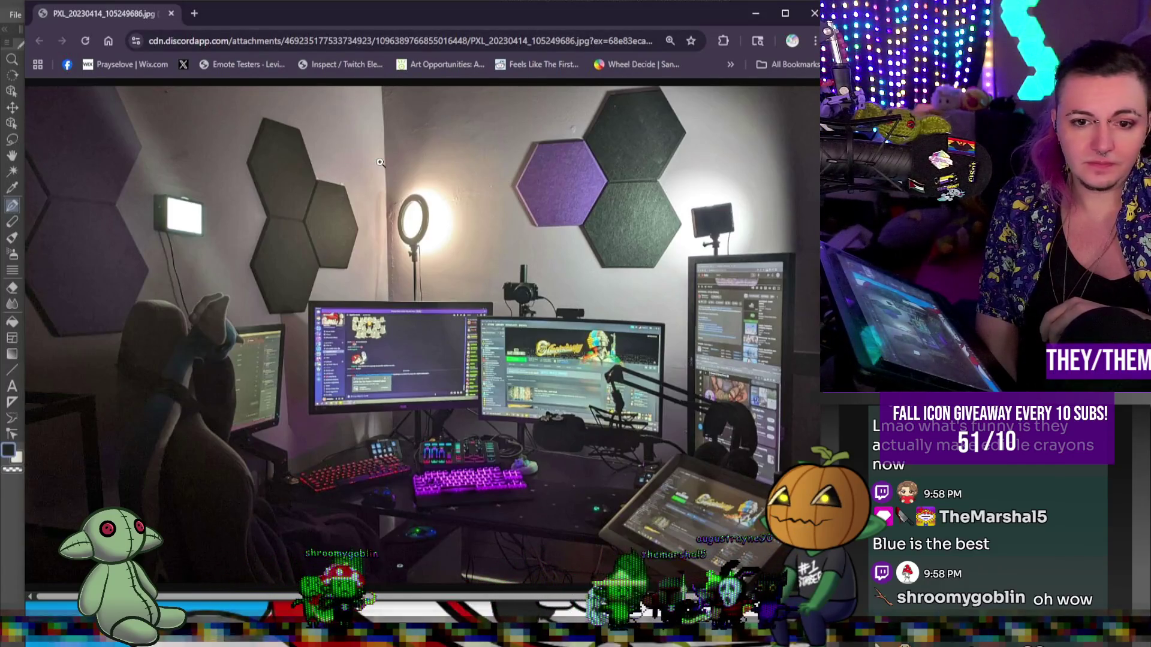
{"action": "mouse_move", "coordinate": [108, 12]}
{"action": "left_mouse_down"}
{"action": "mouse_move", "coordinate": [190, 28]}
{"action": "mouse_move", "coordinate": [90, 20]}
{"action": "left_mouse_up"}
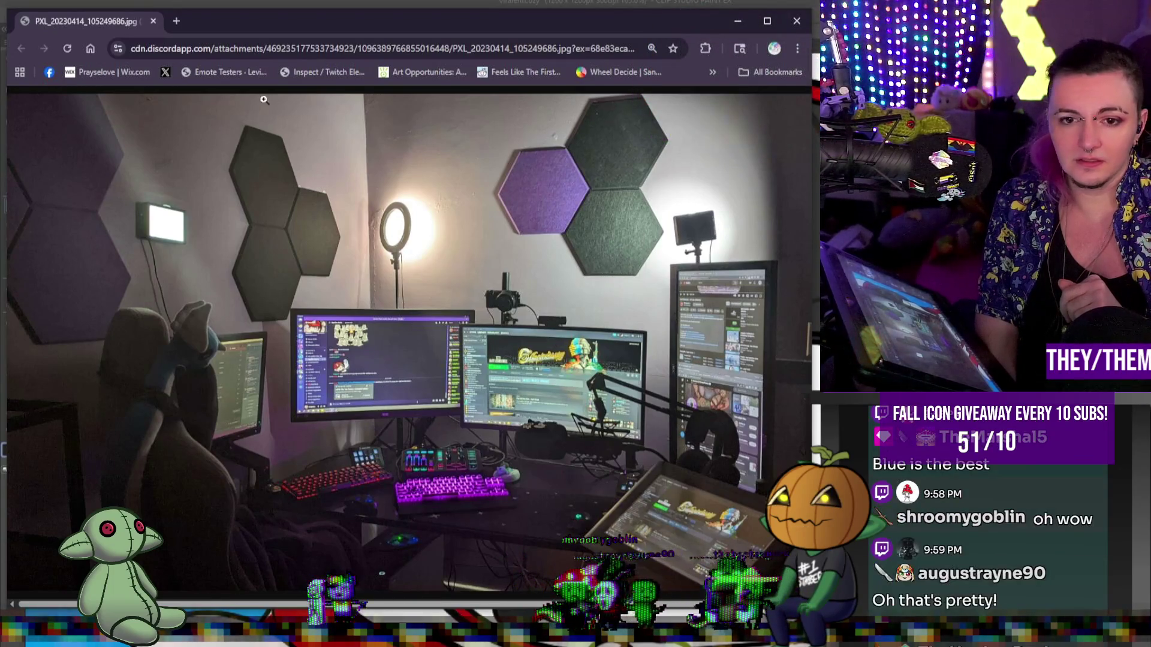
{"action": "mouse_move", "coordinate": [131, 26]}
{"action": "left_mouse_down"}
{"action": "mouse_move", "coordinate": [282, 63]}
{"action": "mouse_move", "coordinate": [260, 27]}
{"action": "left_mouse_up"}
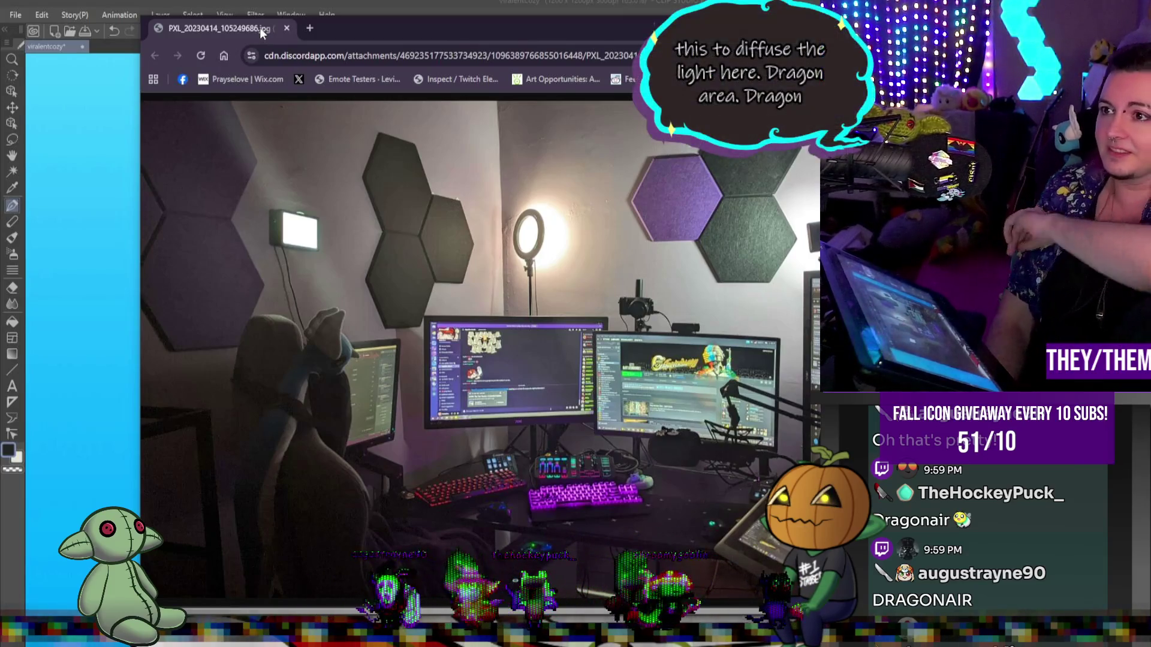
{"action": "left_click", "coordinate": [287, 28]}
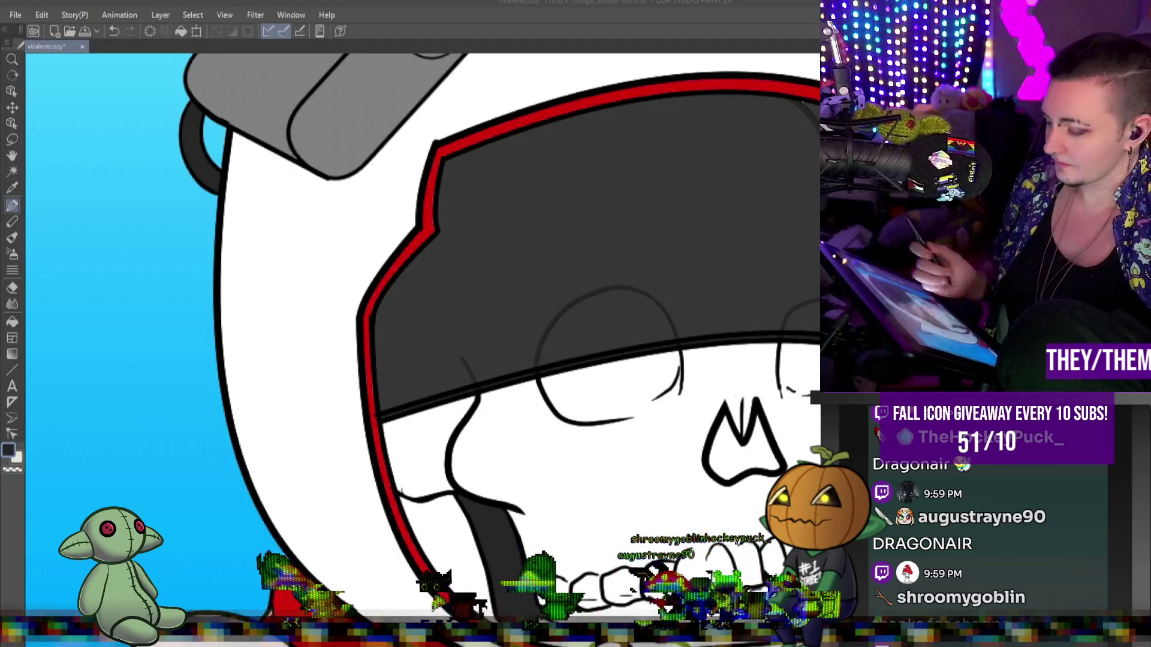
- Switch to the inking pen and fit the whole illustration in the window
{"action": "key", "text": "p"}
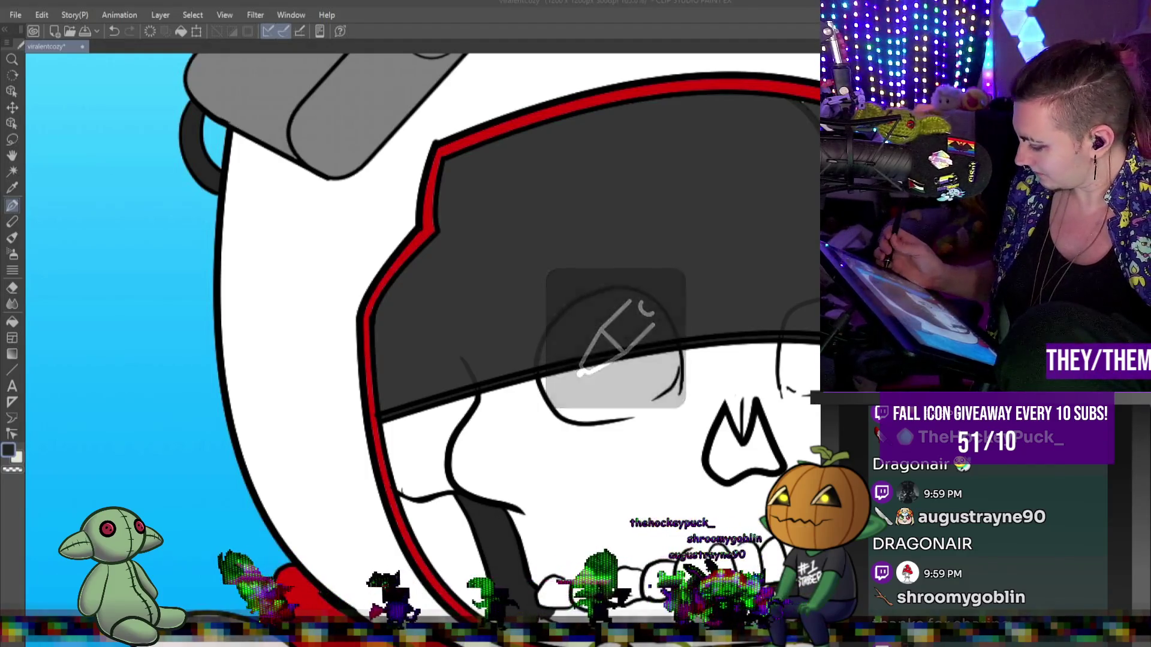
{"action": "key", "text": "p"}
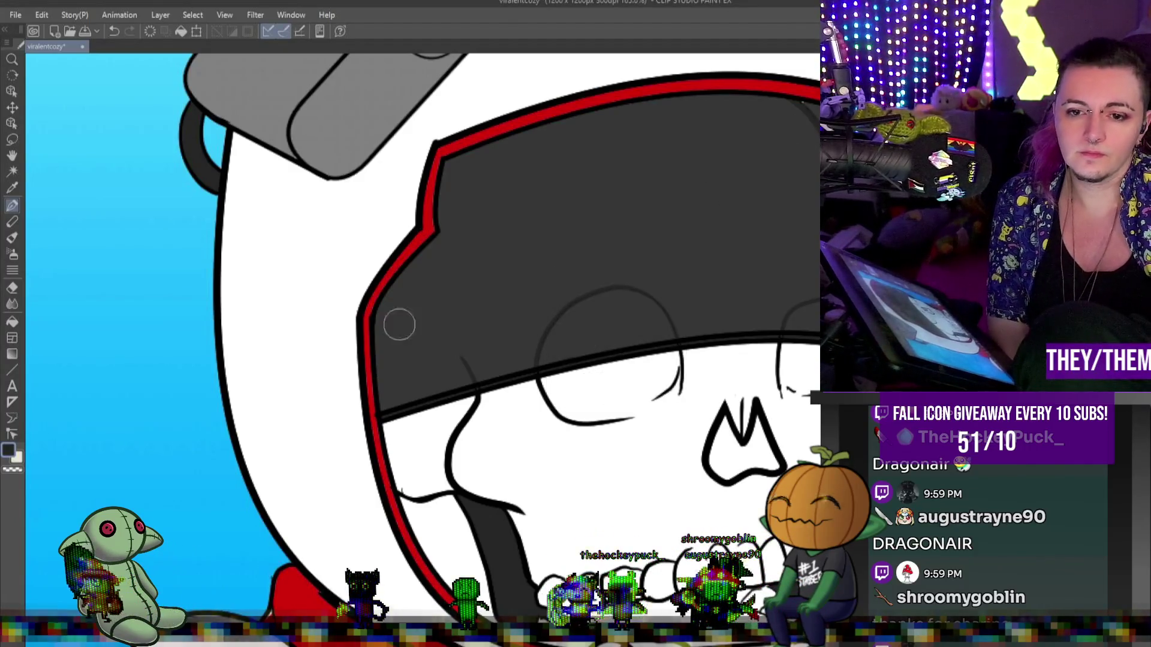
{"action": "key", "text": "ctrl+0"}
{"action": "scroll", "coordinate": [492, 360], "scroll_direction": "up", "scroll_amount": 2}
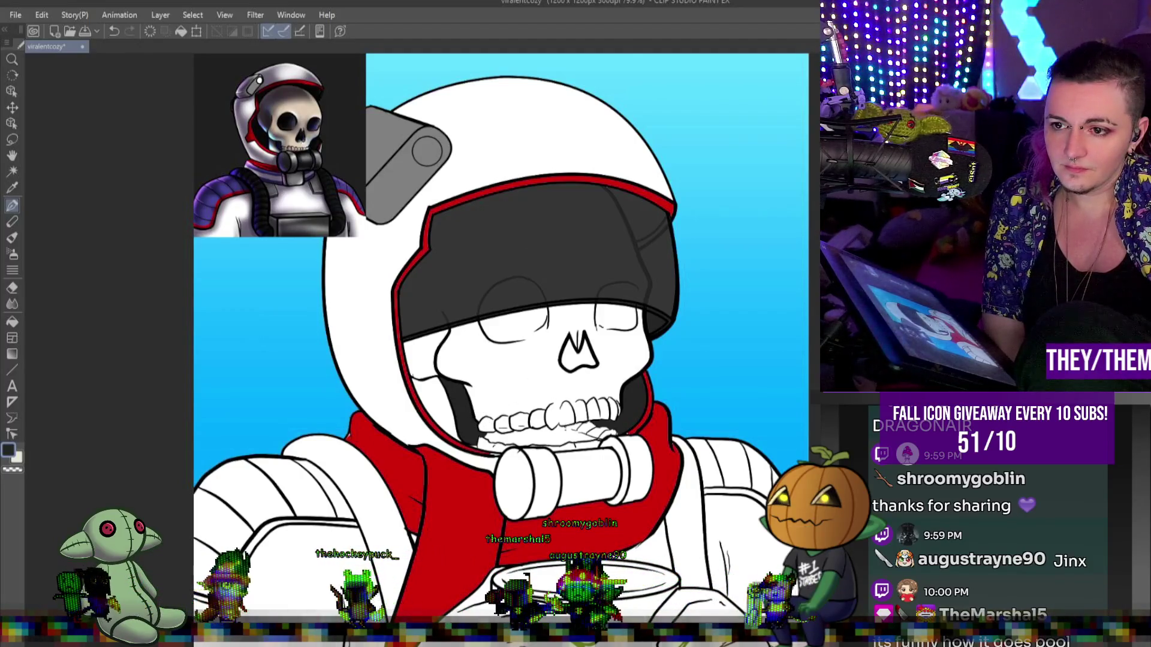
- Fill the chest cylinder's left cap, band, middle section, ring and right end dark grey
{"action": "left_click", "coordinate": [12, 322]}
{"action": "left_click", "coordinate": [527, 469]}
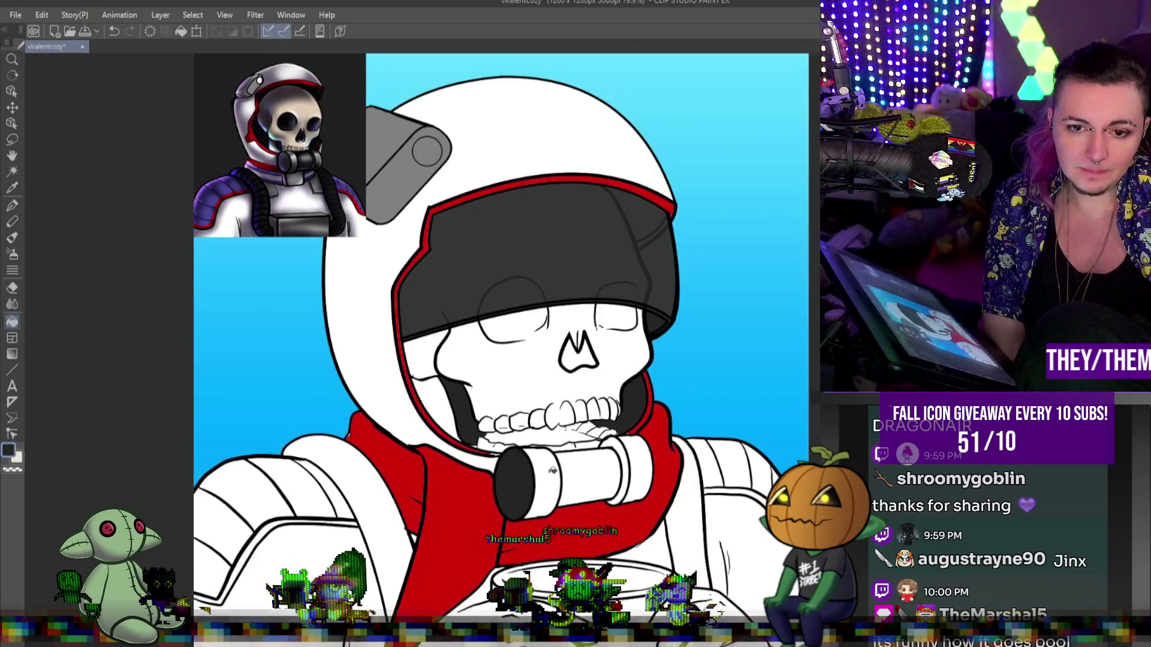
{"action": "left_click", "coordinate": [552, 471]}
{"action": "key", "text": "ctrl+z"}
{"action": "key", "text": "ctrl+z"}
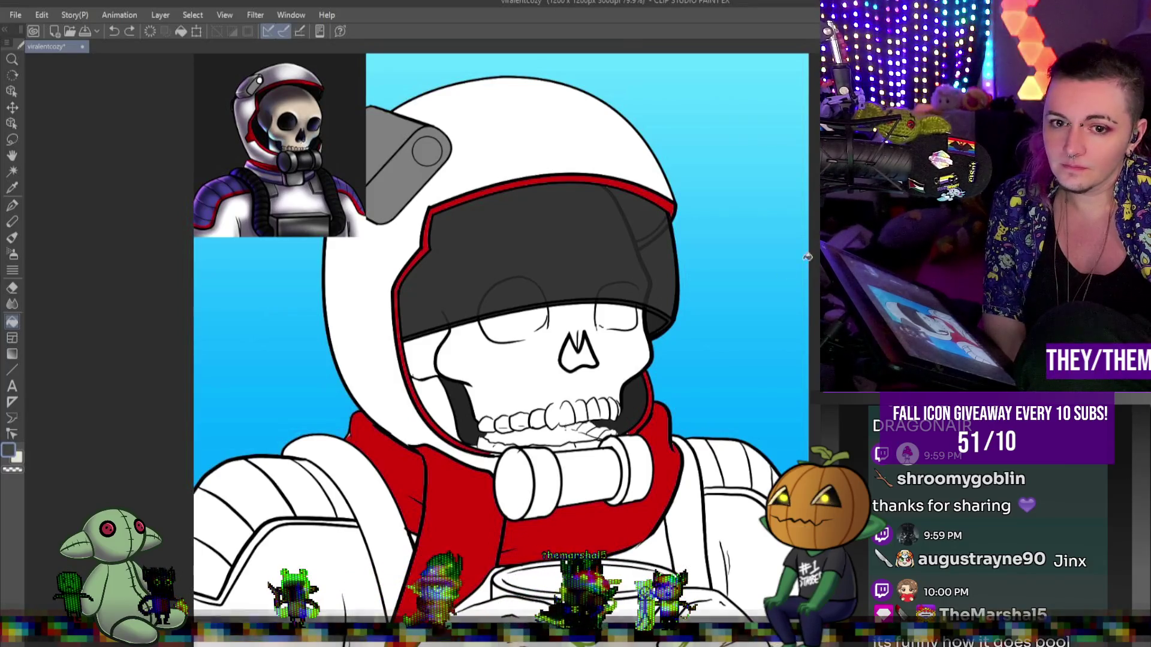
{"action": "left_click", "coordinate": [522, 469]}
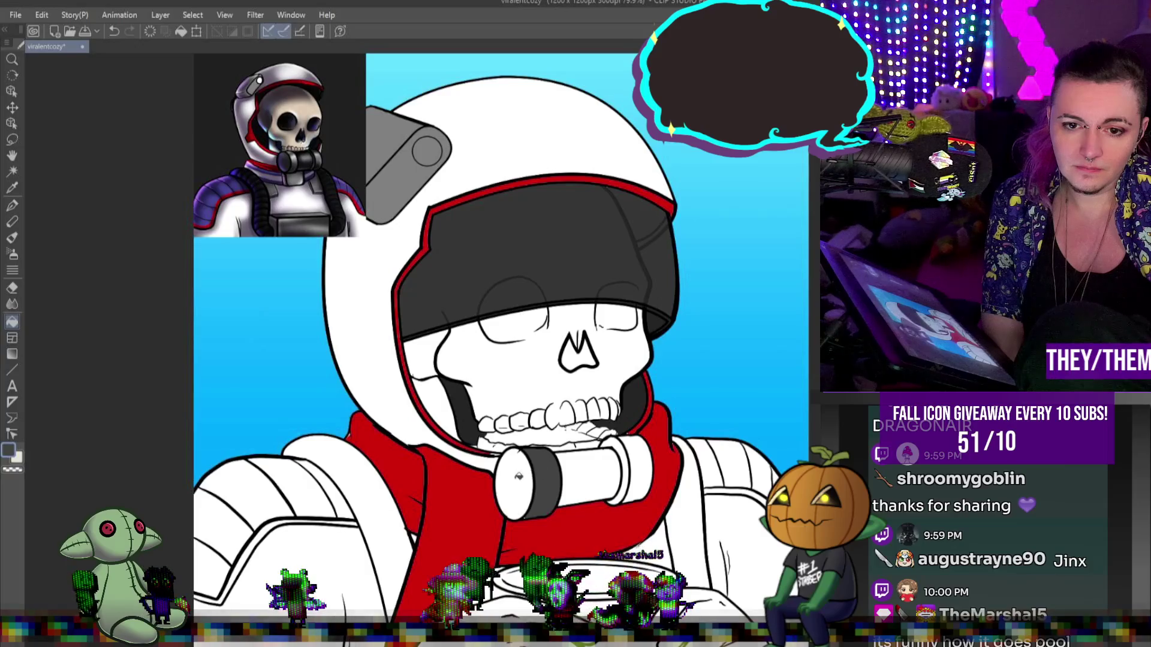
{"action": "left_click", "coordinate": [519, 476]}
{"action": "left_click", "coordinate": [571, 467]}
{"action": "left_click", "coordinate": [616, 463]}
{"action": "left_click", "coordinate": [643, 454]}
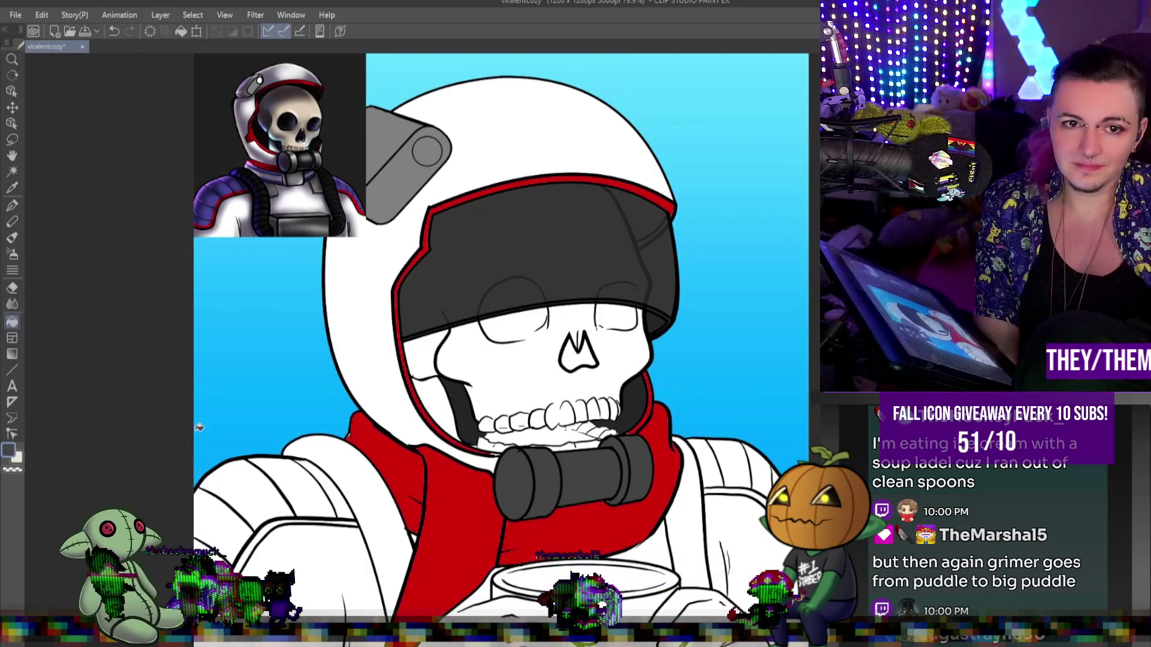
{"action": "scroll", "coordinate": [452, 438], "scroll_direction": "down", "scroll_amount": 3}
{"action": "scroll", "coordinate": [452, 438], "scroll_direction": "up", "scroll_amount": 2}
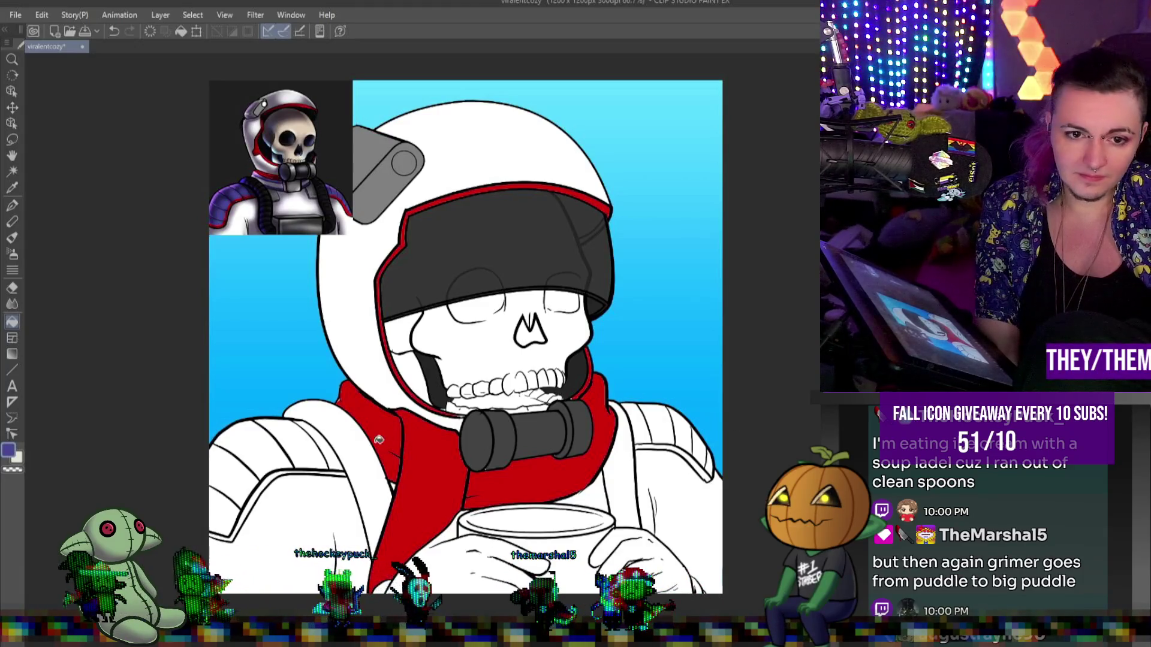
- Fill both shoulder pads purple and both shoulder straps dark grey, undoing a stray stroke
{"action": "mouse_move", "coordinate": [326, 445]}
{"action": "left_mouse_down"}
{"action": "mouse_move", "coordinate": [264, 456]}
{"action": "mouse_move", "coordinate": [220, 511]}
{"action": "left_mouse_up"}
{"action": "mouse_move", "coordinate": [659, 431]}
{"action": "left_mouse_down"}
{"action": "mouse_move", "coordinate": [649, 435]}
{"action": "mouse_move", "coordinate": [675, 422]}
{"action": "mouse_move", "coordinate": [692, 430]}
{"action": "mouse_move", "coordinate": [713, 463]}
{"action": "left_mouse_up"}
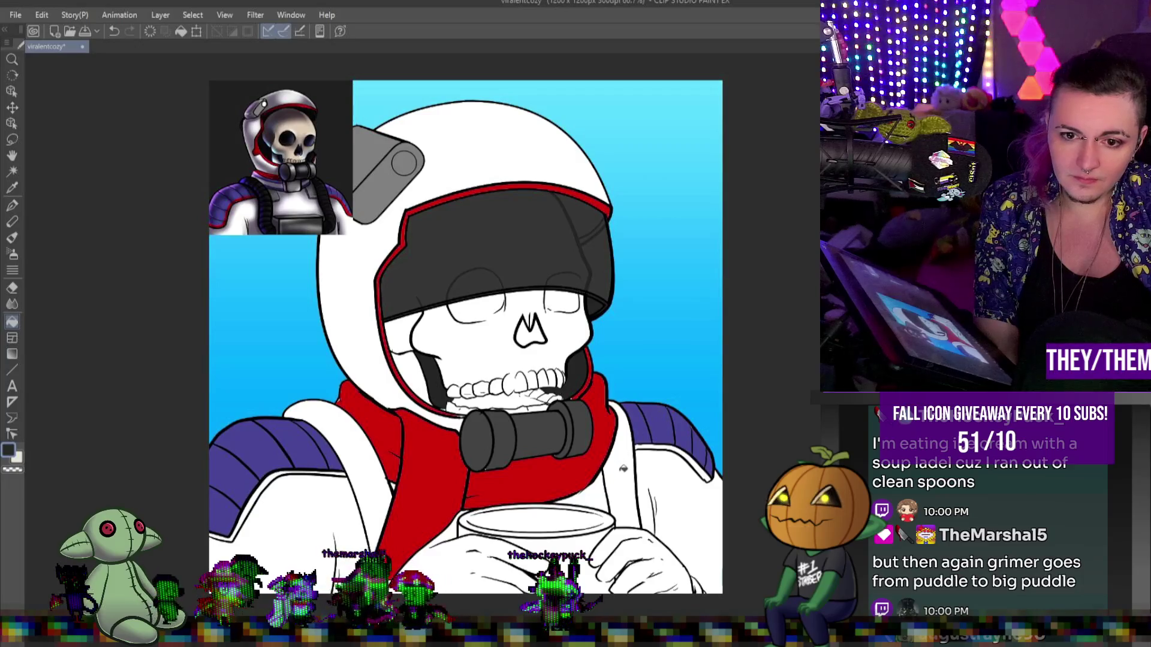
{"action": "left_click", "coordinate": [623, 461]}
{"action": "left_click", "coordinate": [377, 462]}
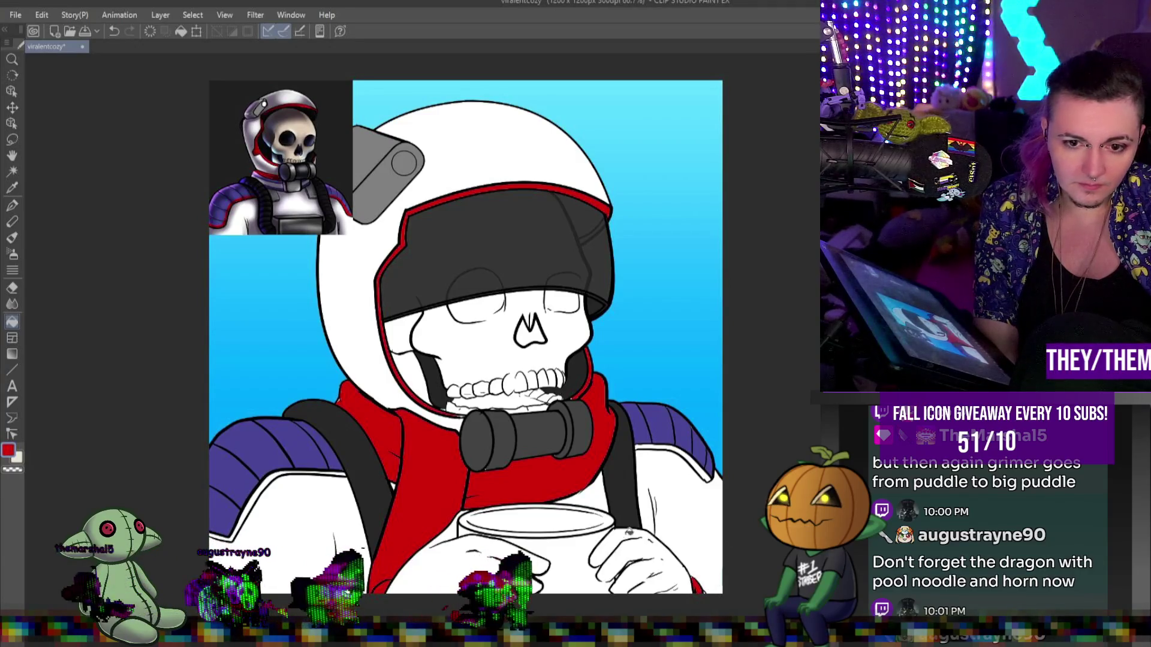
{"action": "left_click_drag", "start_coordinate": [582, 566], "coordinate": [636, 542]}
{"action": "key", "text": "ctrl+z"}
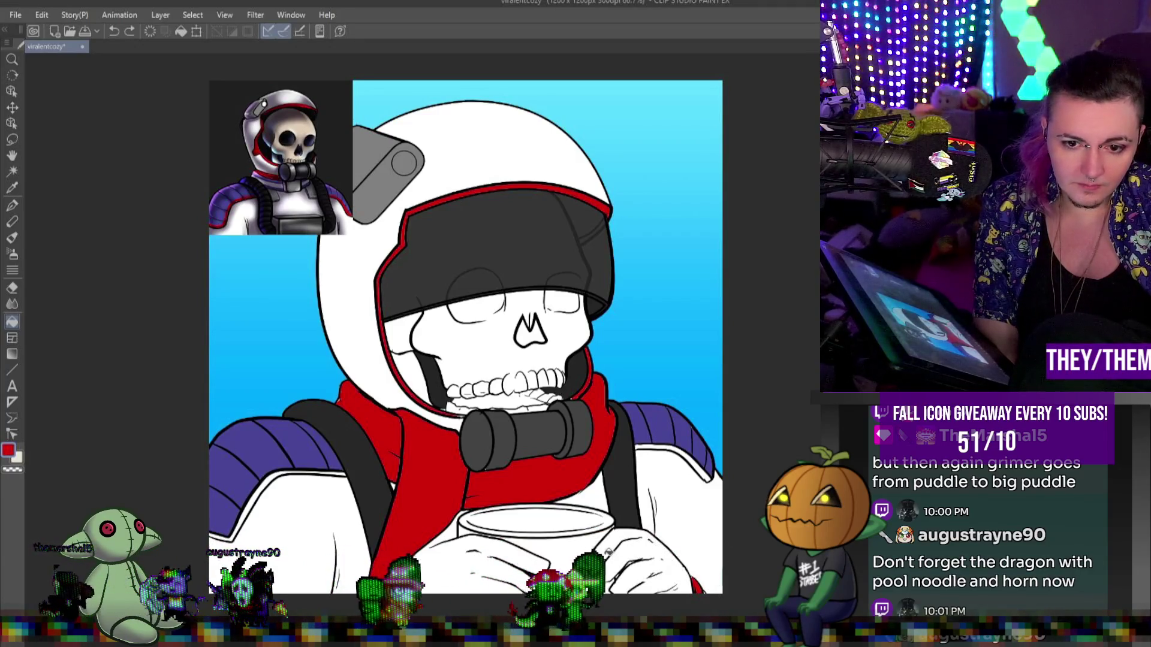
- Touch up the line art near the hand with a small pen stroke
{"action": "scroll", "coordinate": [608, 551], "scroll_direction": "down", "scroll_amount": 1}
{"action": "scroll", "coordinate": [611, 590], "scroll_direction": "up", "scroll_amount": 4}
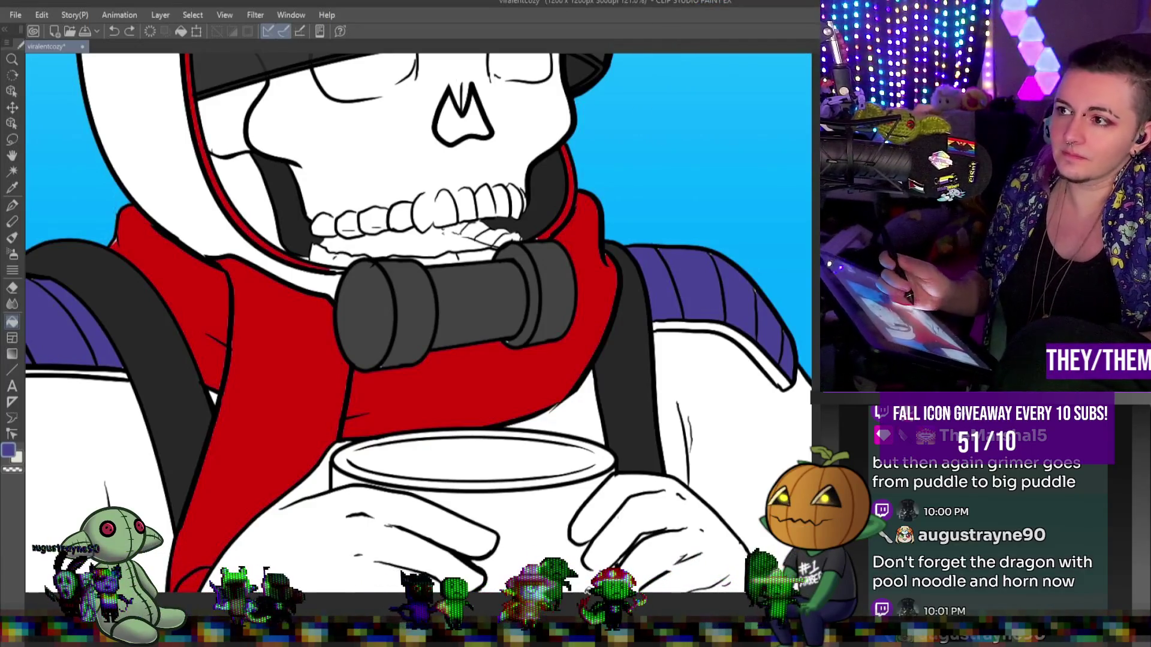
{"action": "key", "text": "p"}
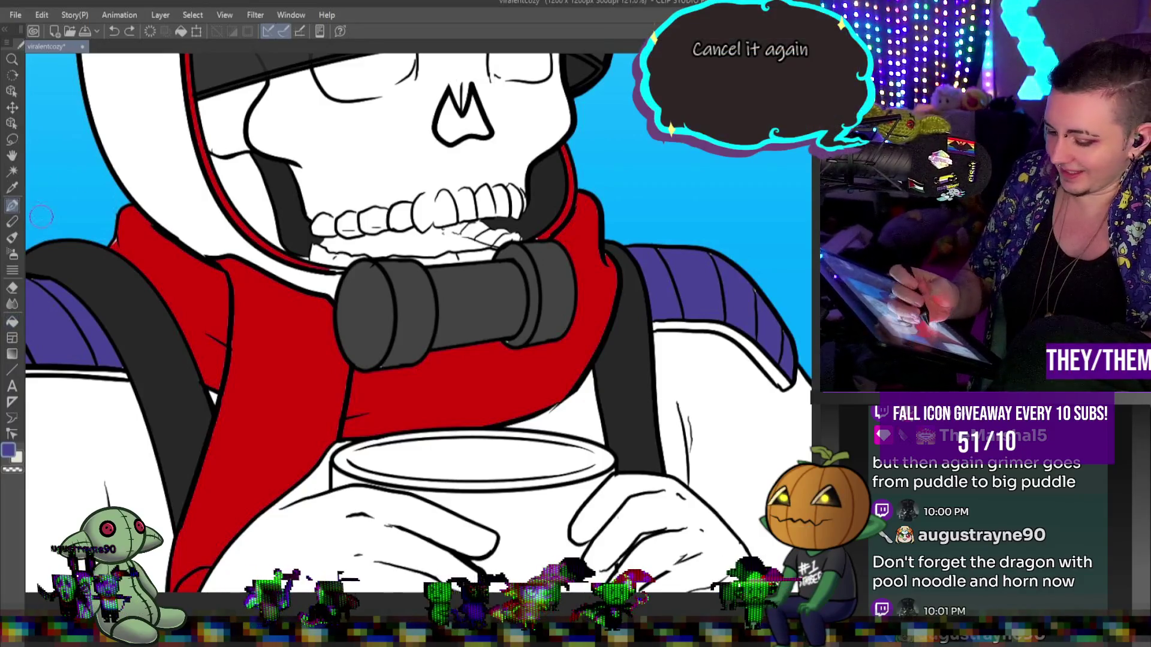
{"action": "left_click_drag", "start_coordinate": [593, 567], "coordinate": [603, 563]}
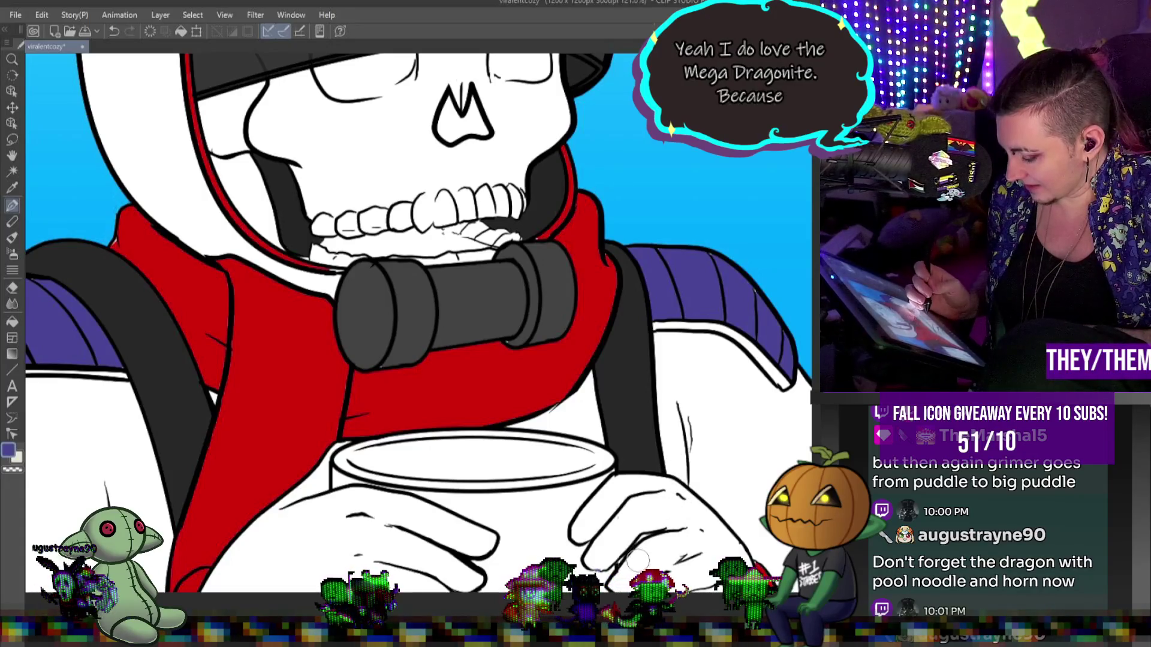
- Fill the cup's body, top ellipse and left rim gap purple, then select purple for the brush
{"action": "left_click", "coordinate": [12, 322]}
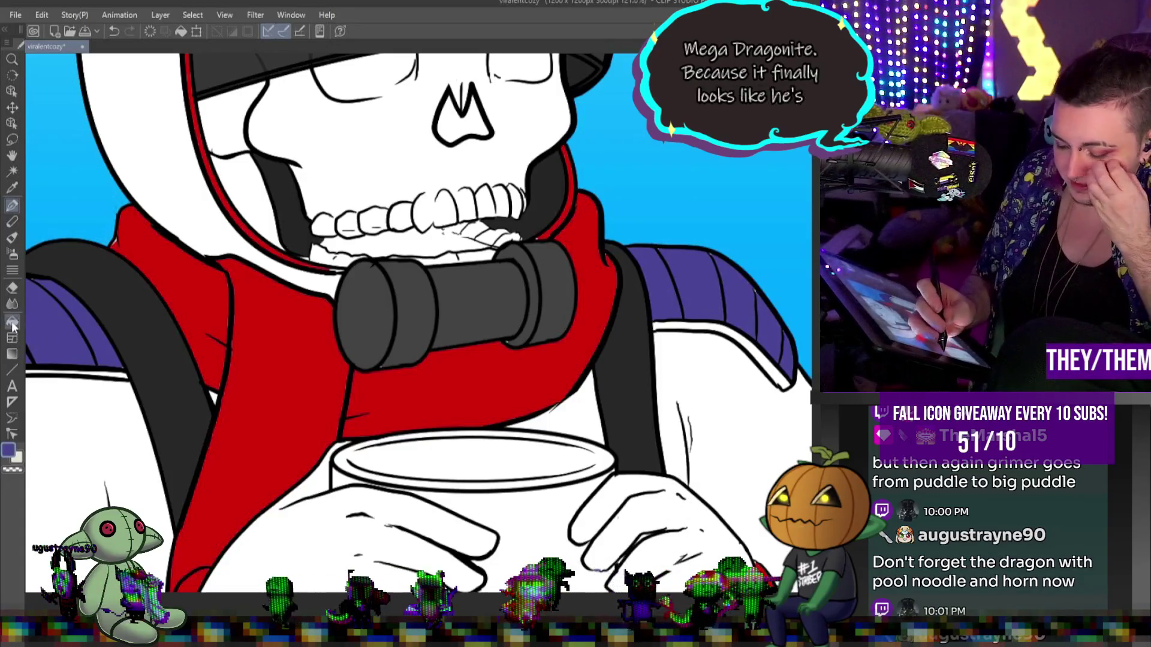
{"action": "left_click", "coordinate": [516, 510]}
{"action": "left_click", "coordinate": [497, 473]}
{"action": "left_click", "coordinate": [346, 477]}
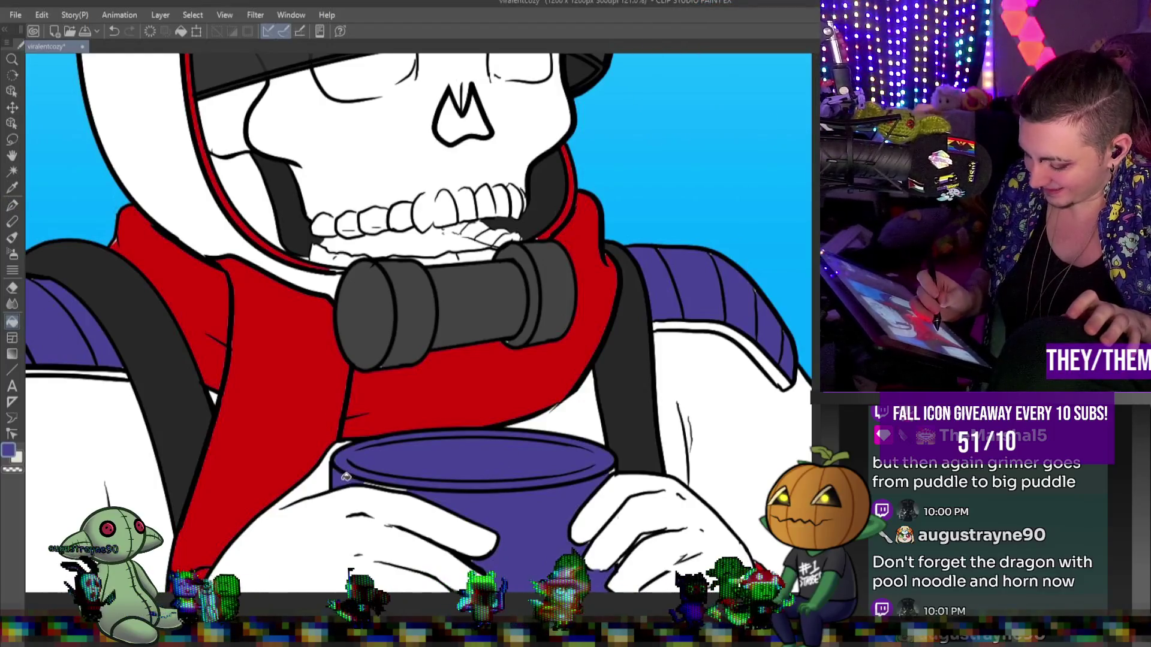
{"action": "left_click", "coordinate": [12, 205]}
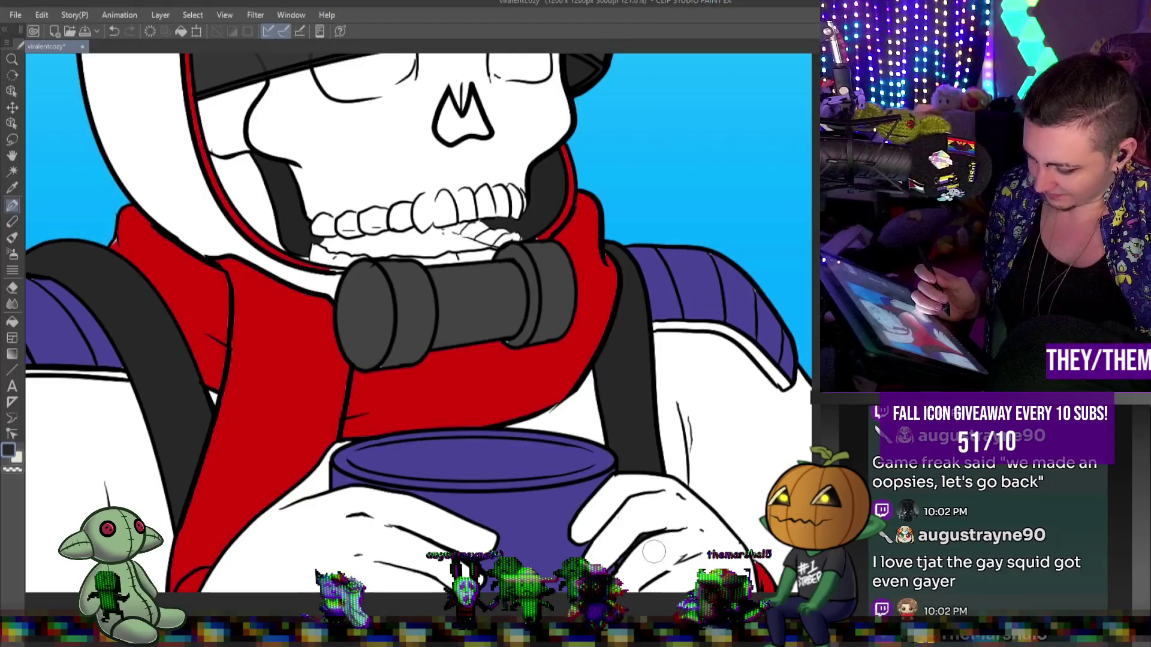
{"action": "left_click", "coordinate": [739, 279], "text": "alt"}
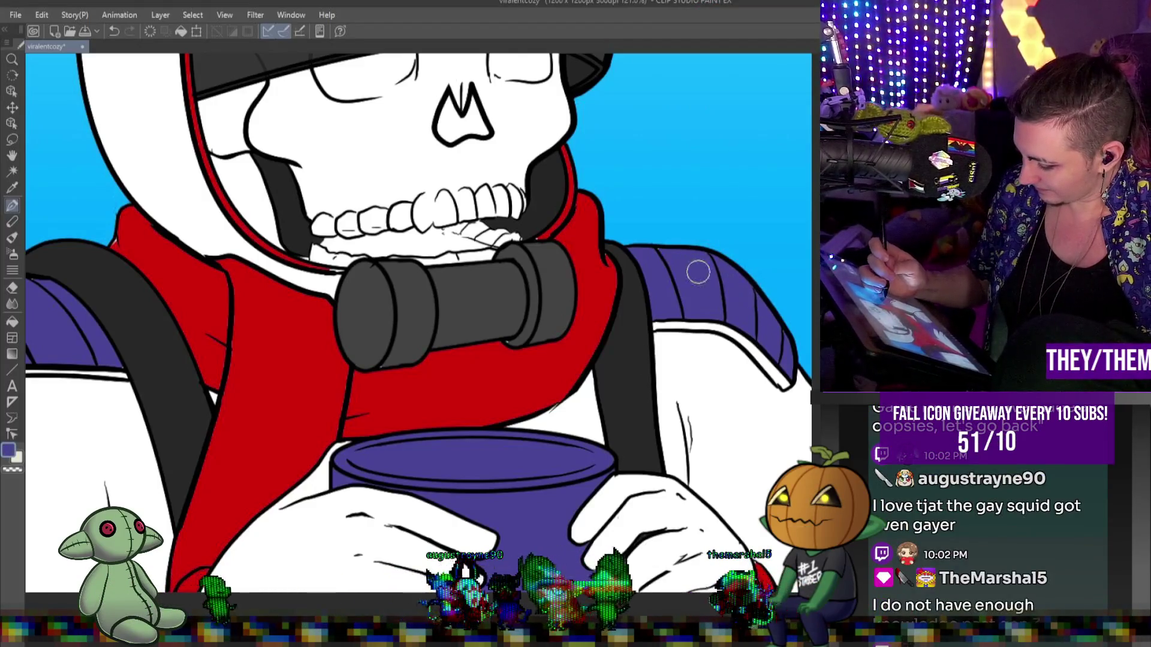
{"action": "scroll", "coordinate": [539, 360], "scroll_direction": "left", "scroll_amount": 5}
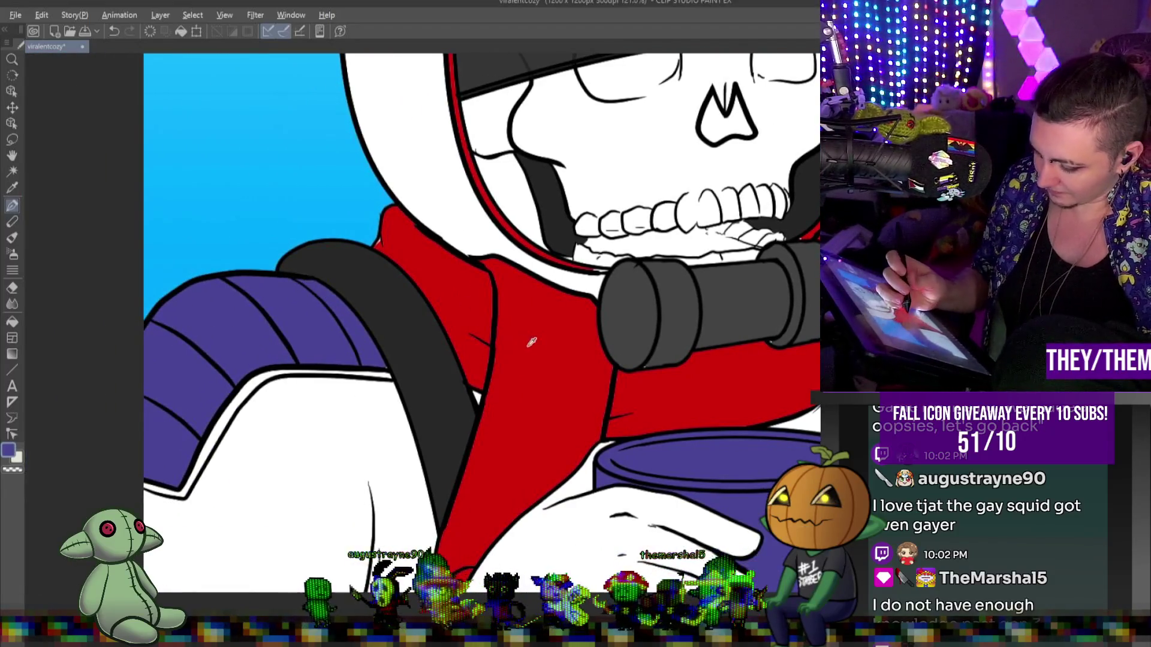
- Sample the scarf's red and paint a red trim line along the purple shoulder pad's lower edge
{"action": "left_click", "coordinate": [529, 345], "text": "alt"}
{"action": "left_click_drag", "start_coordinate": [143, 486], "coordinate": [172, 490]}
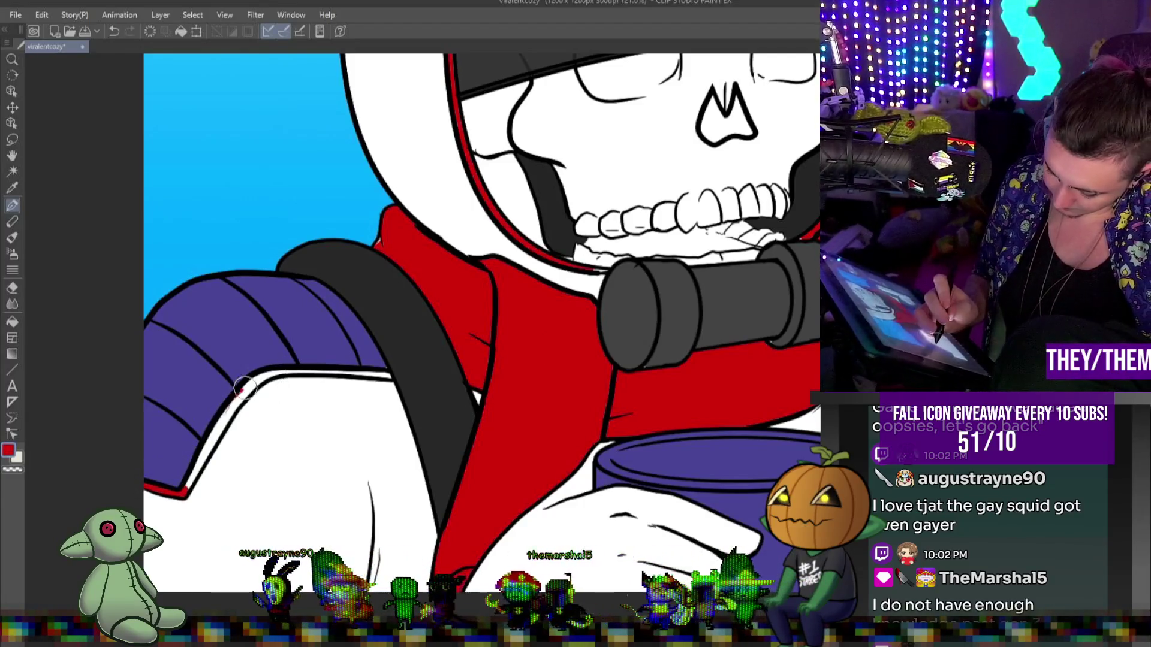
{"action": "left_click_drag", "start_coordinate": [242, 389], "coordinate": [186, 486]}
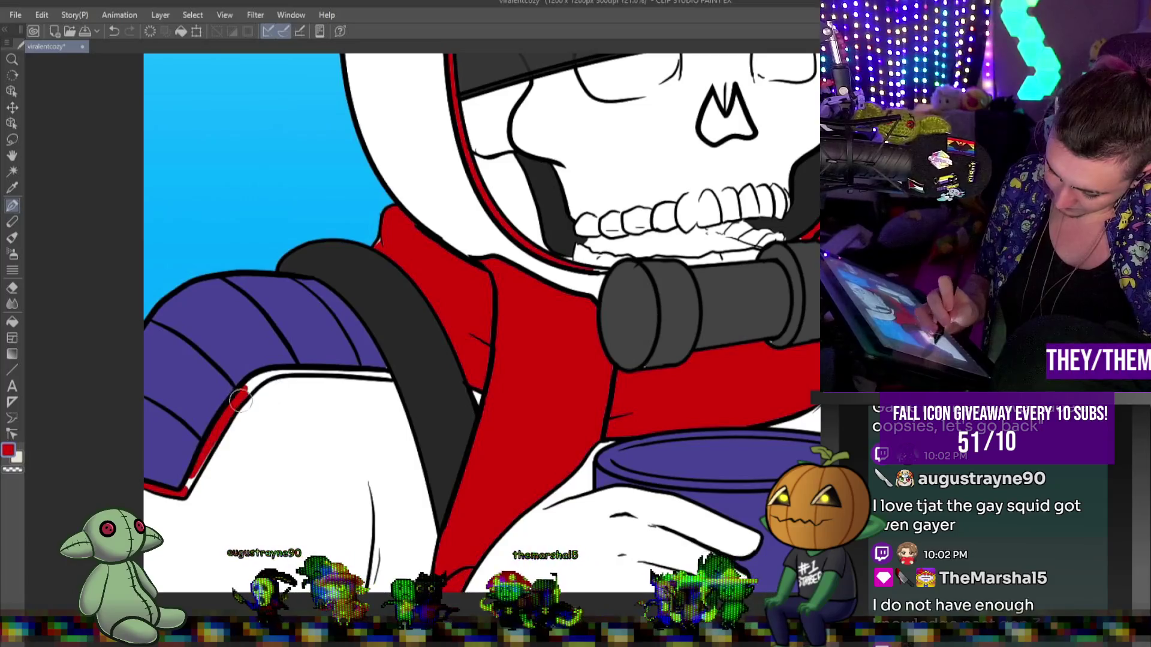
{"action": "right_click", "coordinate": [276, 382]}
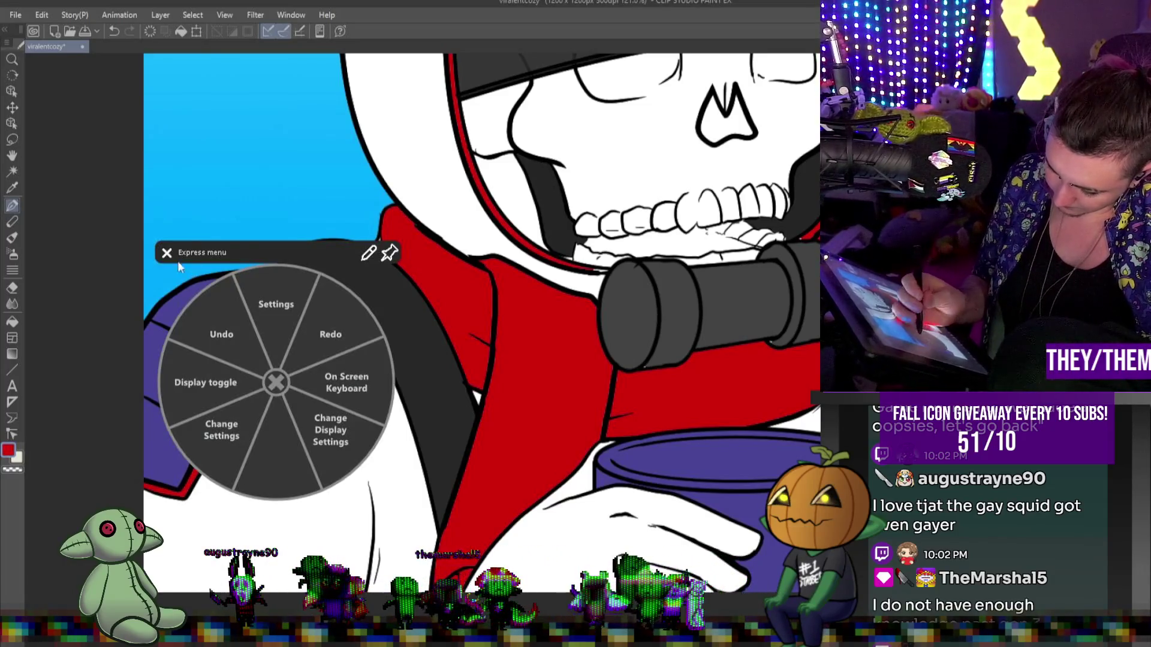
{"action": "left_click", "coordinate": [179, 267]}
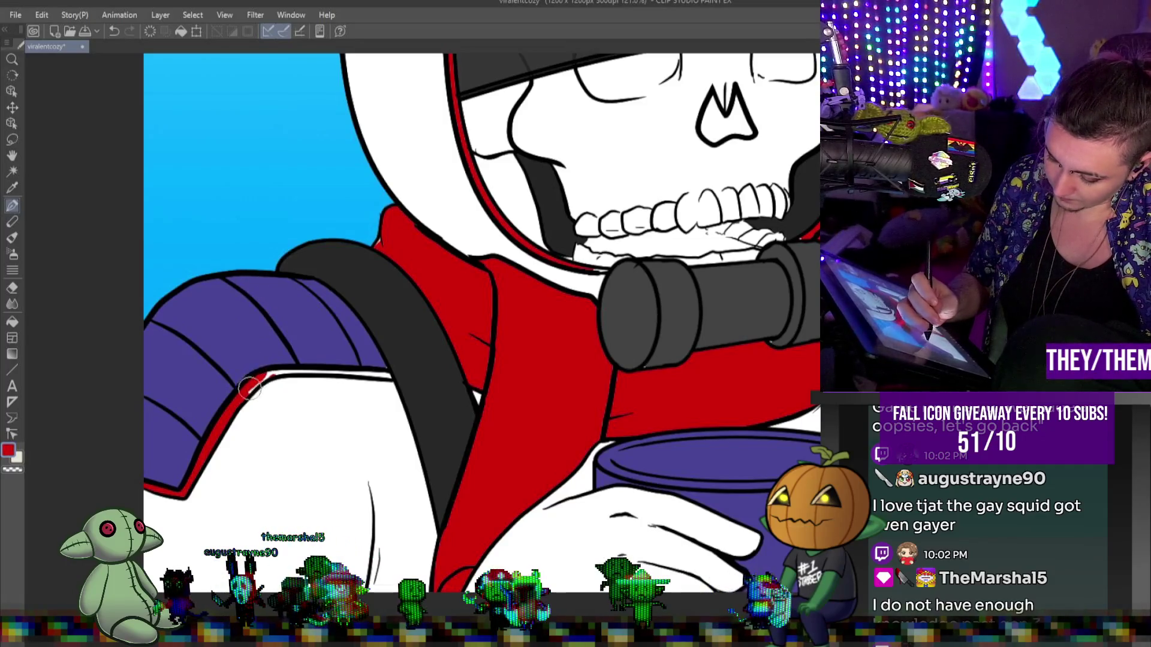
{"action": "left_click_drag", "start_coordinate": [326, 369], "coordinate": [380, 372]}
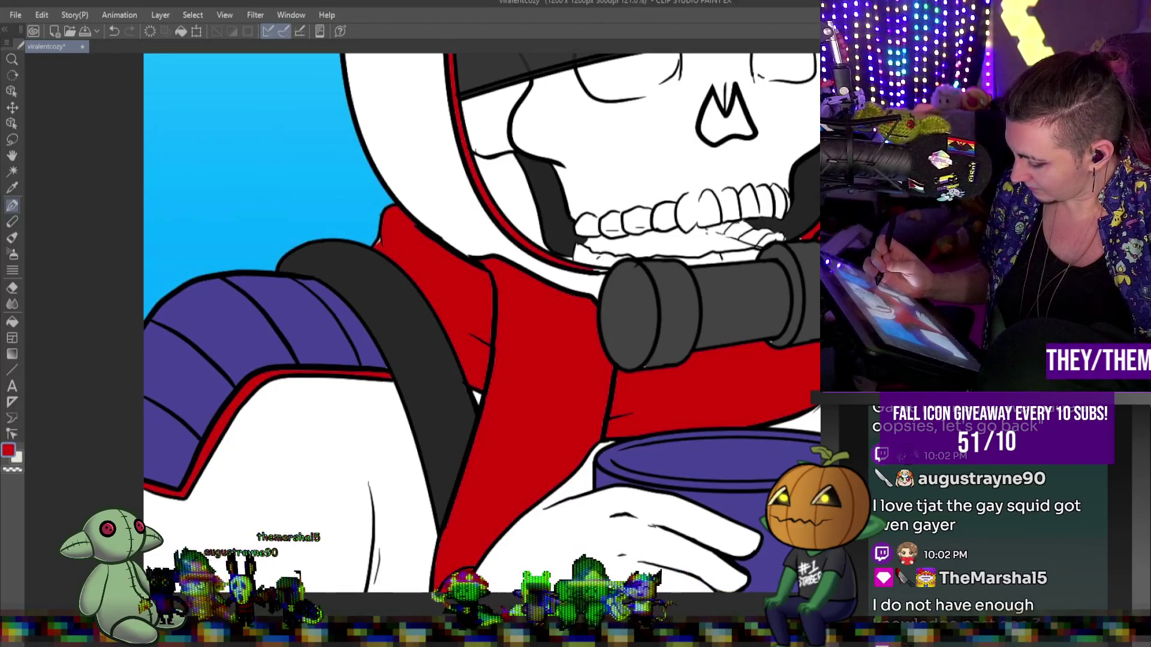
{"action": "left_click_drag", "start_coordinate": [479, 300], "coordinate": [347, 300]}
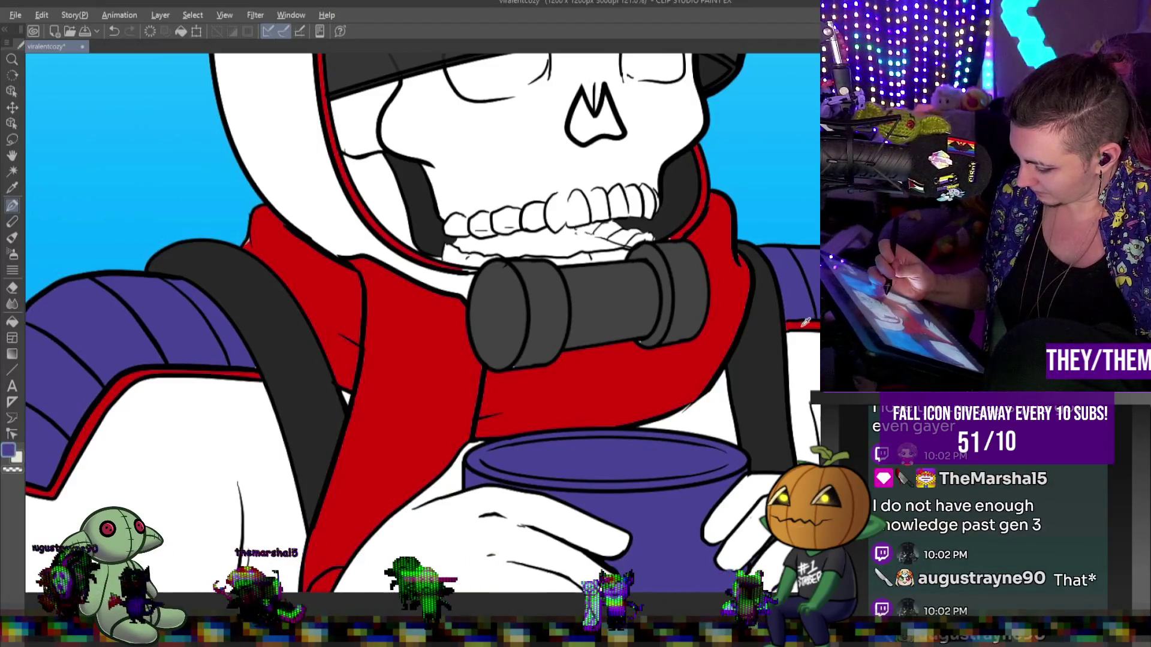
{"action": "left_click_drag", "start_coordinate": [809, 315], "coordinate": [819, 314]}
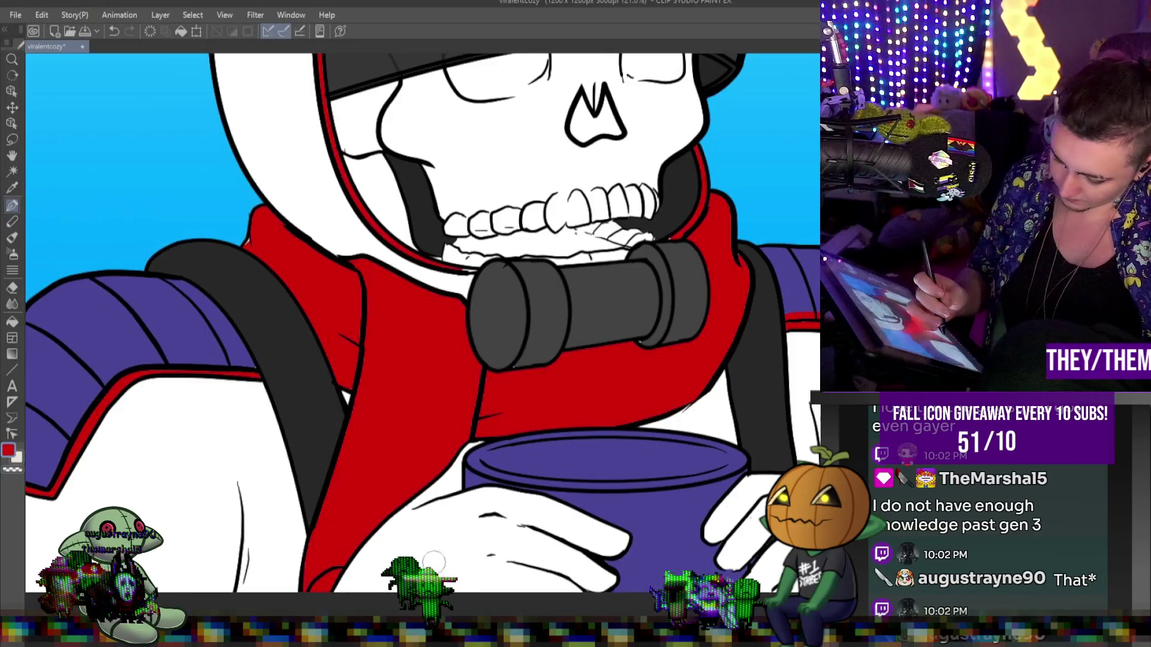
{"action": "scroll", "coordinate": [419, 323], "scroll_direction": "left", "scroll_amount": 3}
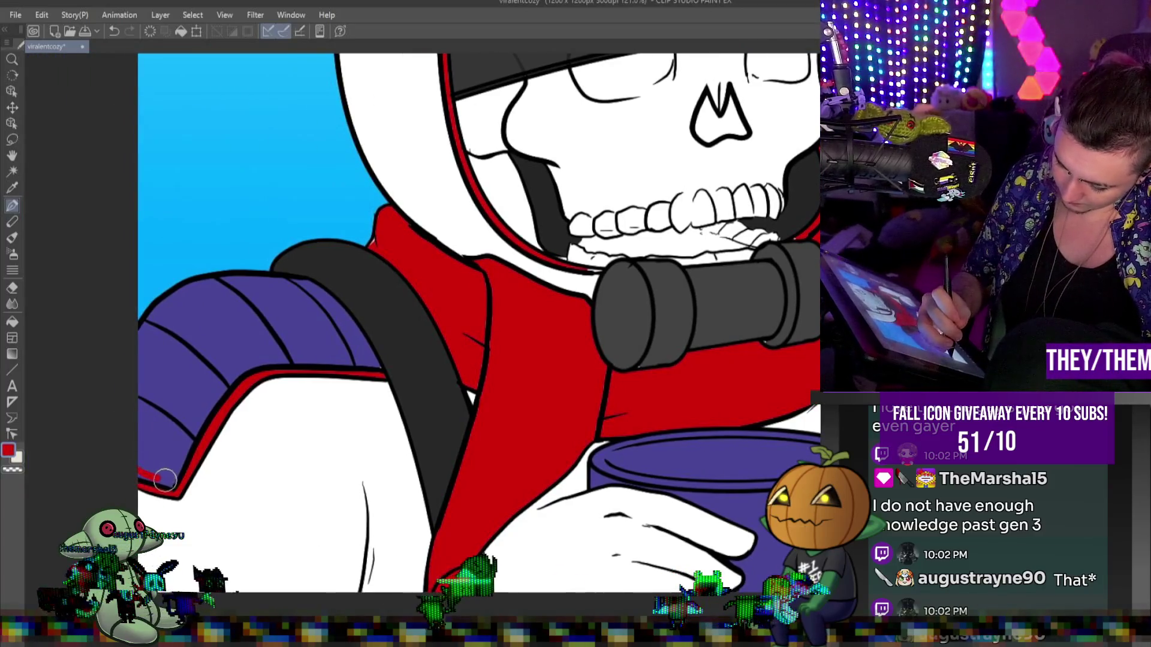
{"action": "mouse_move", "coordinate": [377, 362]}
{"action": "left_mouse_down"}
{"action": "mouse_move", "coordinate": [294, 360]}
{"action": "mouse_move", "coordinate": [233, 381]}
{"action": "left_mouse_up"}
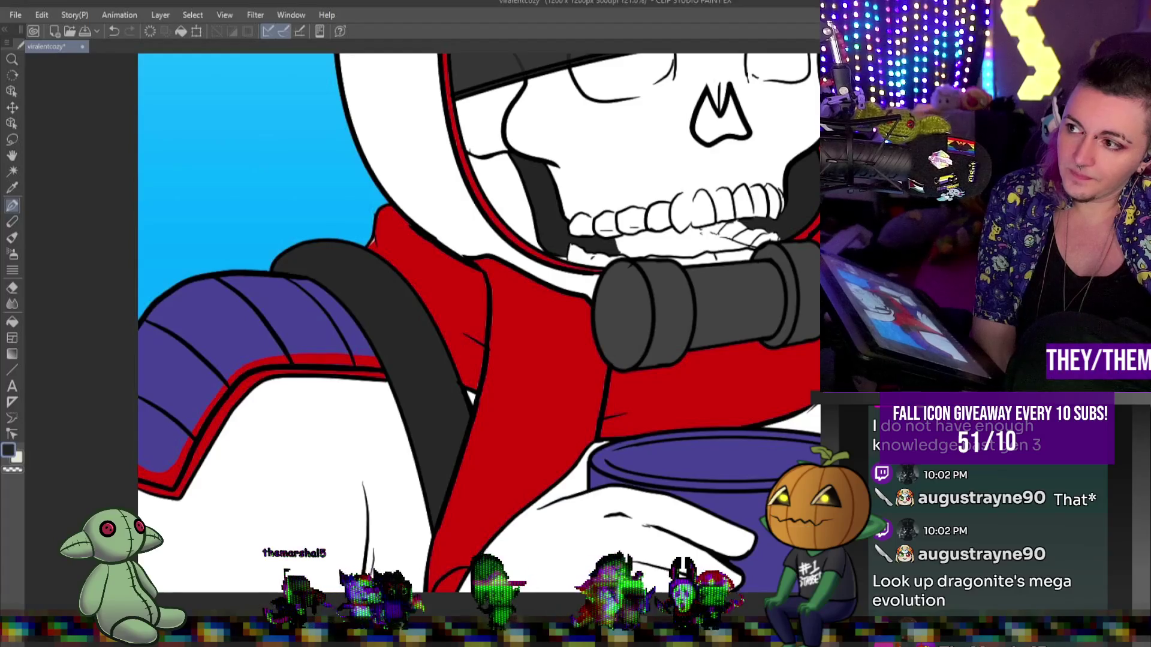
{"action": "scroll", "coordinate": [713, 227], "scroll_direction": "down", "scroll_amount": 5}
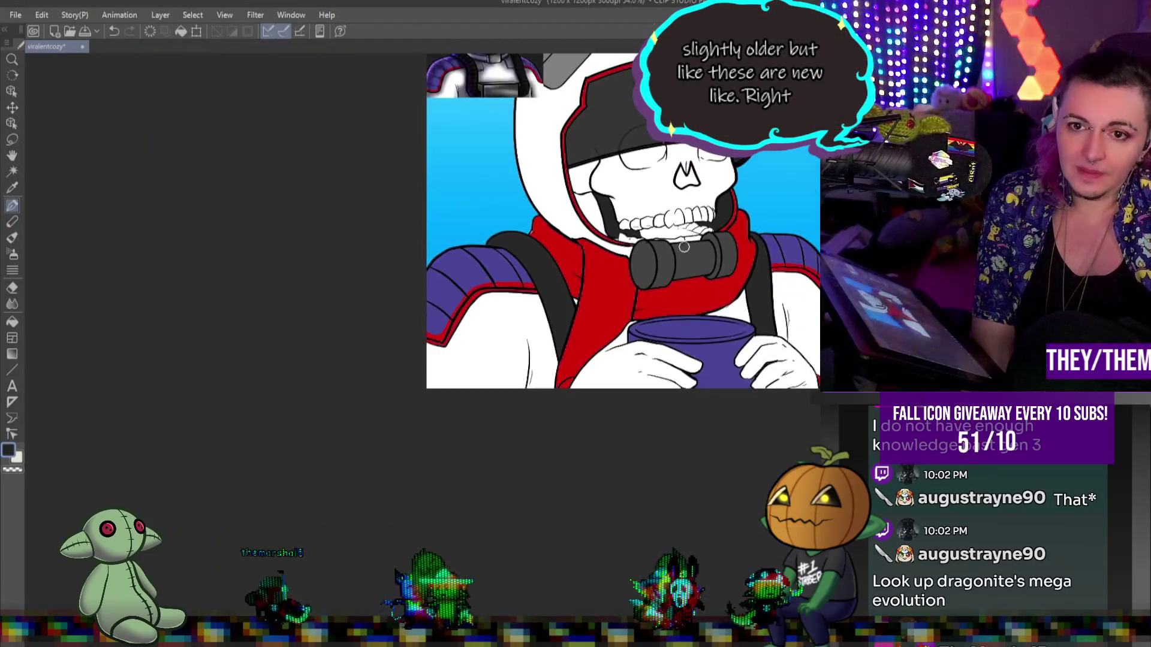
{"action": "scroll", "coordinate": [656, 223], "scroll_direction": "up", "scroll_amount": 4}
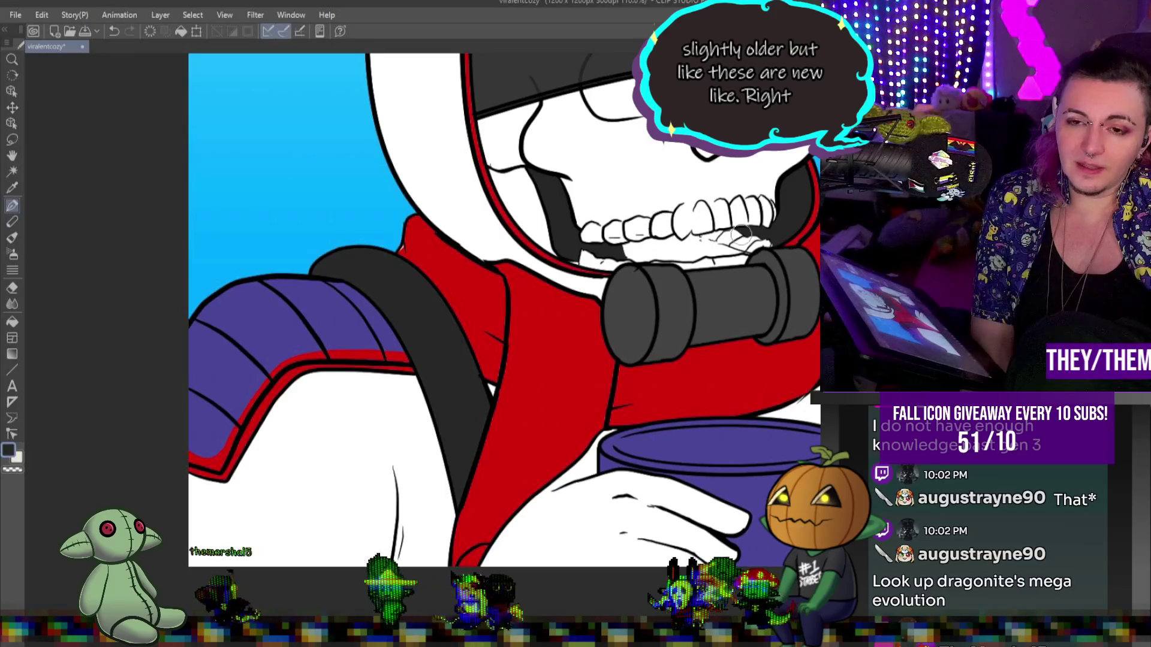
{"action": "scroll", "coordinate": [656, 223], "scroll_direction": "down", "scroll_amount": 5}
{"action": "scroll", "coordinate": [677, 222], "scroll_direction": "down", "scroll_amount": 2}
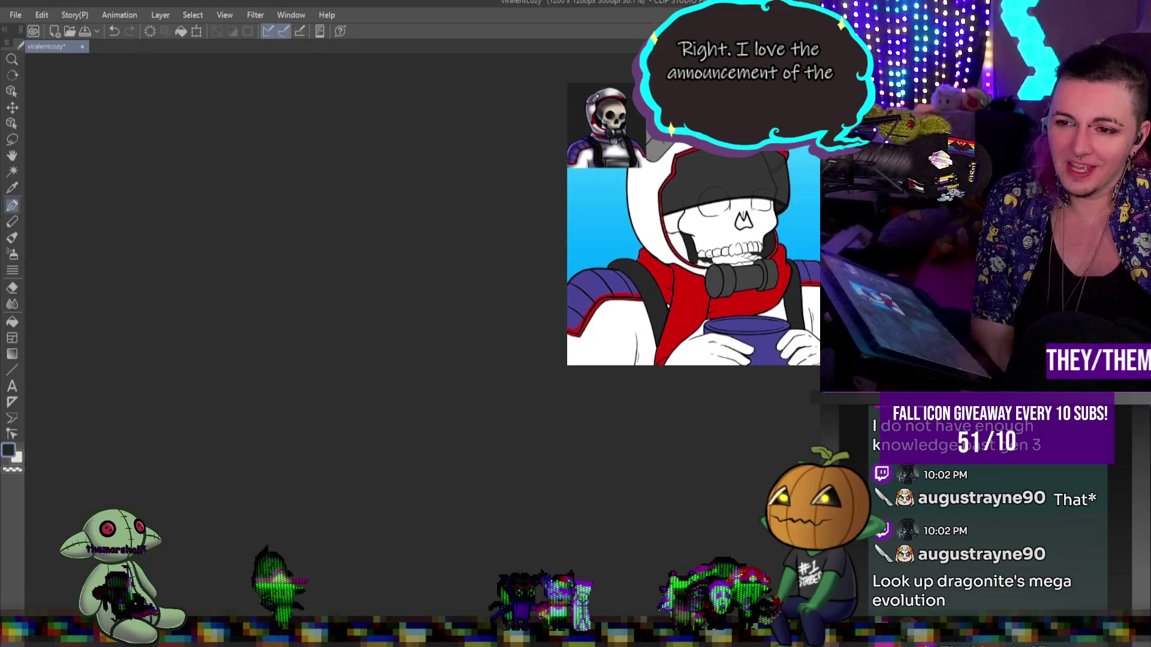
{"action": "scroll", "coordinate": [654, 284], "scroll_direction": "up", "scroll_amount": 2}
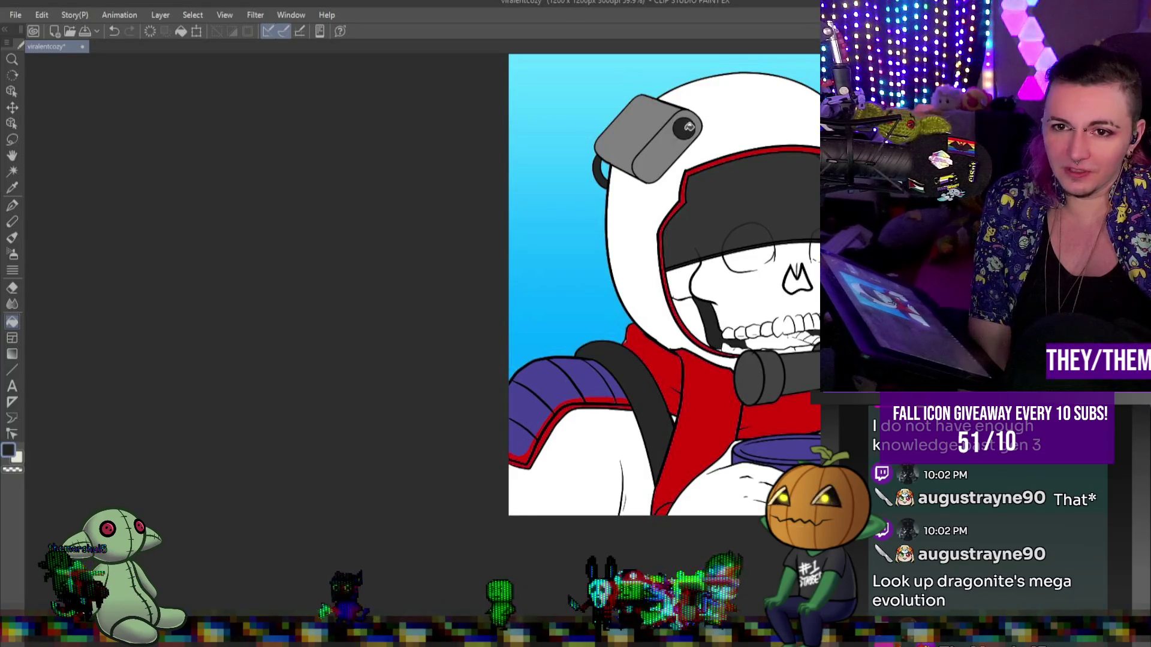
{"action": "scroll", "coordinate": [771, 272], "scroll_direction": "up", "scroll_amount": 1}
{"action": "scroll", "coordinate": [770, 272], "scroll_direction": "up", "scroll_amount": 1}
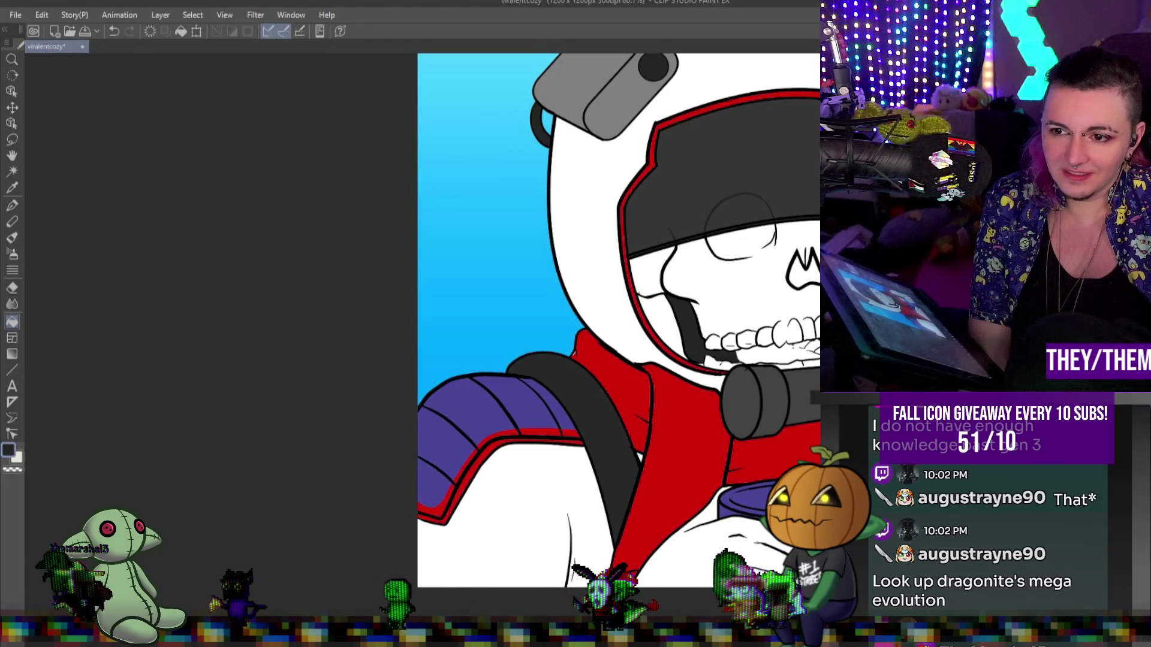
{"action": "scroll", "coordinate": [739, 267], "scroll_direction": "down", "scroll_amount": 3}
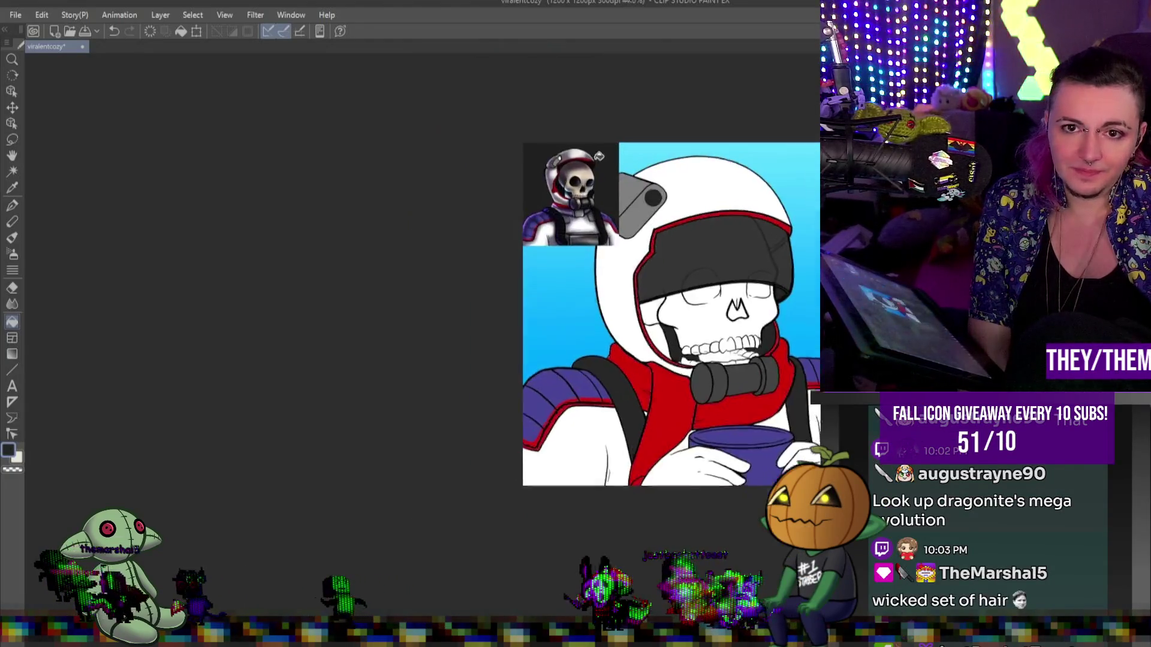
{"action": "scroll", "coordinate": [600, 155], "scroll_direction": "up", "scroll_amount": 5}
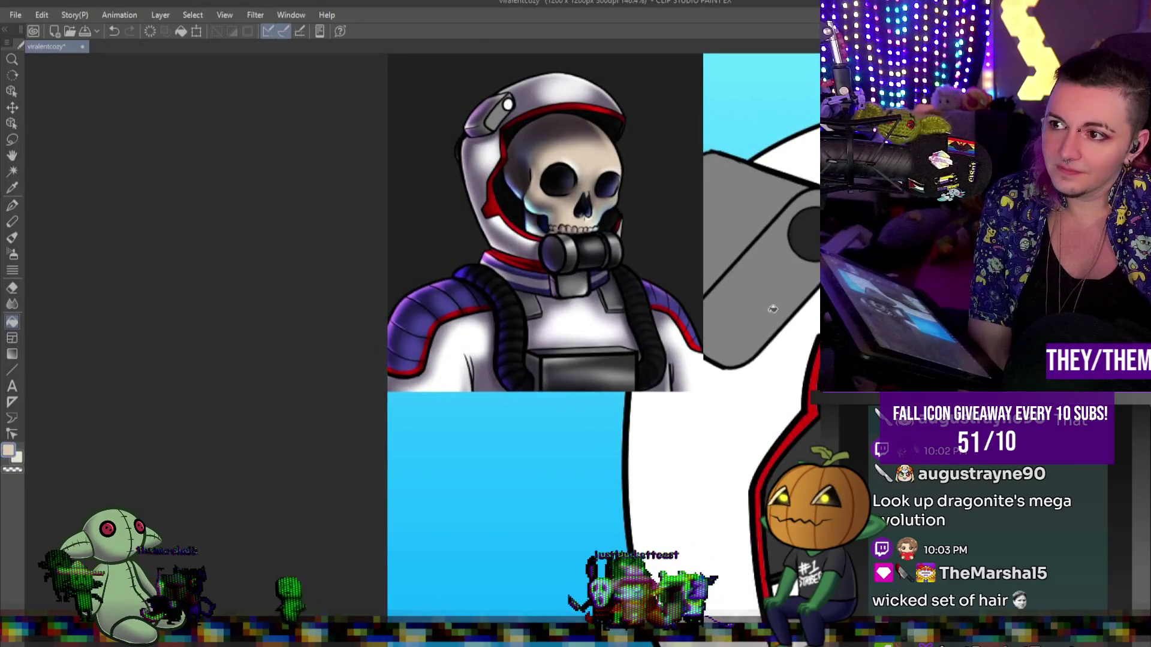
{"action": "scroll", "coordinate": [770, 308], "scroll_direction": "down", "scroll_amount": 3}
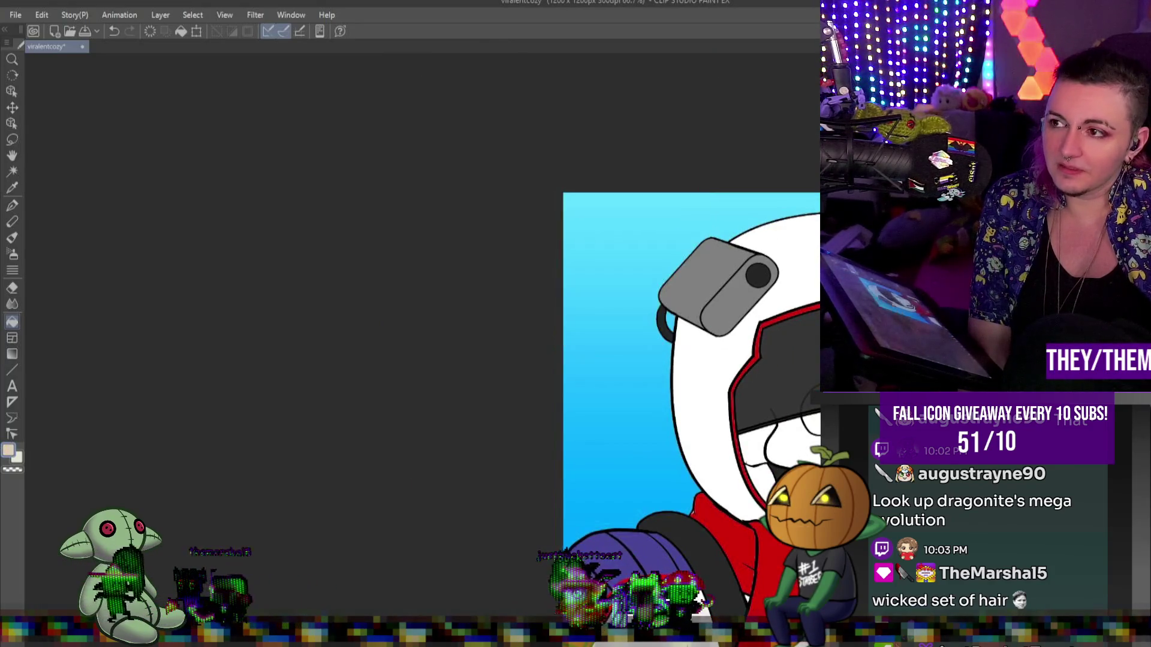
- Fill the upper skull and the lower jaw with a pale beige bone colour
{"action": "scroll", "coordinate": [701, 366], "scroll_direction": "down", "scroll_amount": 2}
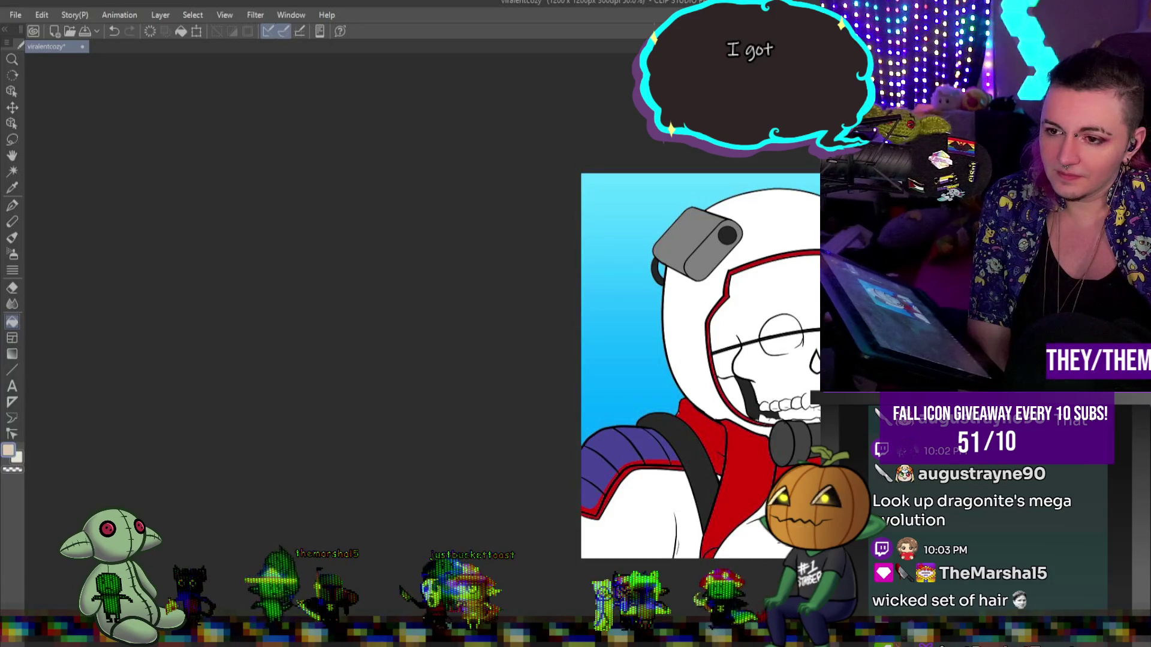
{"action": "left_click", "coordinate": [797, 304]}
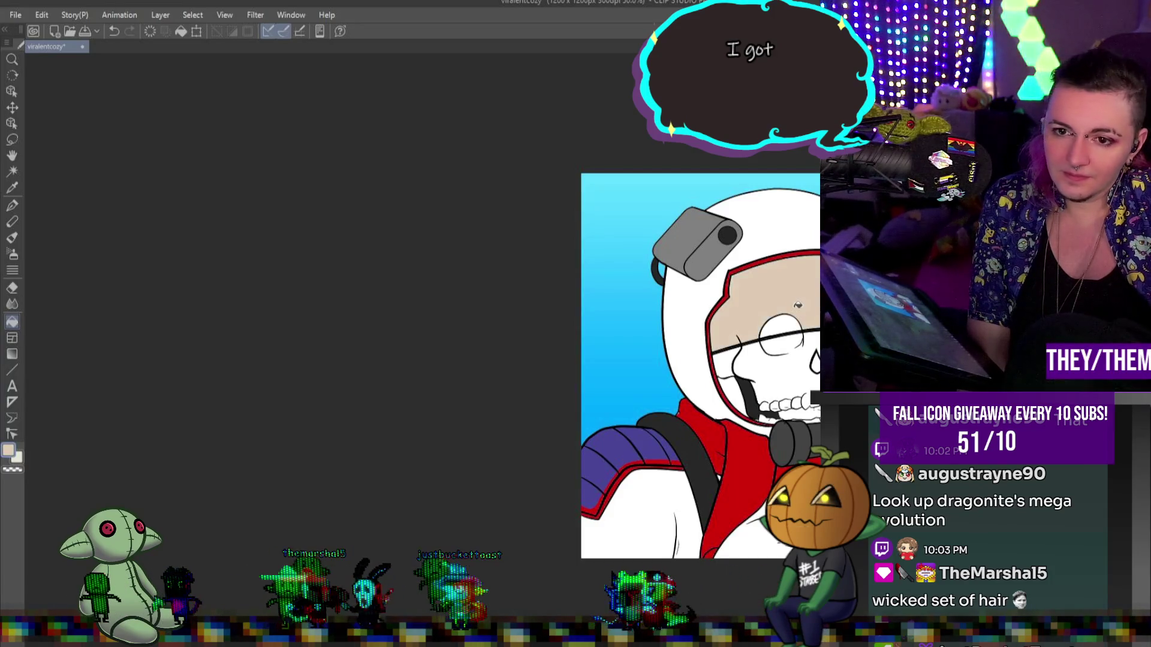
{"action": "left_click", "coordinate": [788, 337]}
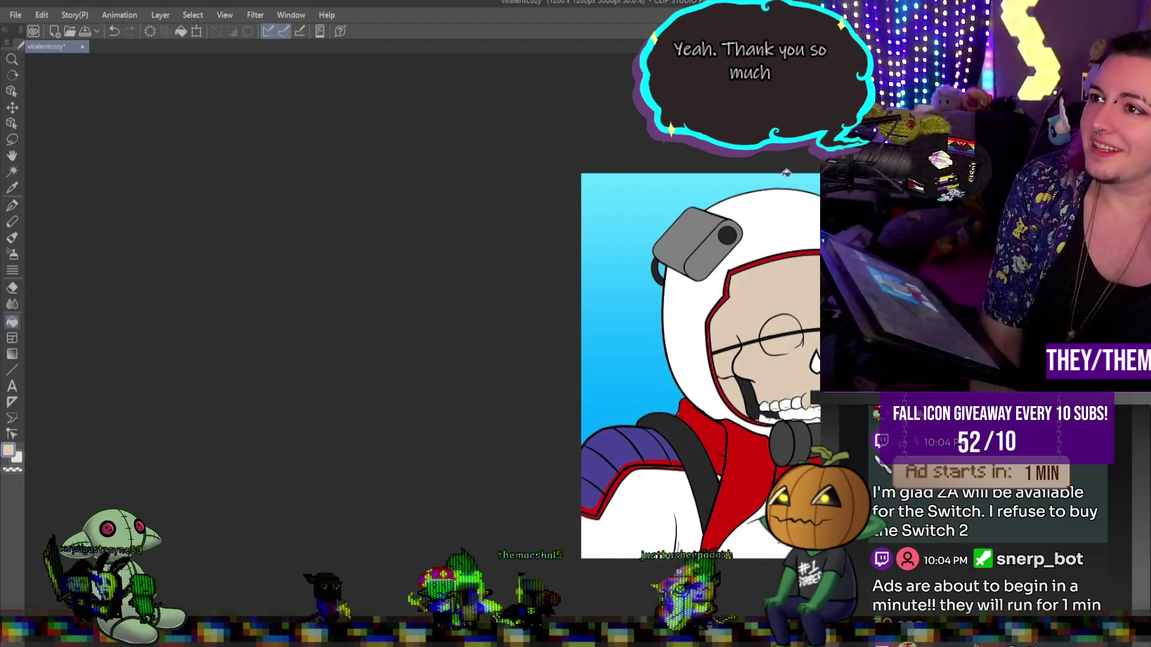
- Fill the gap below the teeth dark and bring back the dark grey beanie over the skull top
{"action": "scroll", "coordinate": [713, 314], "scroll_direction": "down", "scroll_amount": 1}
{"action": "scroll", "coordinate": [713, 314], "scroll_direction": "up", "scroll_amount": 5}
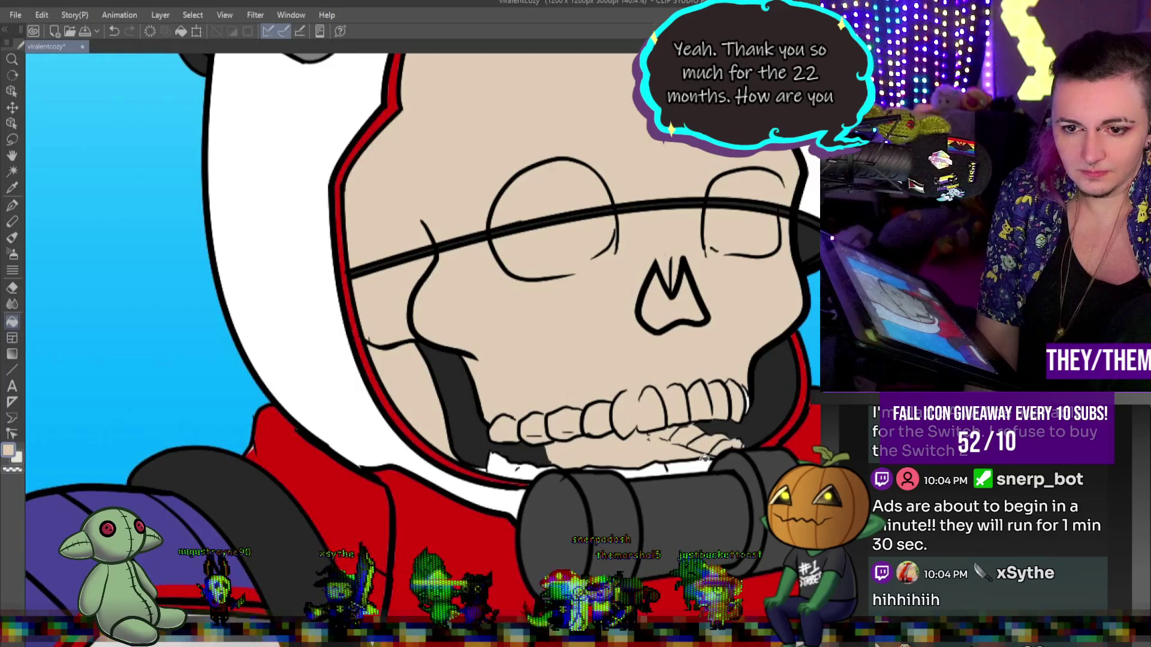
{"action": "left_click", "coordinate": [521, 467]}
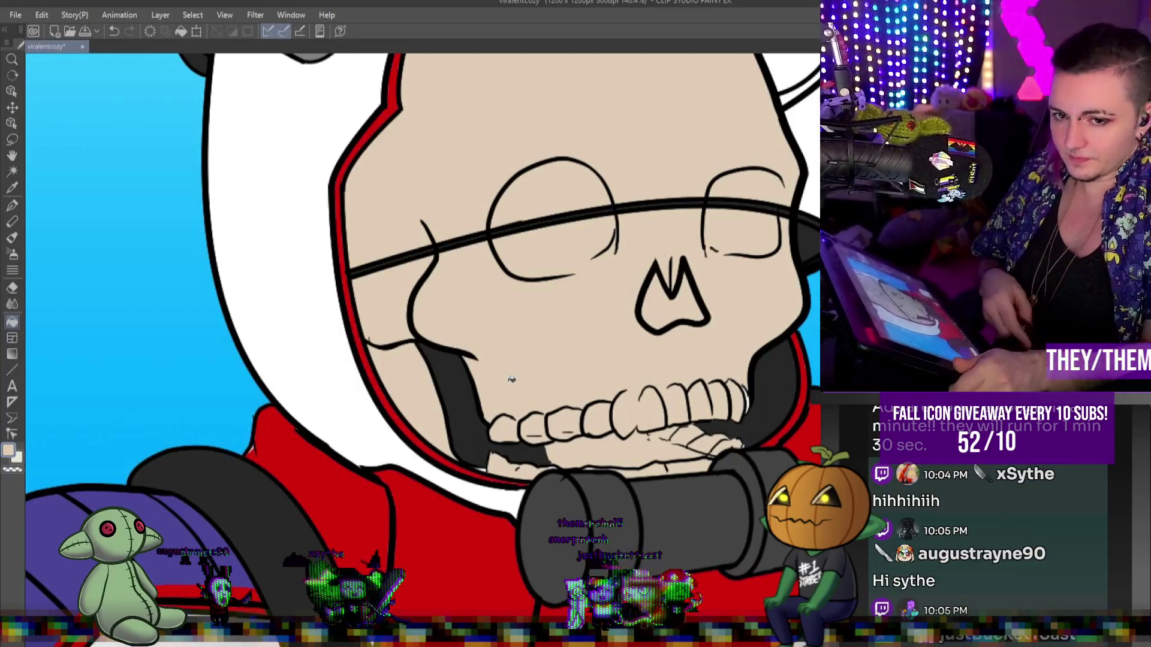
{"action": "left_click", "coordinate": [21, 205]}
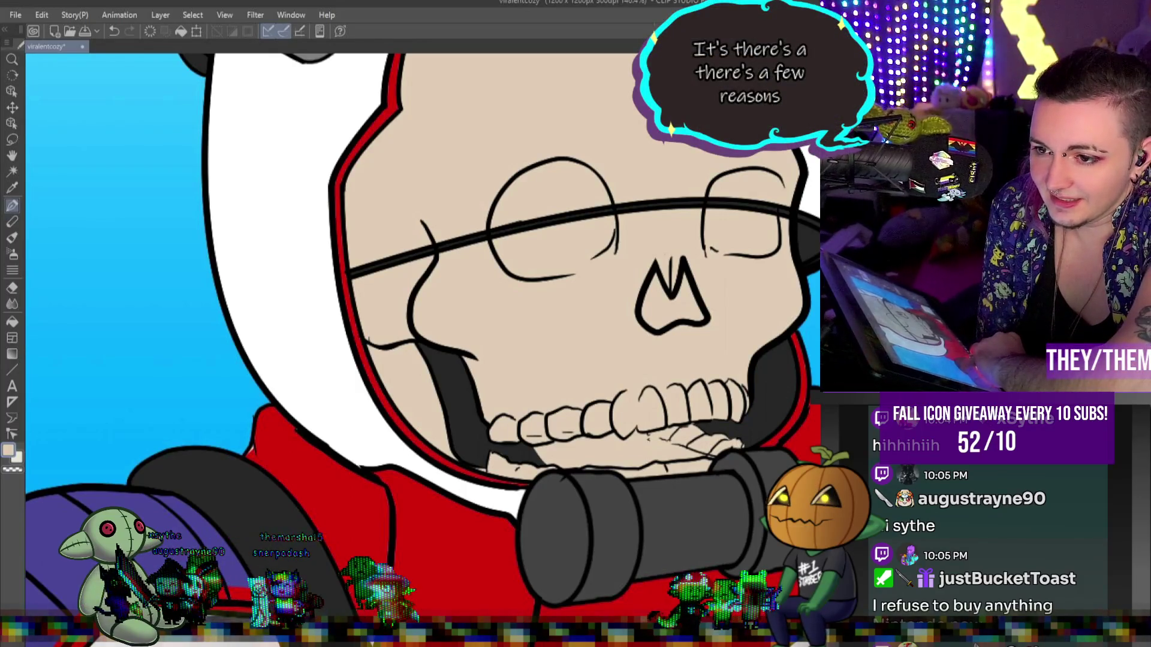
{"action": "key", "text": "ctrl+z"}
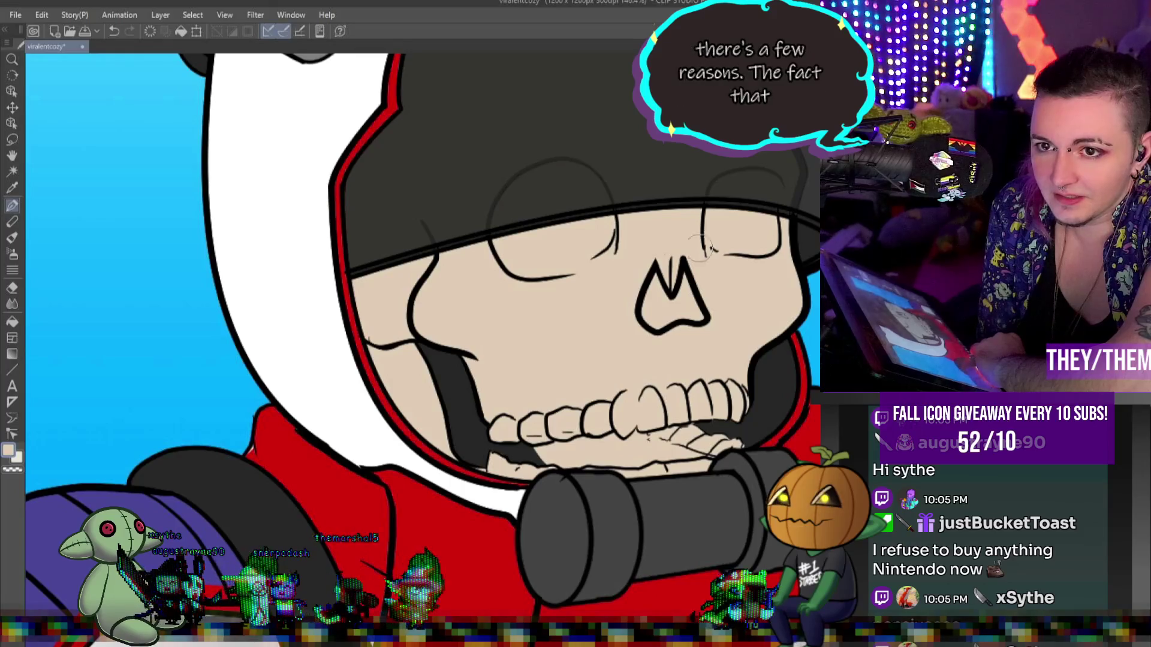
- Refill the beanie, eyedrop its dark grey and raise opacity so it hides the sketch lines
{"action": "scroll", "coordinate": [717, 286], "scroll_direction": "down", "scroll_amount": 3}
{"action": "scroll", "coordinate": [718, 286], "scroll_direction": "up", "scroll_amount": 3}
{"action": "scroll", "coordinate": [763, 257], "scroll_direction": "down", "scroll_amount": 5}
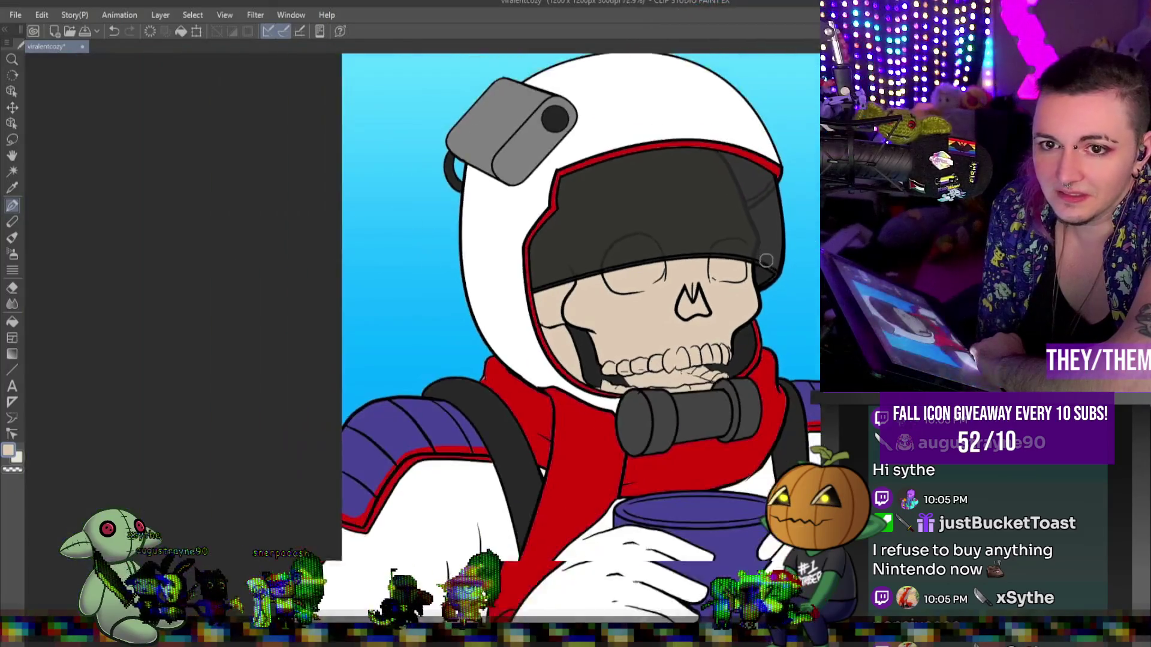
{"action": "scroll", "coordinate": [732, 137], "scroll_direction": "up", "scroll_amount": 2}
{"action": "scroll", "coordinate": [732, 137], "scroll_direction": "up", "scroll_amount": 3}
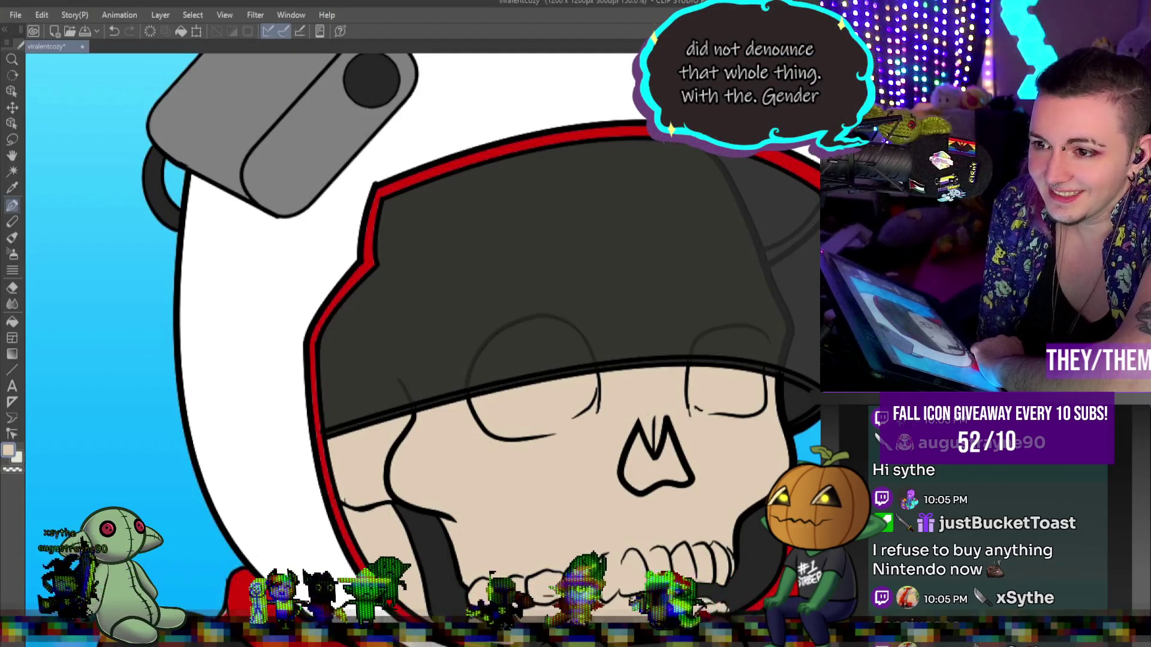
{"action": "left_click", "coordinate": [745, 246]}
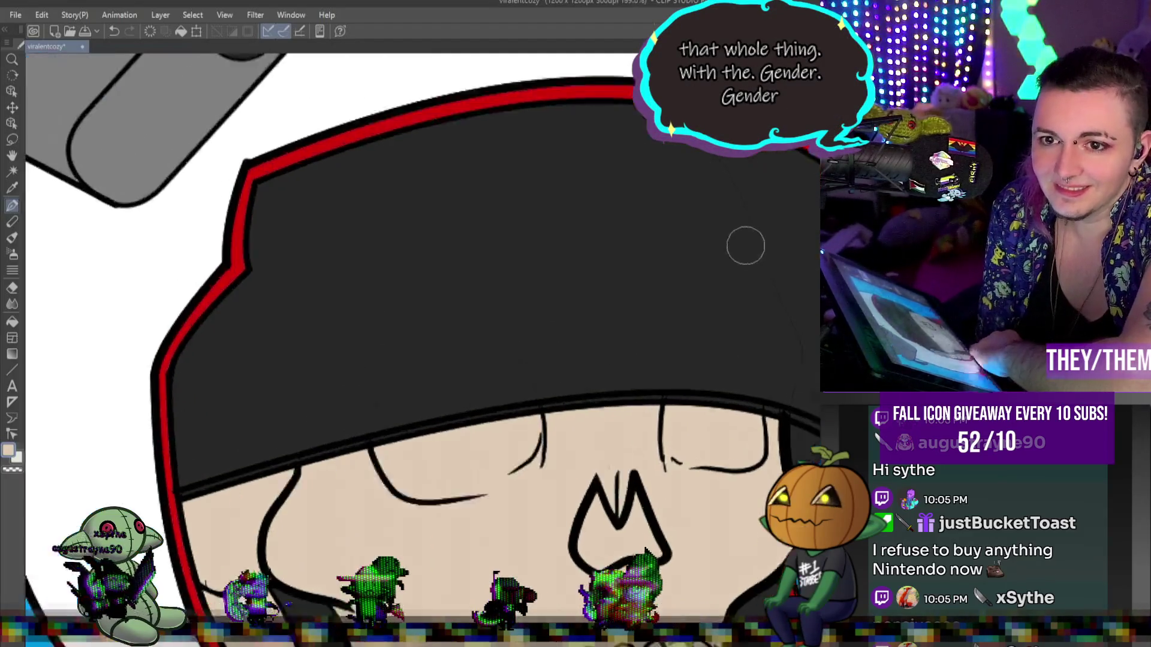
{"action": "scroll", "coordinate": [746, 246], "scroll_direction": "up", "scroll_amount": 1}
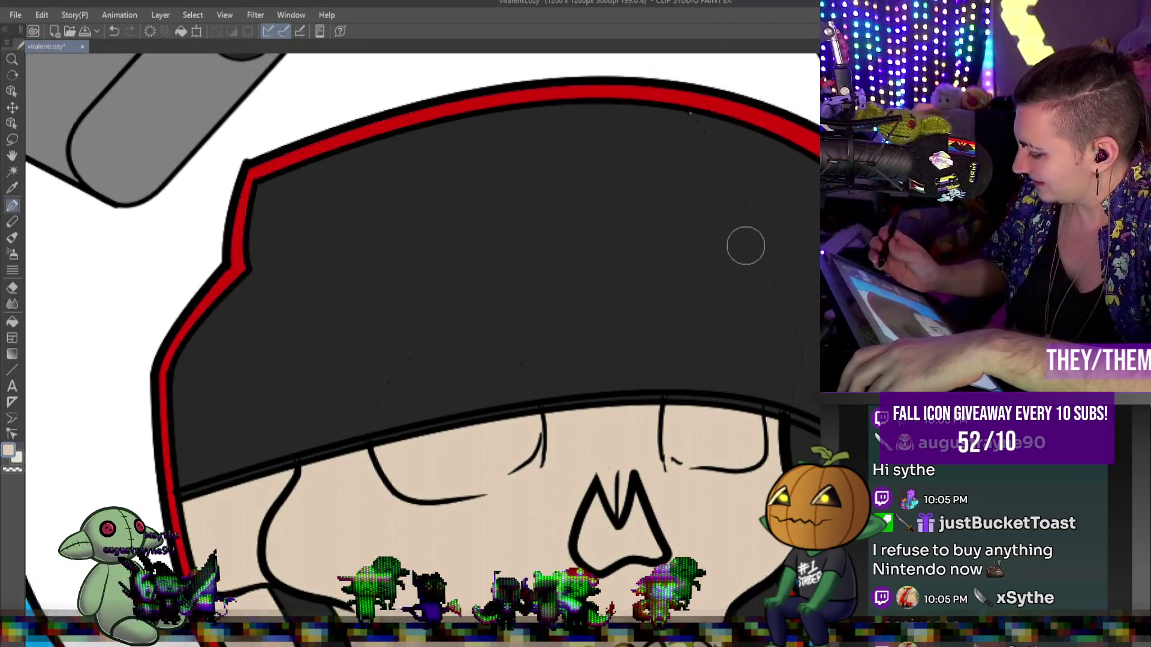
{"action": "left_click", "coordinate": [802, 231], "text": "alt"}
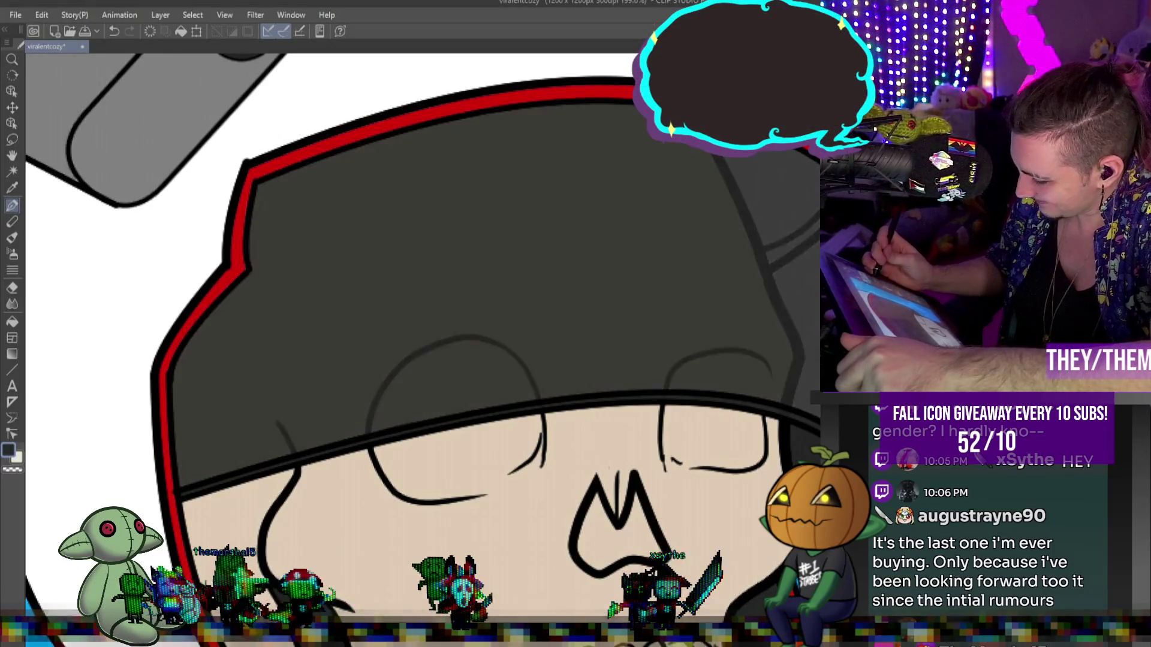
{"action": "key", "text": "ctrl+z"}
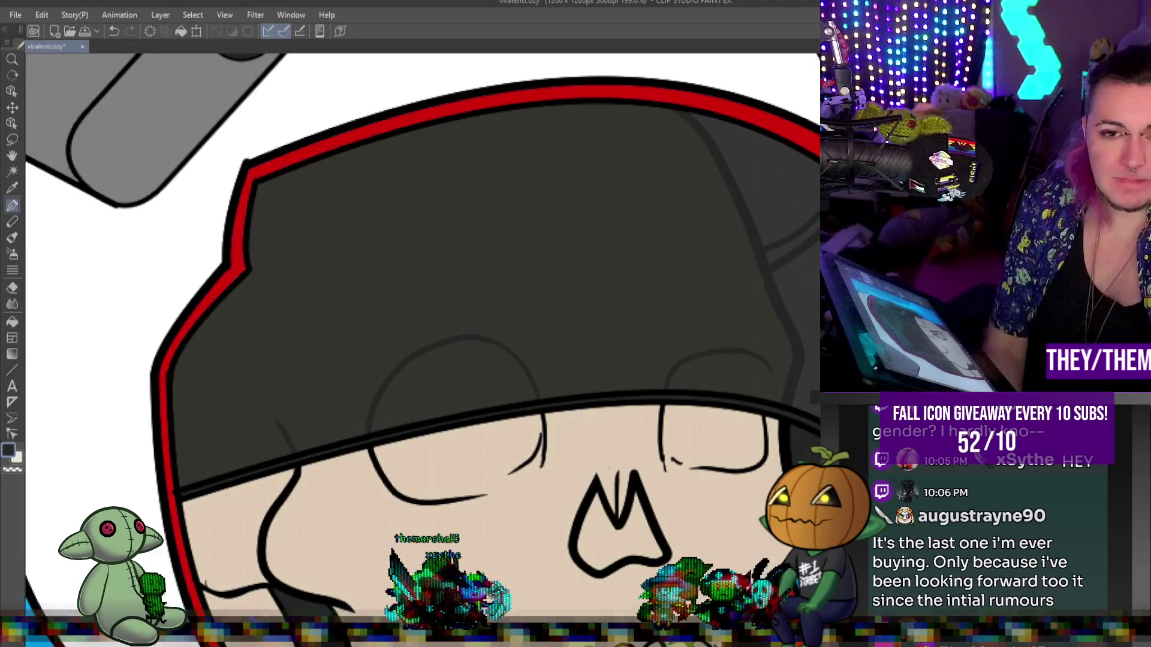
{"action": "scroll", "coordinate": [815, 311], "scroll_direction": "down", "scroll_amount": 2}
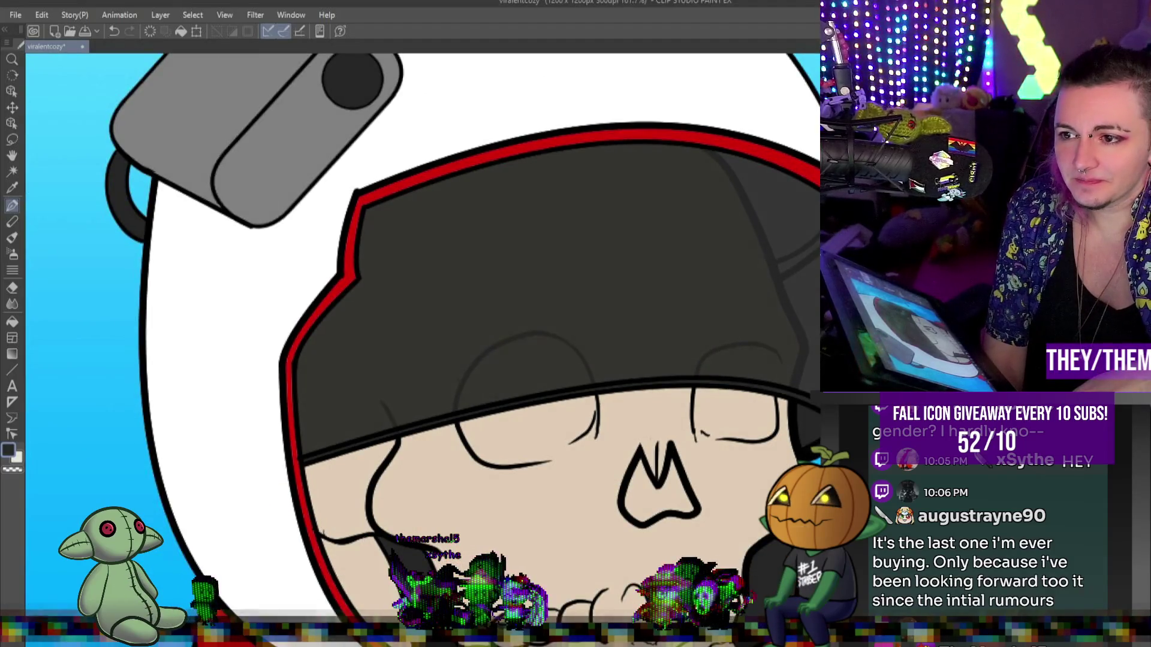
{"action": "scroll", "coordinate": [782, 324], "scroll_direction": "down", "scroll_amount": 3}
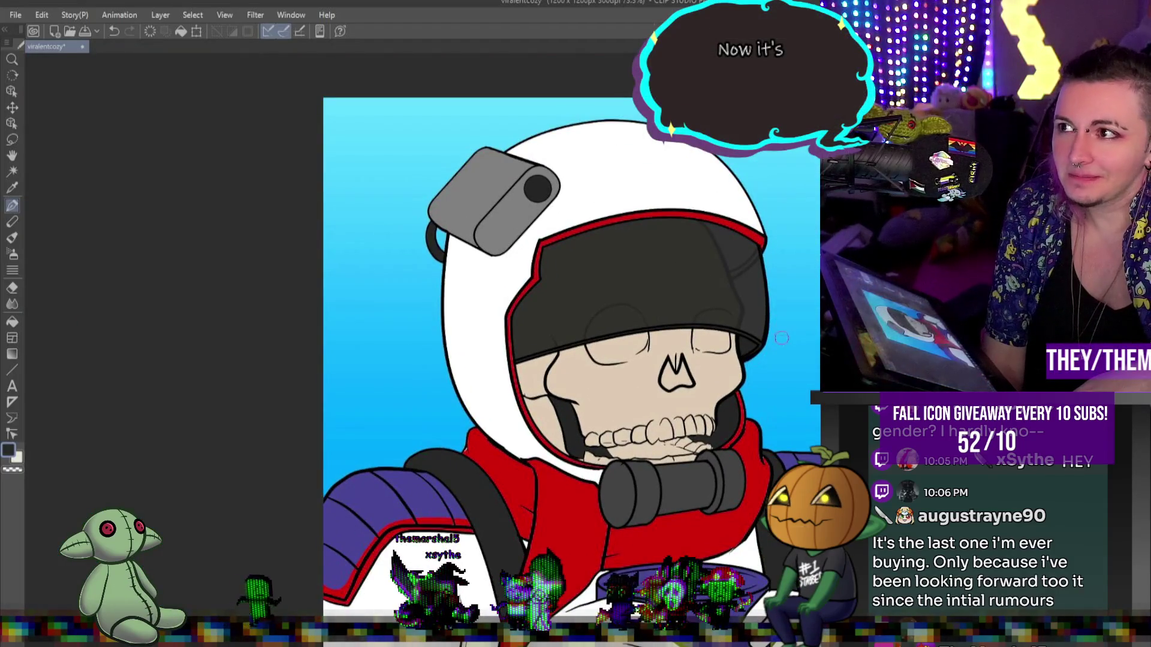
{"action": "scroll", "coordinate": [551, 359], "scroll_direction": "down", "scroll_amount": 2}
{"action": "scroll", "coordinate": [617, 393], "scroll_direction": "up", "scroll_amount": 2}
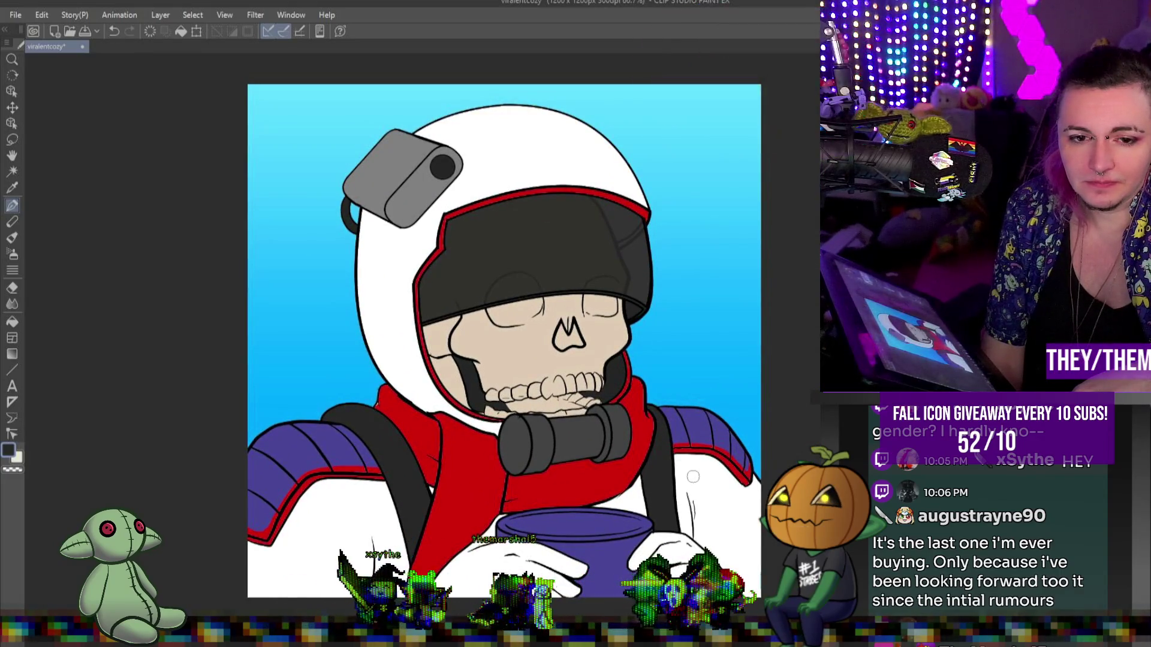
{"action": "scroll", "coordinate": [688, 475], "scroll_direction": "down", "scroll_amount": 1}
{"action": "scroll", "coordinate": [602, 559], "scroll_direction": "up", "scroll_amount": 1}
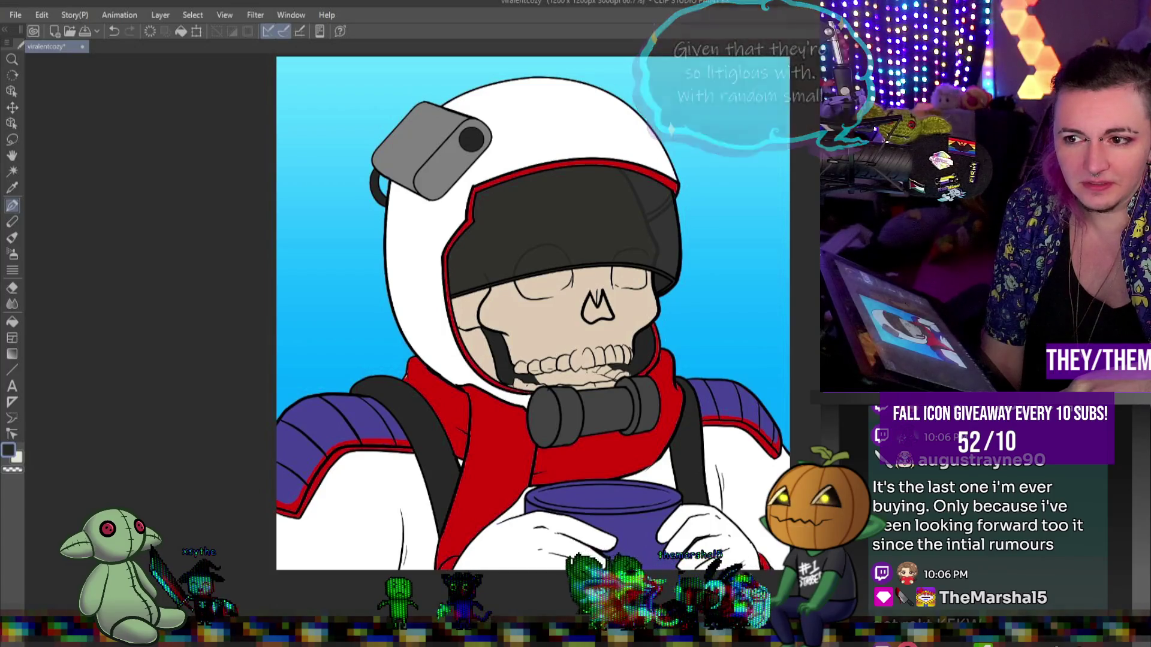
{"action": "scroll", "coordinate": [534, 312], "scroll_direction": "up", "scroll_amount": 5}
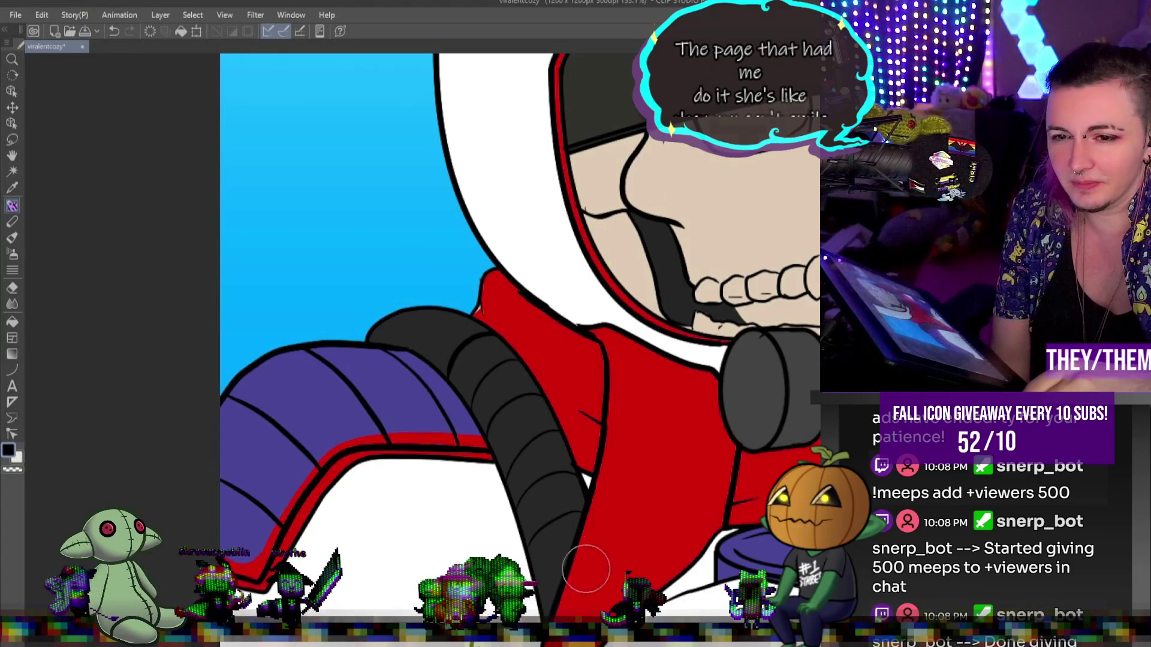
{"action": "scroll", "coordinate": [520, 336], "scroll_direction": "down", "scroll_amount": 3}
{"action": "scroll", "coordinate": [520, 336], "scroll_direction": "up", "scroll_amount": 2}
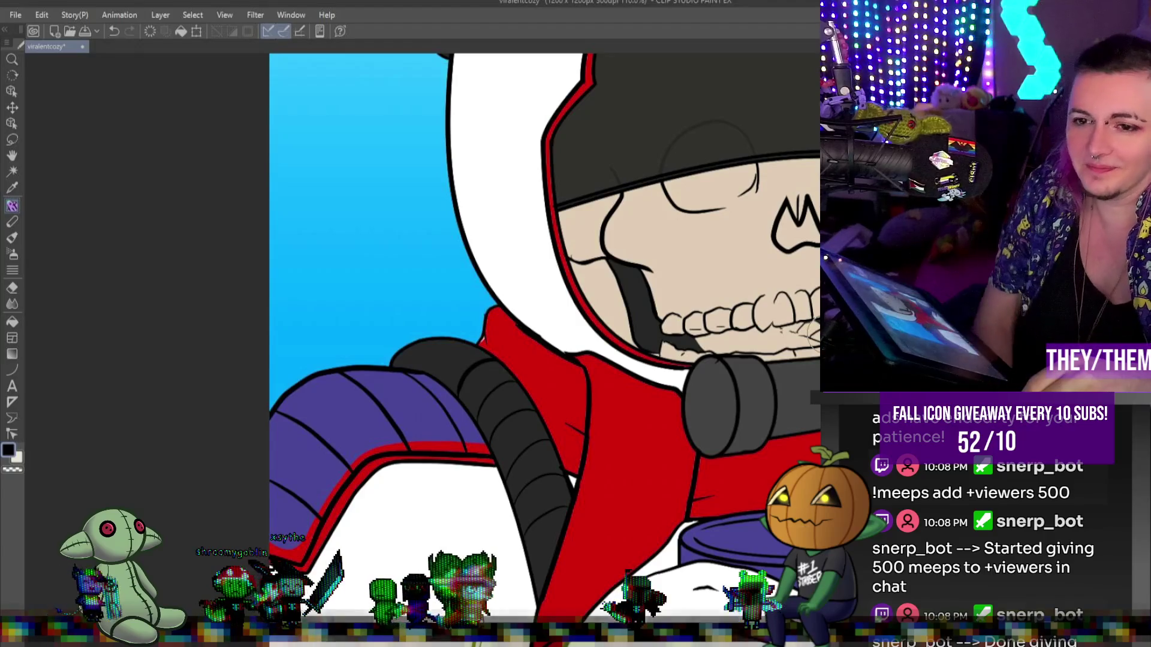
{"action": "left_click", "coordinate": [749, 339], "text": "alt"}
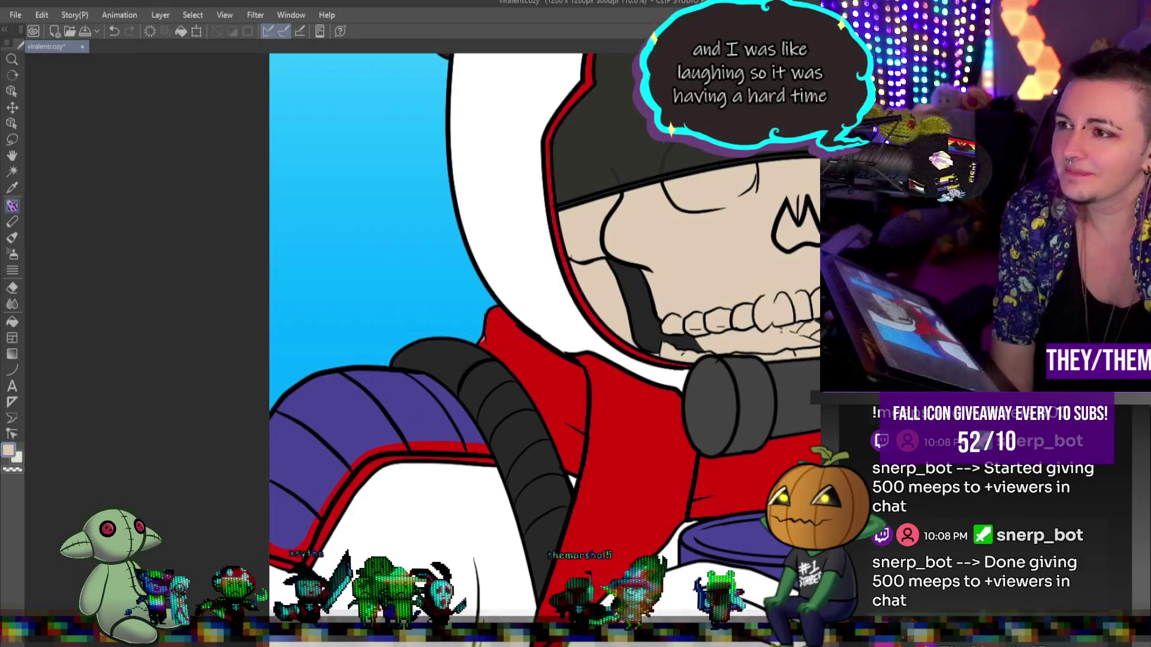
{"action": "scroll", "coordinate": [670, 345], "scroll_direction": "down", "scroll_amount": 5}
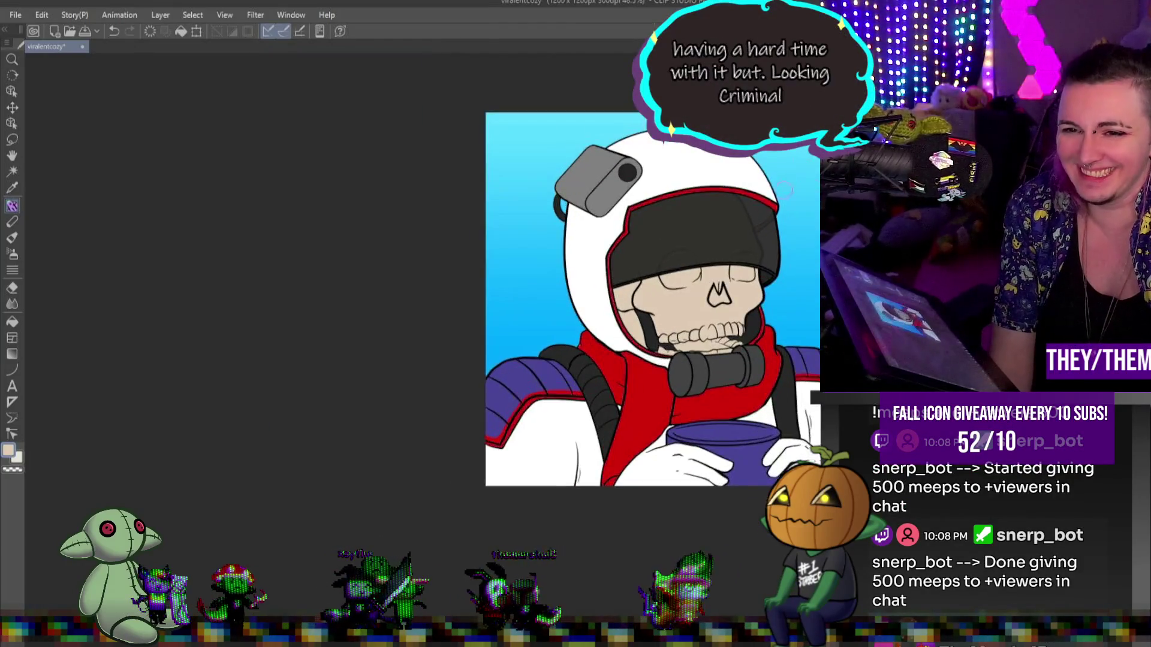
{"action": "scroll", "coordinate": [727, 443], "scroll_direction": "up", "scroll_amount": 3}
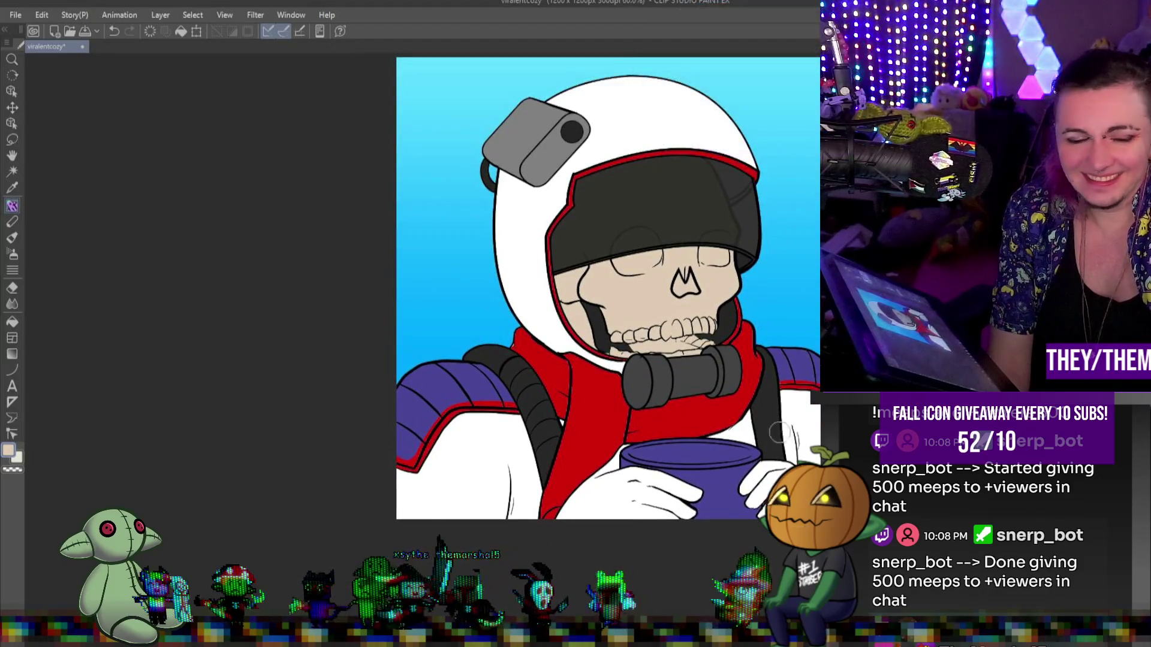
{"action": "scroll", "coordinate": [721, 466], "scroll_direction": "up", "scroll_amount": 2}
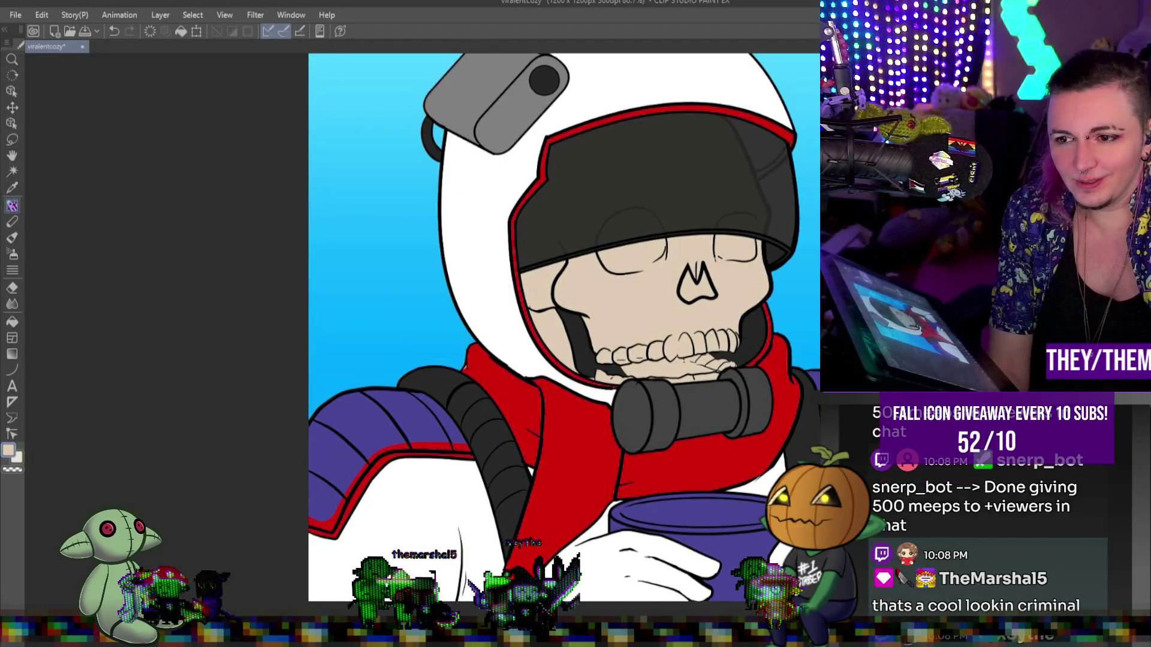
{"action": "scroll", "coordinate": [610, 219], "scroll_direction": "up", "scroll_amount": 2}
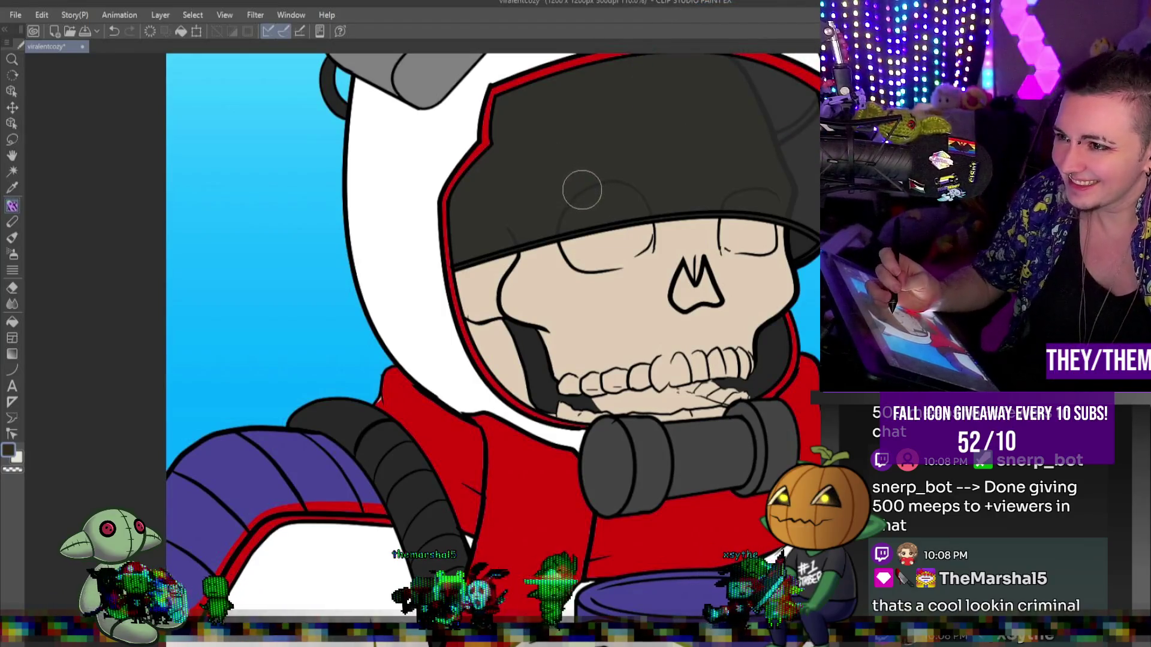
- Paint dark brown shading into both eye sockets, then set a smaller Blend brush
{"action": "mouse_move", "coordinate": [590, 233]}
{"action": "left_mouse_down"}
{"action": "mouse_move", "coordinate": [605, 239]}
{"action": "mouse_move", "coordinate": [587, 264]}
{"action": "mouse_move", "coordinate": [605, 265]}
{"action": "mouse_move", "coordinate": [584, 259]}
{"action": "mouse_move", "coordinate": [641, 233]}
{"action": "mouse_move", "coordinate": [635, 252]}
{"action": "left_mouse_up"}
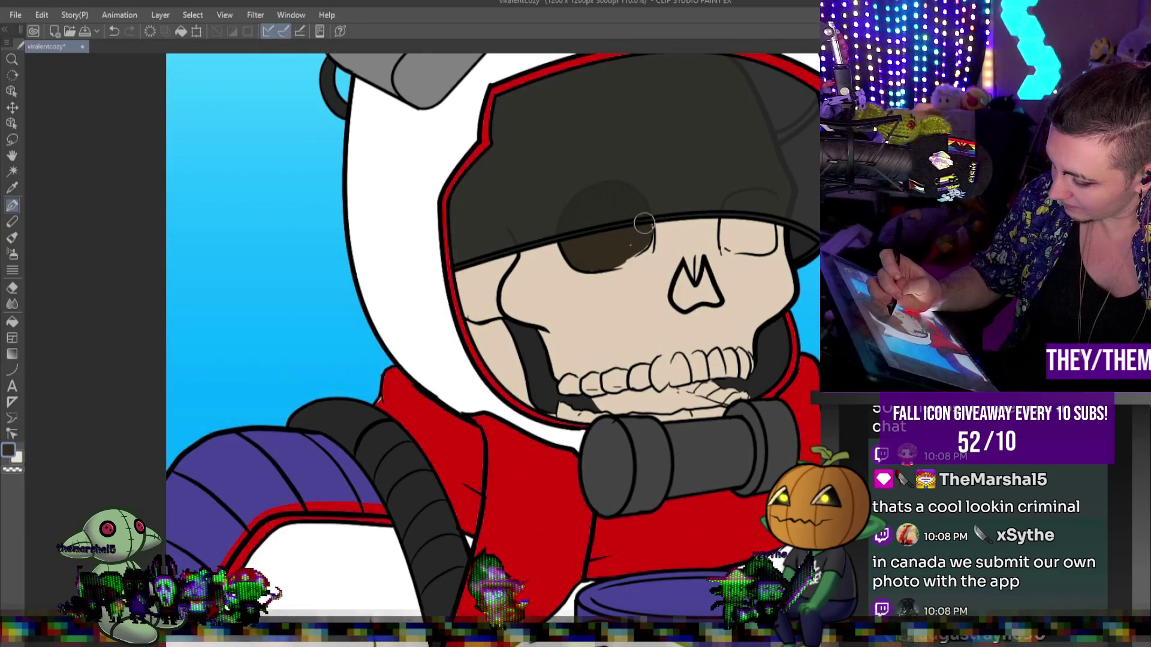
{"action": "left_click_drag", "start_coordinate": [644, 238], "coordinate": [617, 250]}
{"action": "left_click_drag", "start_coordinate": [728, 233], "coordinate": [762, 240]}
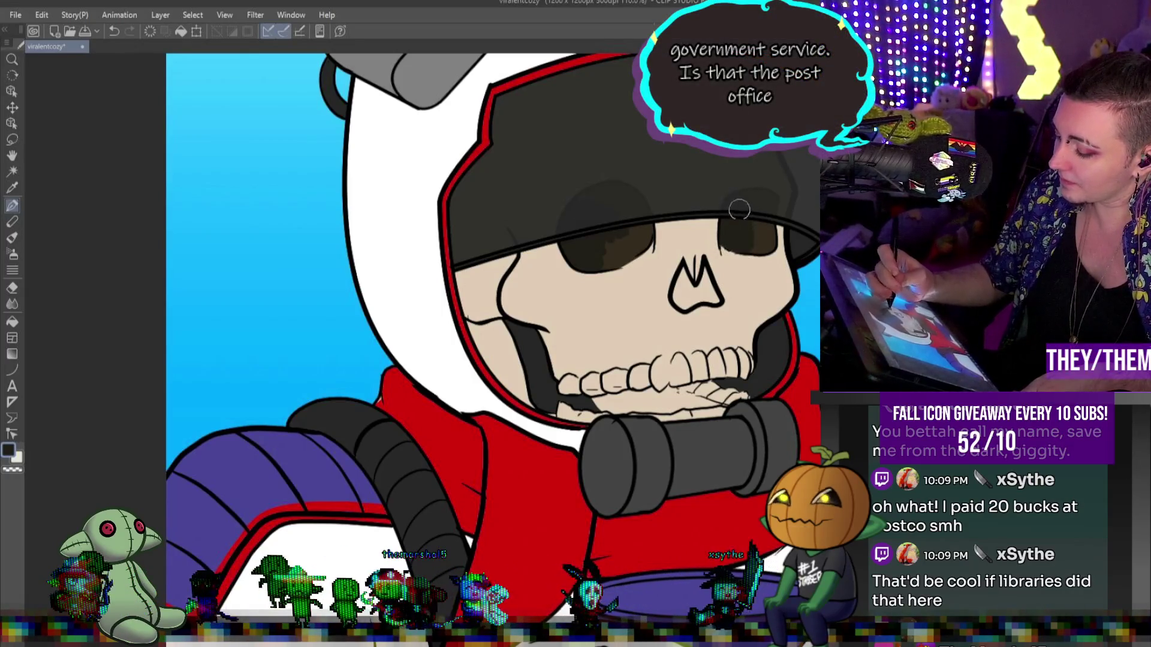
{"action": "key", "text": "j"}
{"action": "key", "text": "bracketleft"}
{"action": "key", "text": "bracketleft"}
{"action": "key", "text": "bracketleft"}
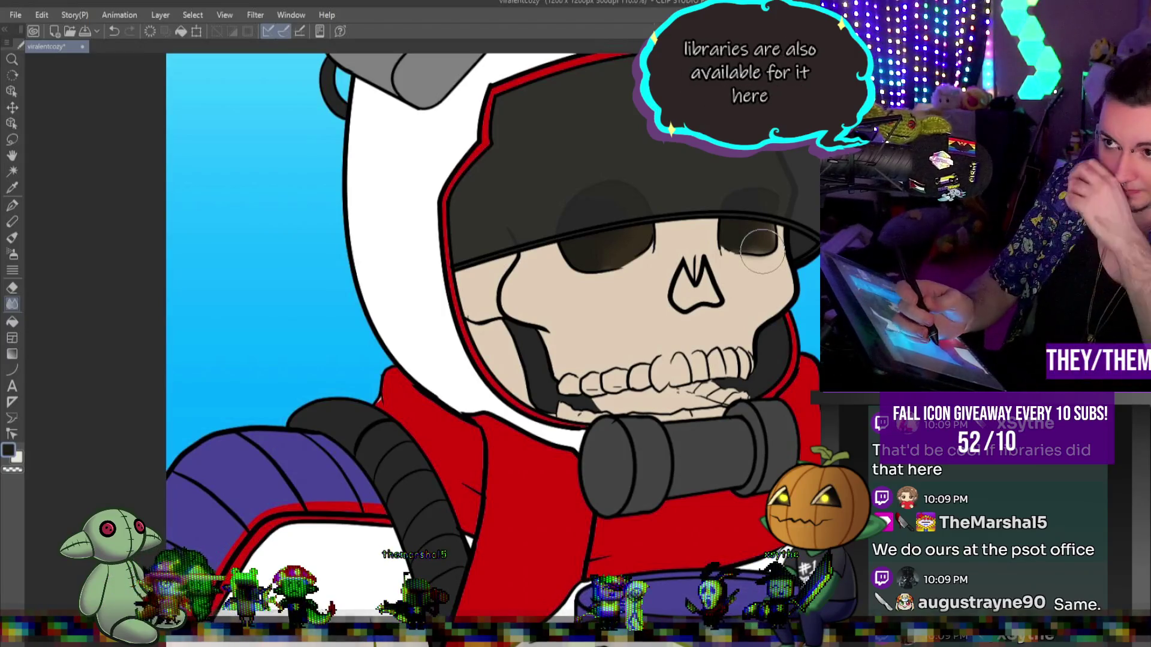
- Shade the nose cavity dark brown and blend it smooth
{"action": "left_click", "coordinate": [12, 205]}
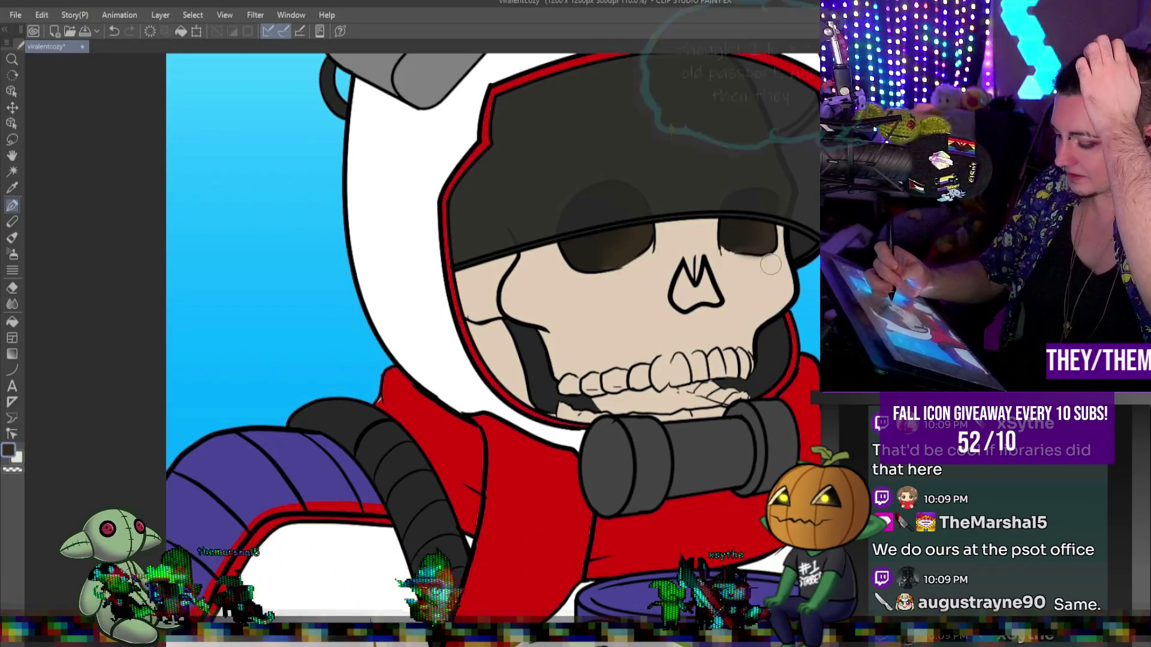
{"action": "key", "text": "j"}
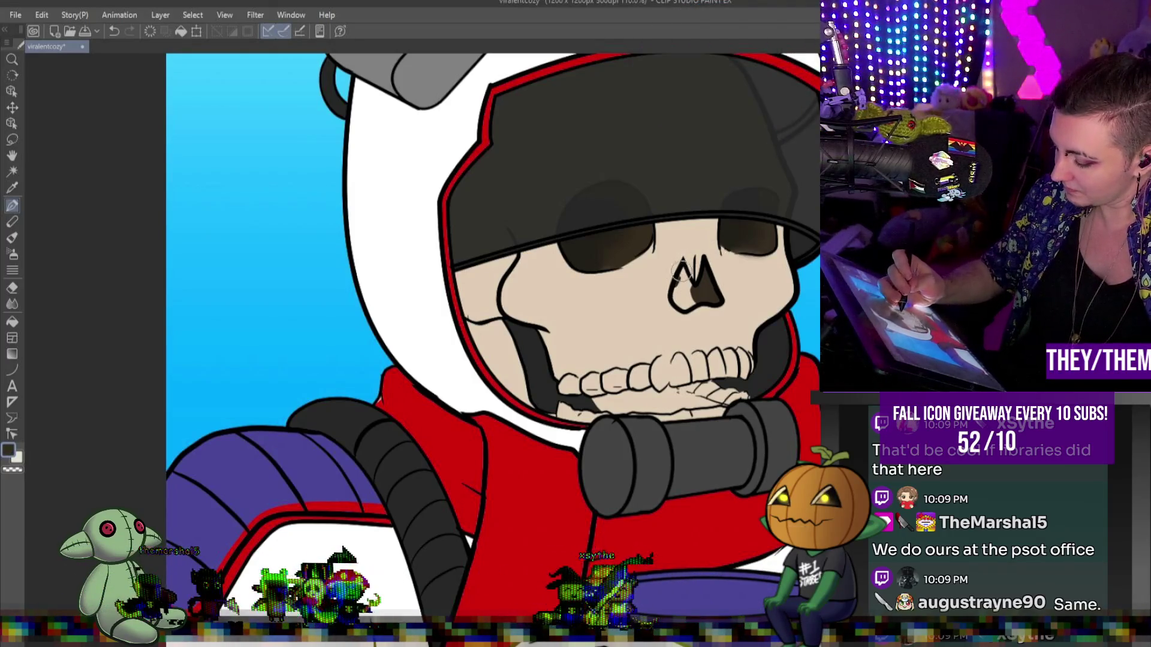
{"action": "left_click_drag", "start_coordinate": [675, 292], "coordinate": [679, 295]}
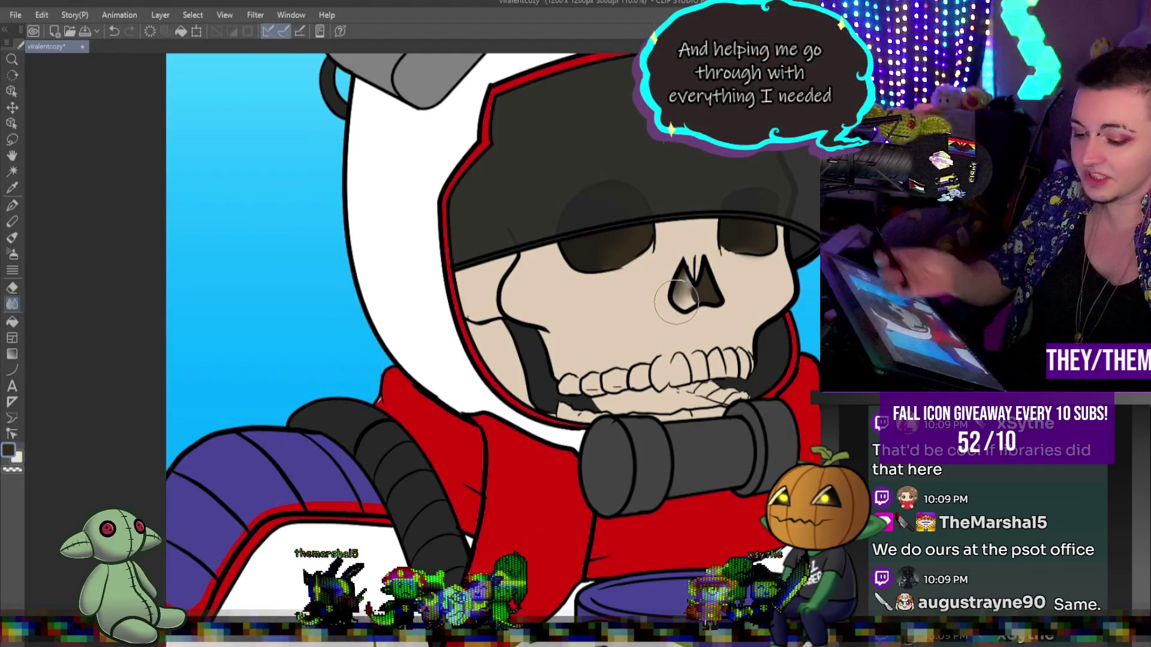
{"action": "left_click", "coordinate": [12, 206]}
{"action": "left_click", "coordinate": [686, 261], "text": "alt"}
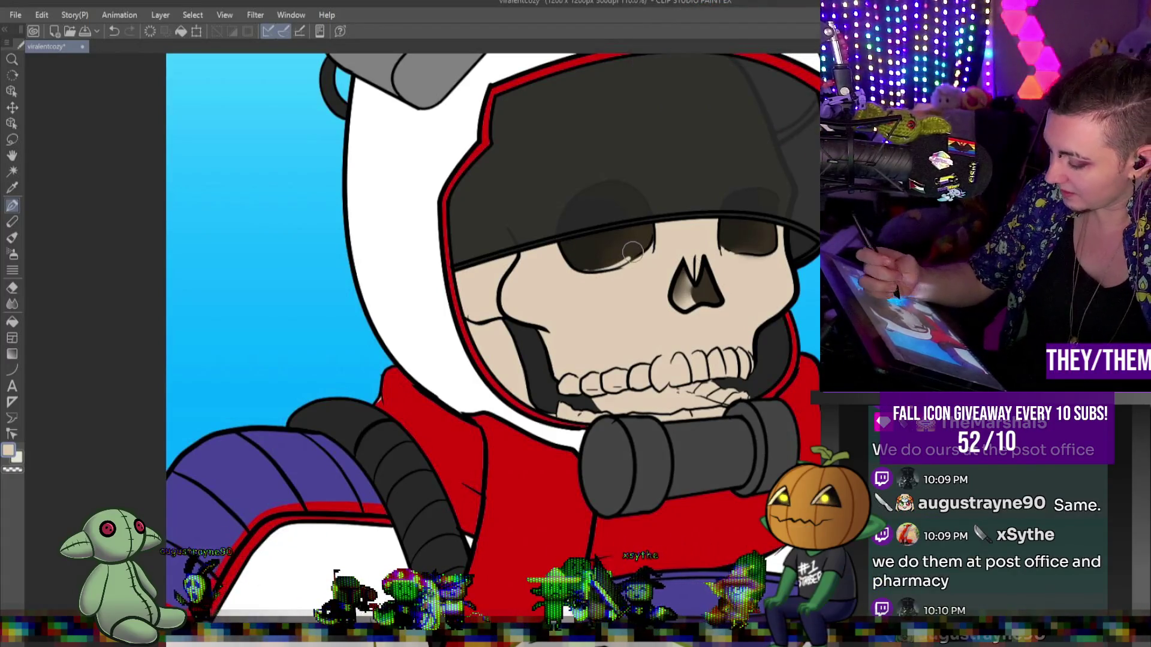
{"action": "left_click", "coordinate": [574, 268], "text": "alt"}
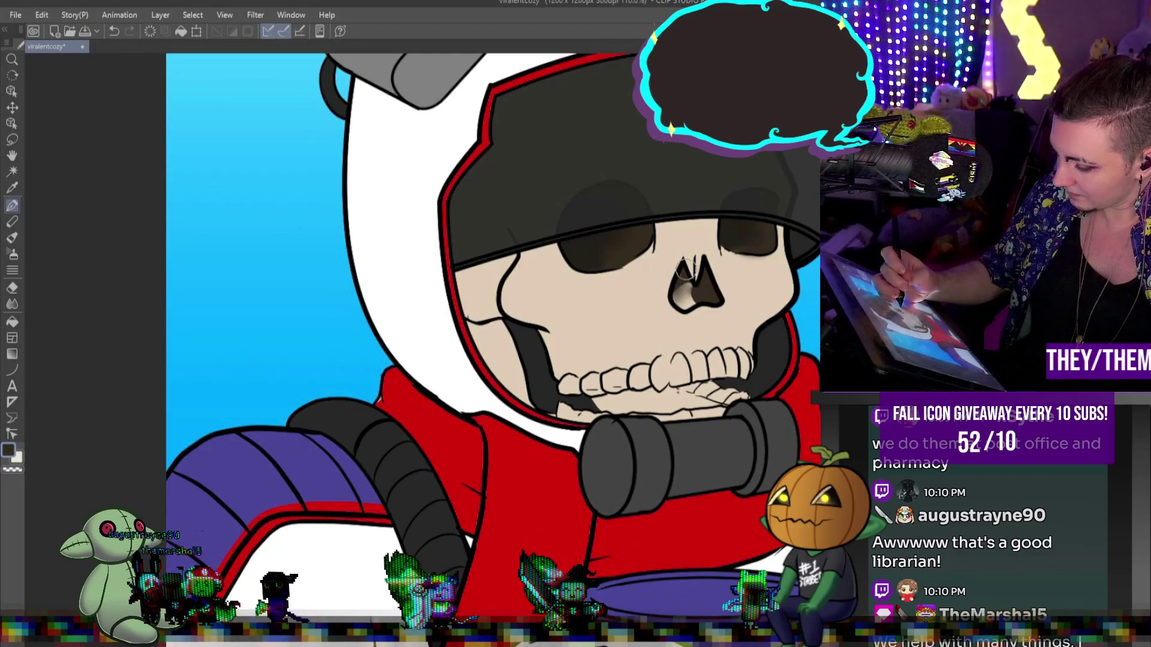
{"action": "key", "text": "j"}
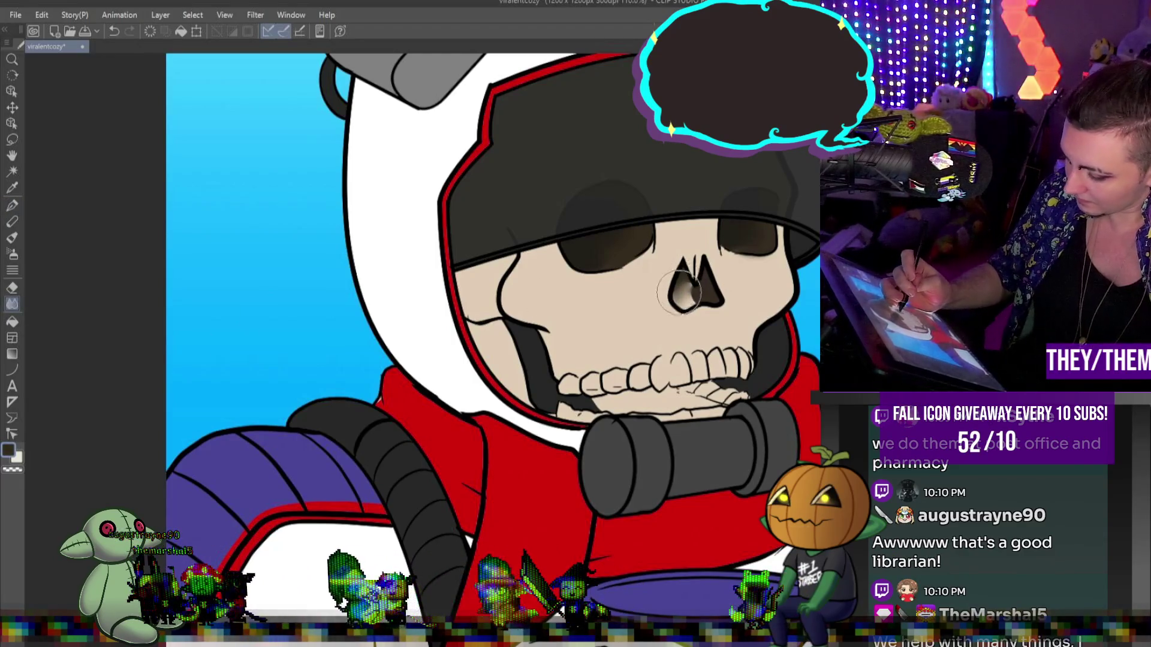
{"action": "left_click_drag", "start_coordinate": [678, 293], "coordinate": [695, 300]}
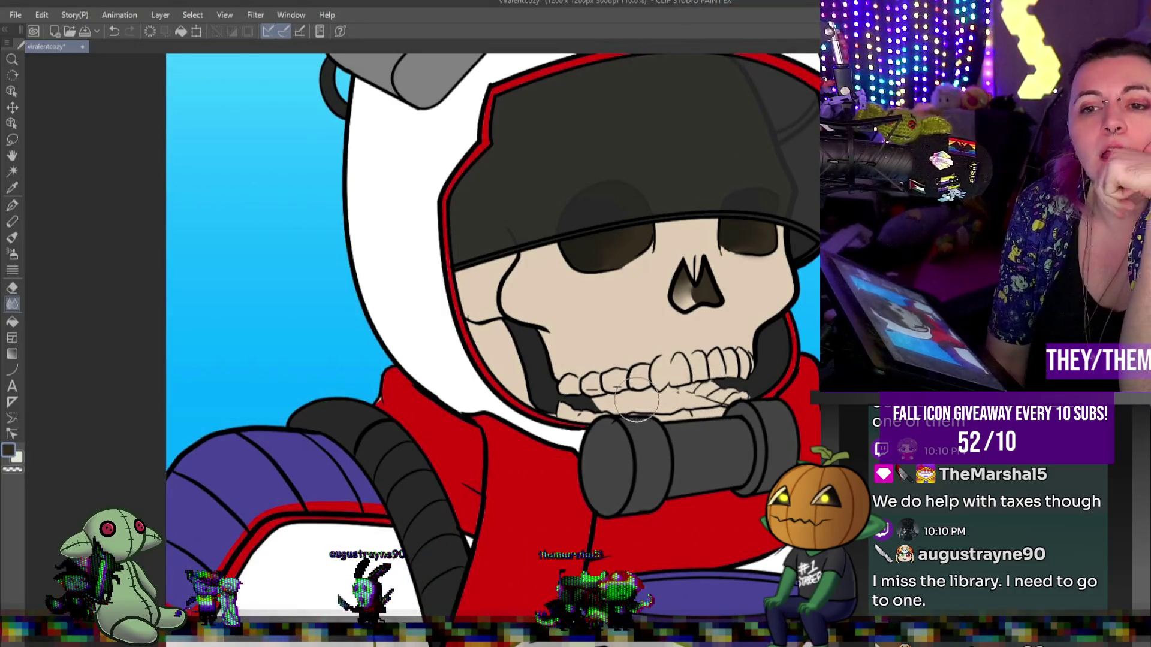
- Paint brown shading beneath the upper teeth along the jaw and smooth it with the Blend tool
{"action": "scroll", "coordinate": [683, 383], "scroll_direction": "down", "scroll_amount": 3}
{"action": "scroll", "coordinate": [709, 411], "scroll_direction": "up", "scroll_amount": 3}
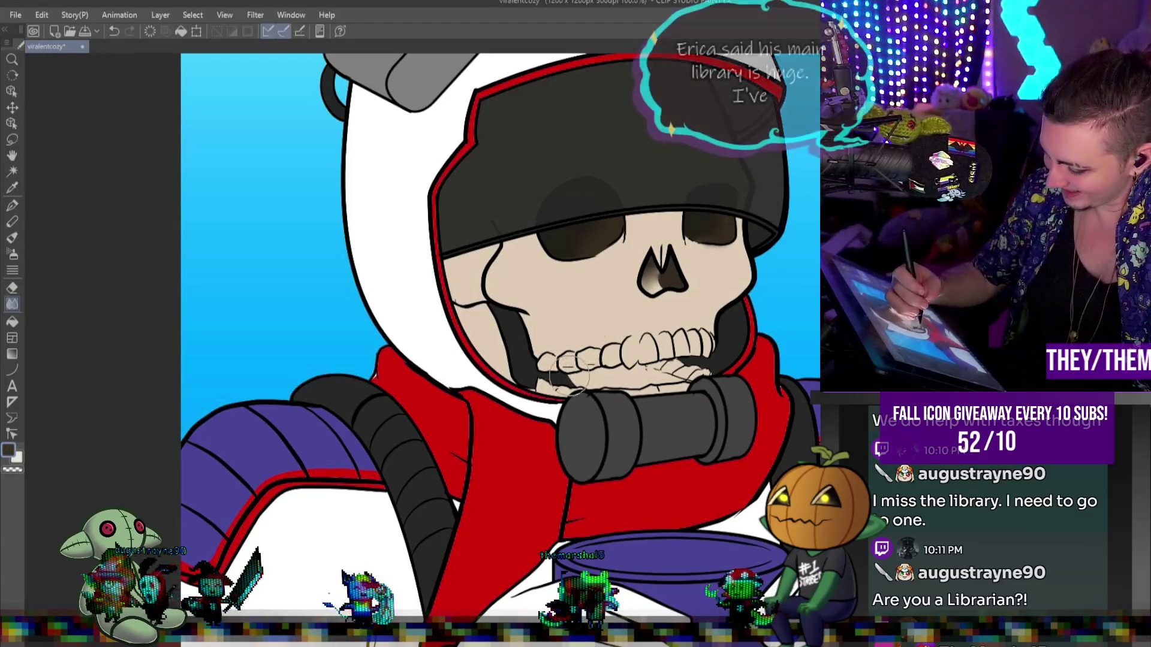
{"action": "key", "text": "p"}
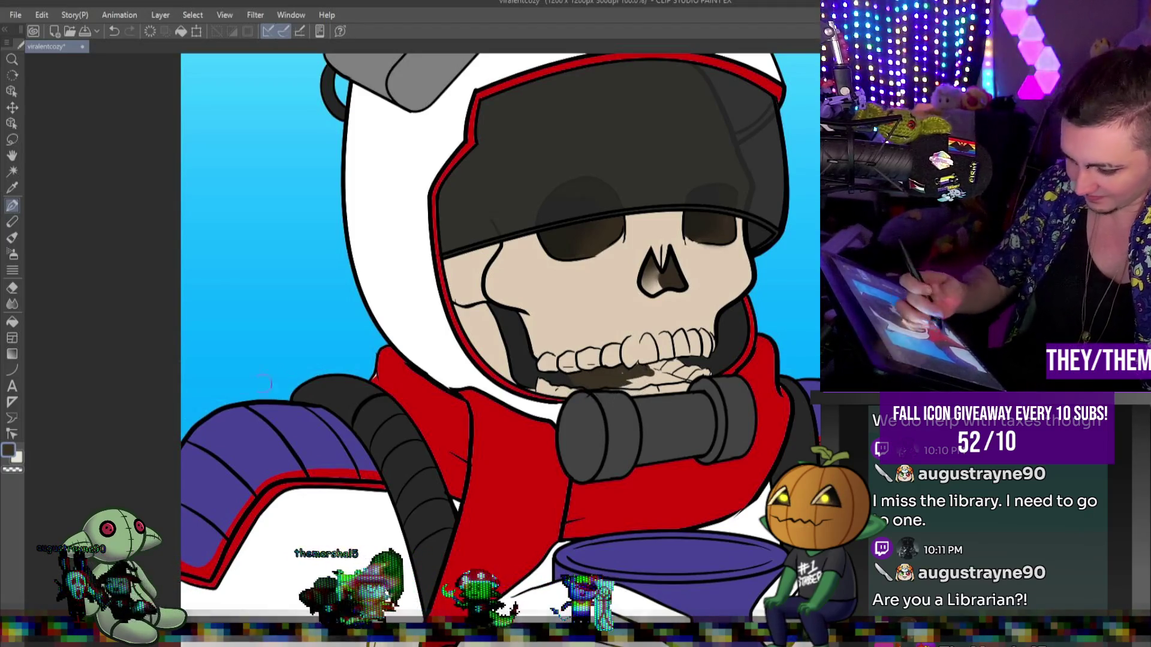
{"action": "mouse_move", "coordinate": [680, 392]}
{"action": "left_mouse_down"}
{"action": "mouse_move", "coordinate": [581, 381]}
{"action": "mouse_move", "coordinate": [686, 383]}
{"action": "mouse_move", "coordinate": [683, 396]}
{"action": "left_mouse_up"}
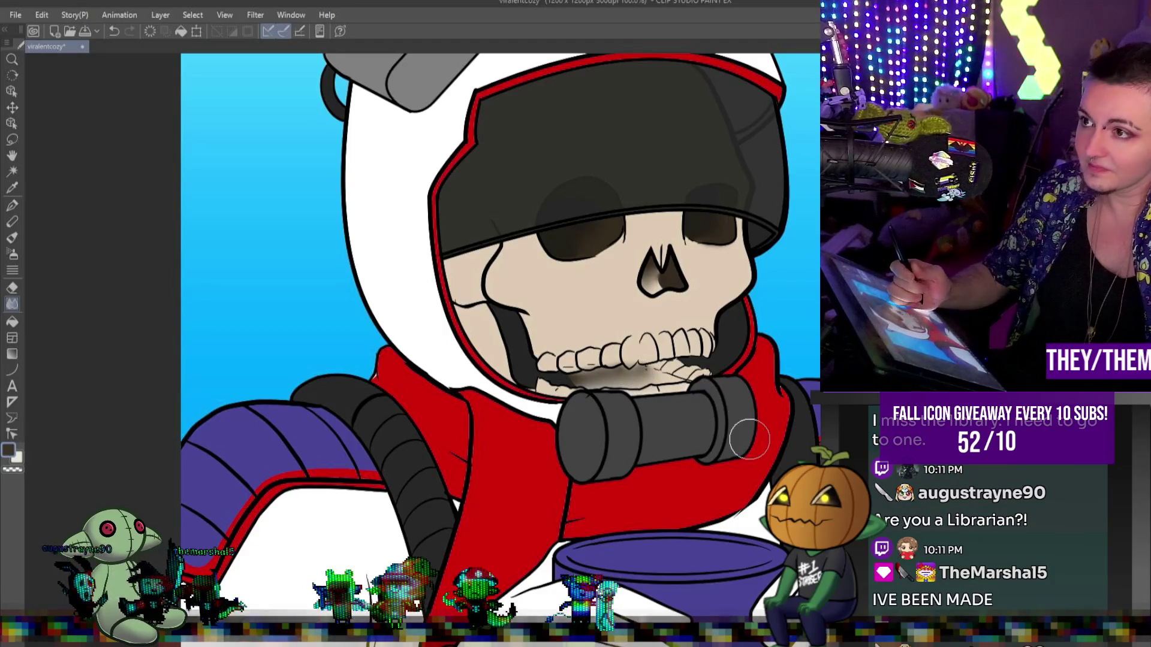
{"action": "left_click", "coordinate": [18, 209]}
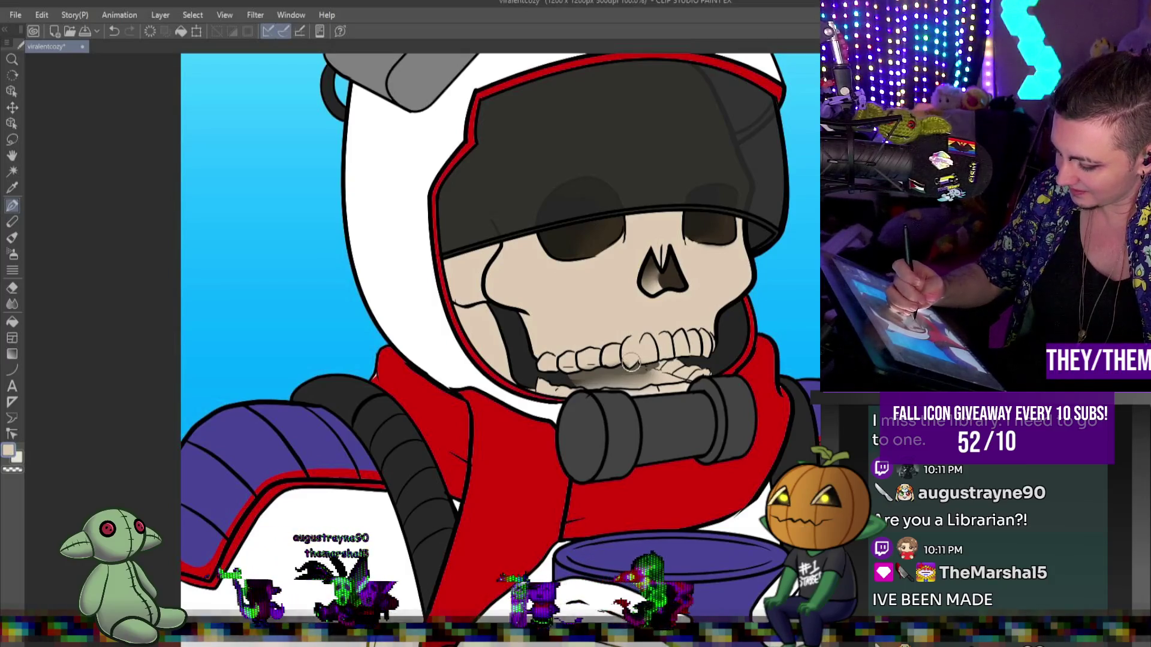
{"action": "left_click", "coordinate": [12, 305]}
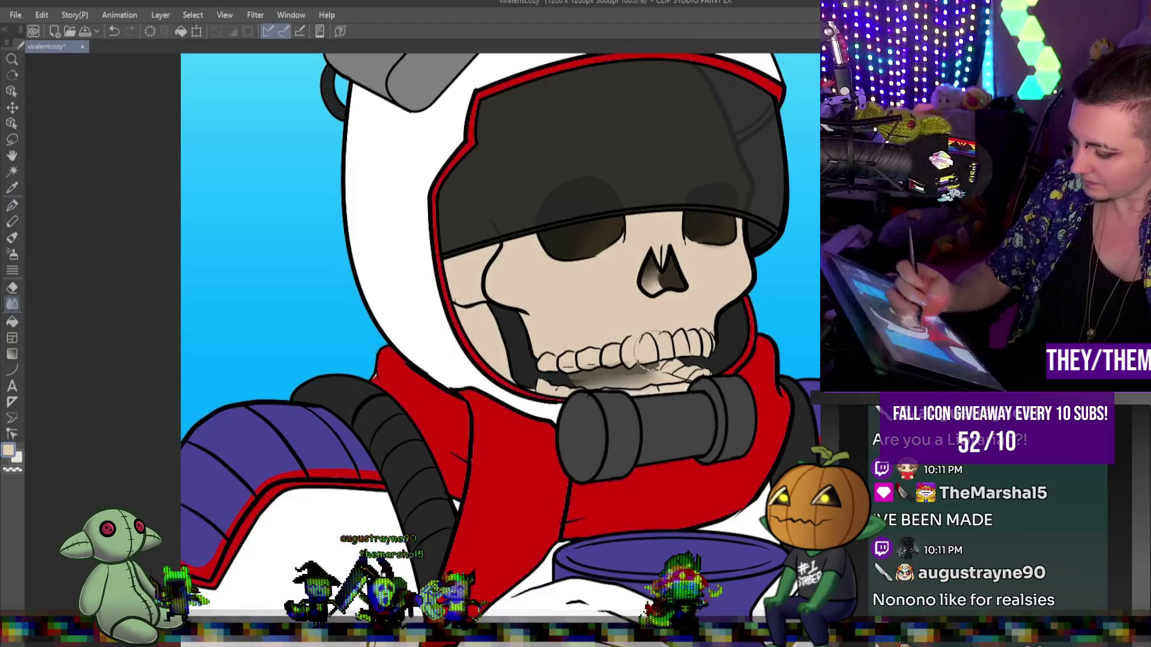
{"action": "mouse_move", "coordinate": [645, 377]}
{"action": "left_mouse_down"}
{"action": "mouse_move", "coordinate": [599, 384]}
{"action": "mouse_move", "coordinate": [683, 383]}
{"action": "mouse_move", "coordinate": [686, 353]}
{"action": "mouse_move", "coordinate": [669, 354]}
{"action": "mouse_move", "coordinate": [684, 277]}
{"action": "mouse_move", "coordinate": [684, 369]}
{"action": "mouse_move", "coordinate": [599, 363]}
{"action": "left_mouse_up"}
{"action": "left_click", "coordinate": [12, 205]}
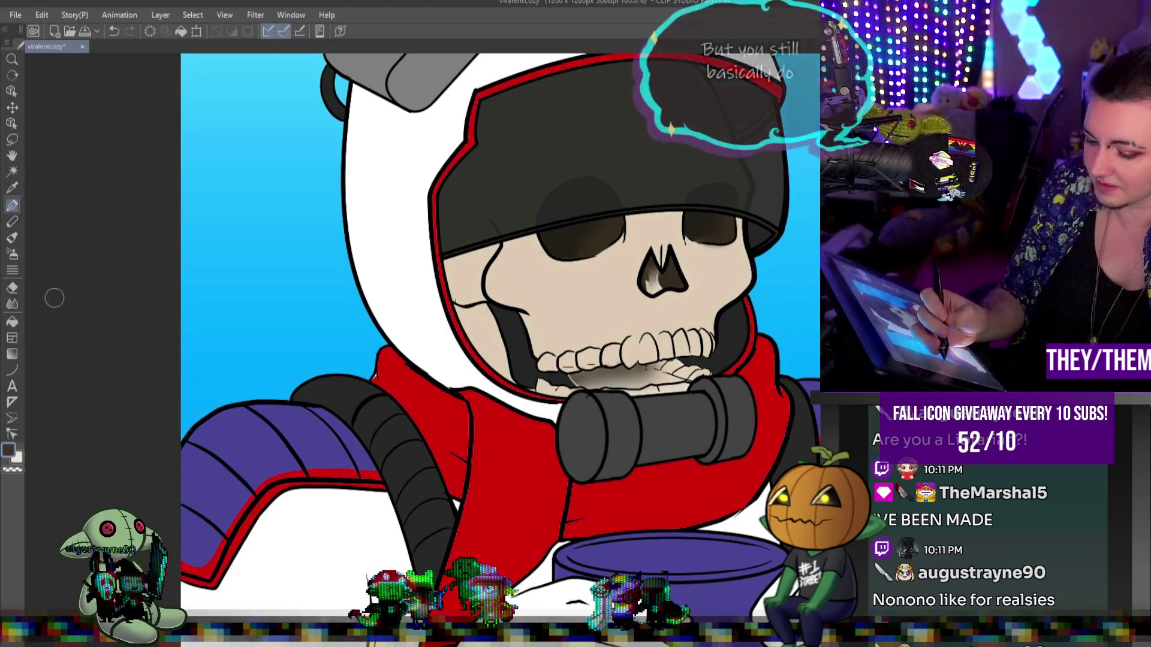
- Darken the right side of the nose cavity shading with the pen
{"action": "left_click", "coordinate": [11, 304]}
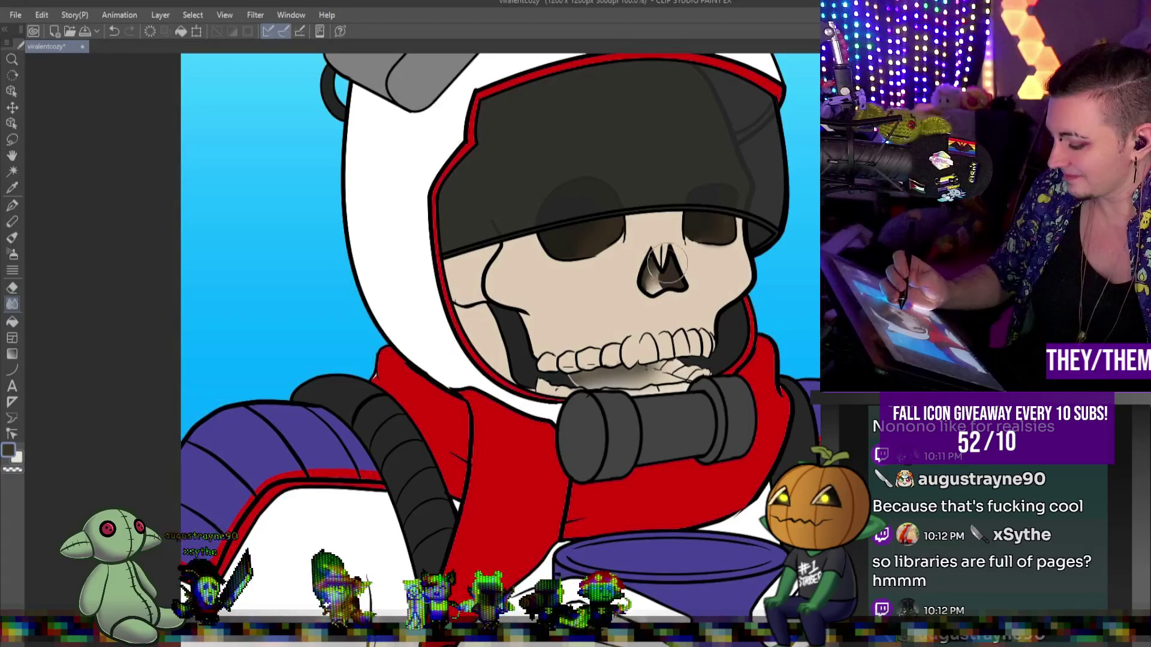
{"action": "left_click", "coordinate": [12, 205]}
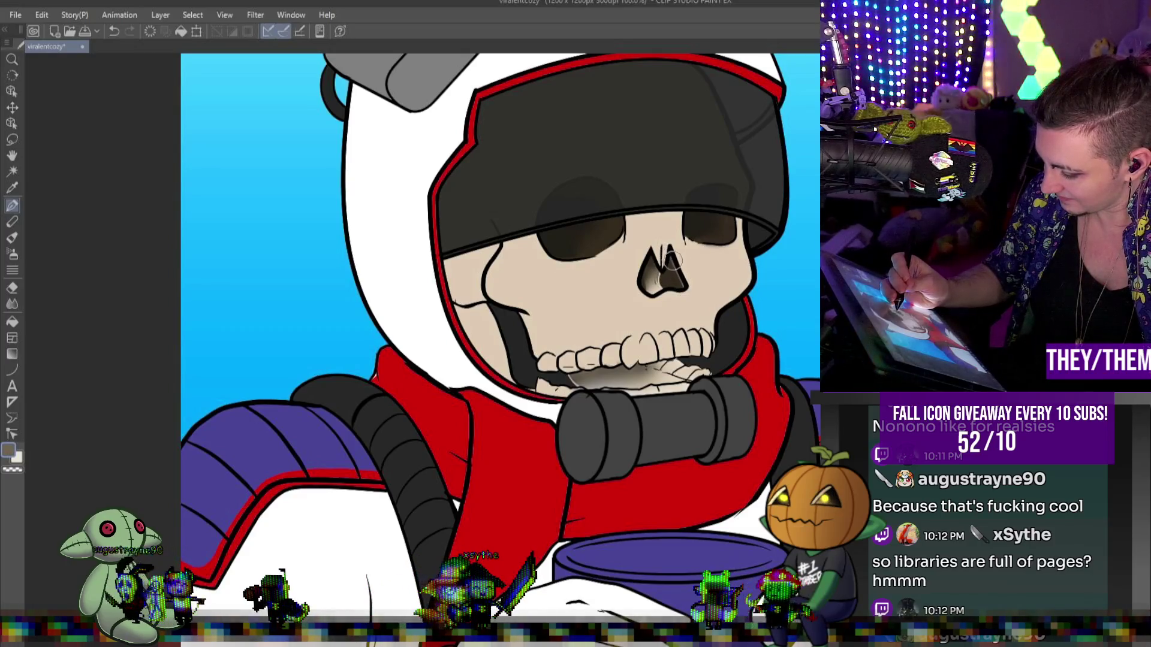
{"action": "left_click_drag", "start_coordinate": [672, 259], "coordinate": [650, 252]}
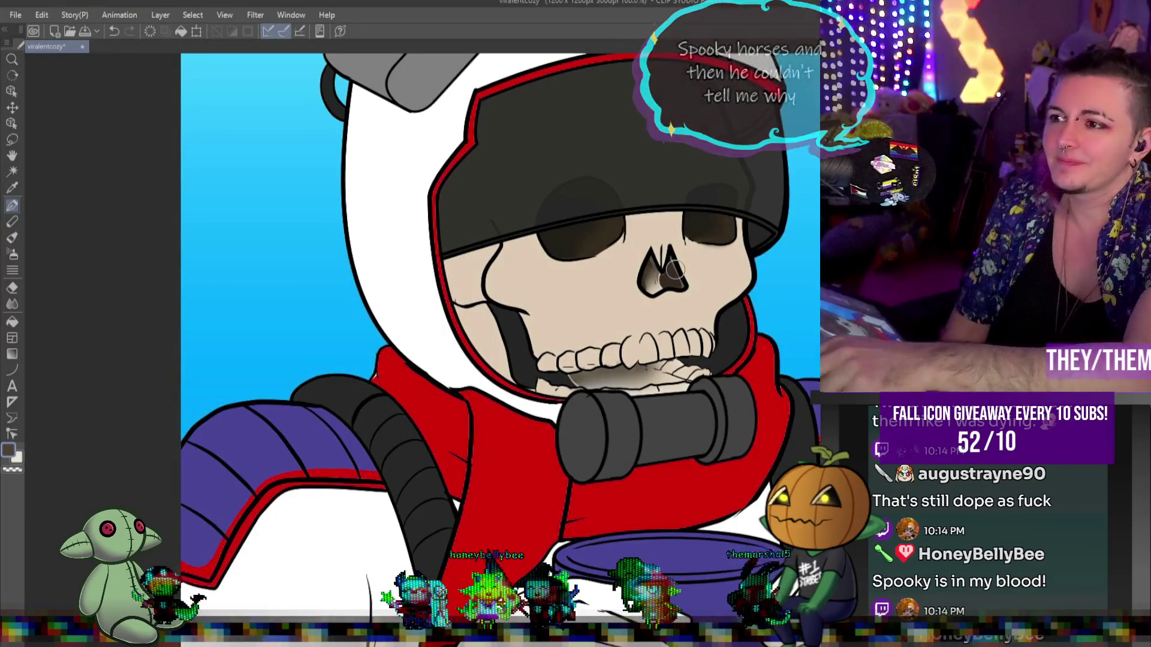
{"action": "scroll", "coordinate": [554, 294], "scroll_direction": "down", "scroll_amount": 5}
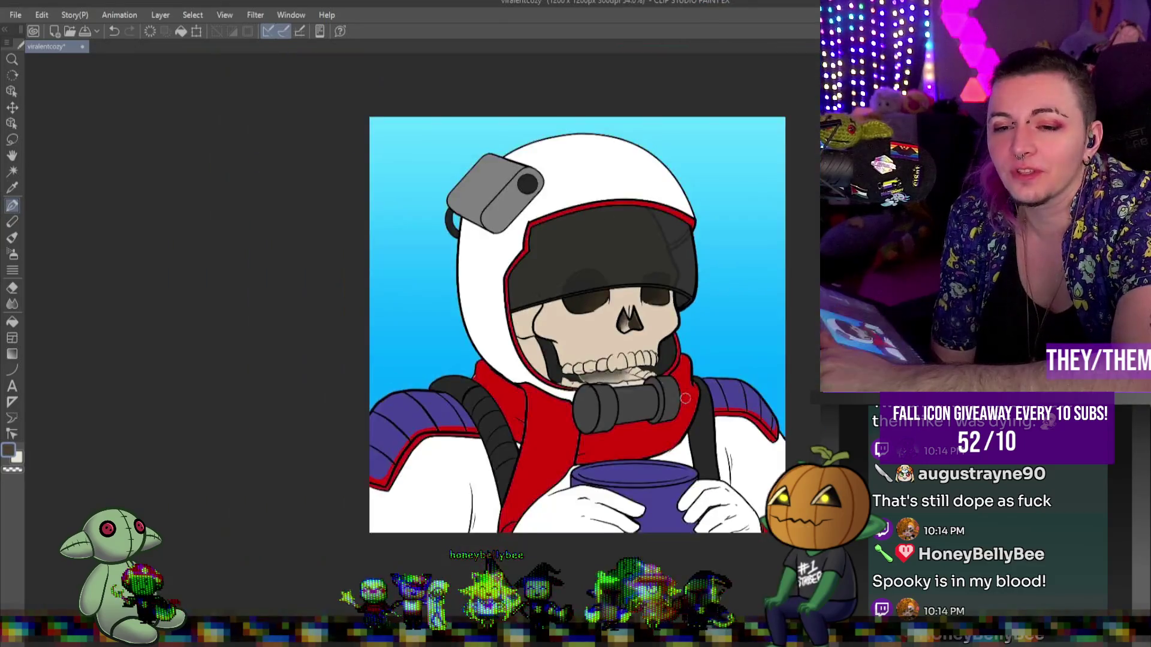
{"action": "scroll", "coordinate": [762, 437], "scroll_direction": "up", "scroll_amount": 4}
{"action": "scroll", "coordinate": [762, 438], "scroll_direction": "up", "scroll_amount": 1}
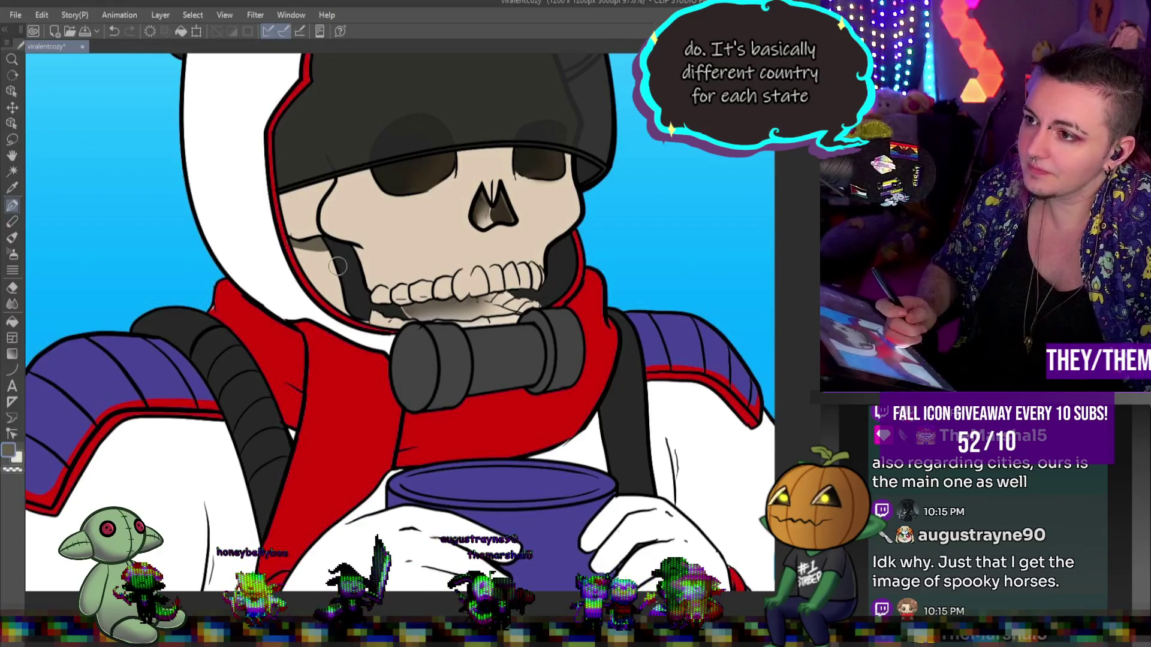
- Blend the jaw shadow into the bone colour toward the cheekbone, finishing with a larger brush
{"action": "key", "text": "j"}
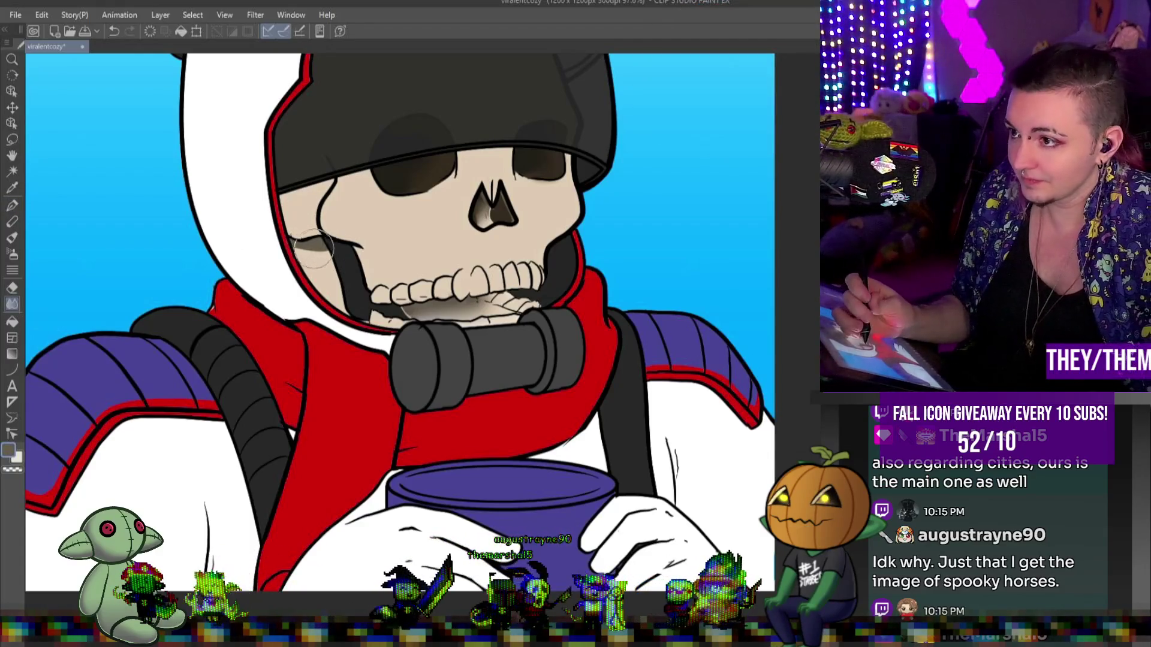
{"action": "mouse_move", "coordinate": [310, 245]}
{"action": "left_mouse_down"}
{"action": "mouse_move", "coordinate": [300, 253]}
{"action": "mouse_move", "coordinate": [329, 259]}
{"action": "left_mouse_up"}
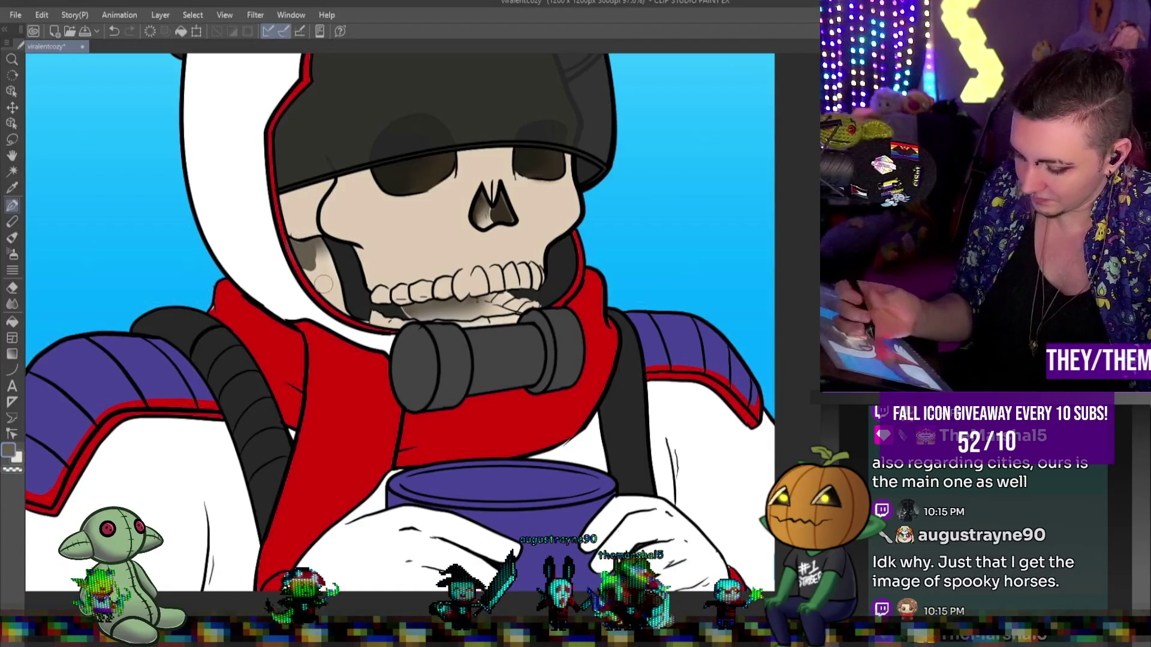
{"action": "key", "text": "j"}
{"action": "mouse_move", "coordinate": [305, 258]}
{"action": "left_mouse_down"}
{"action": "mouse_move", "coordinate": [315, 279]}
{"action": "mouse_move", "coordinate": [318, 234]}
{"action": "mouse_move", "coordinate": [358, 255]}
{"action": "left_mouse_up"}
{"action": "key", "text": "p"}
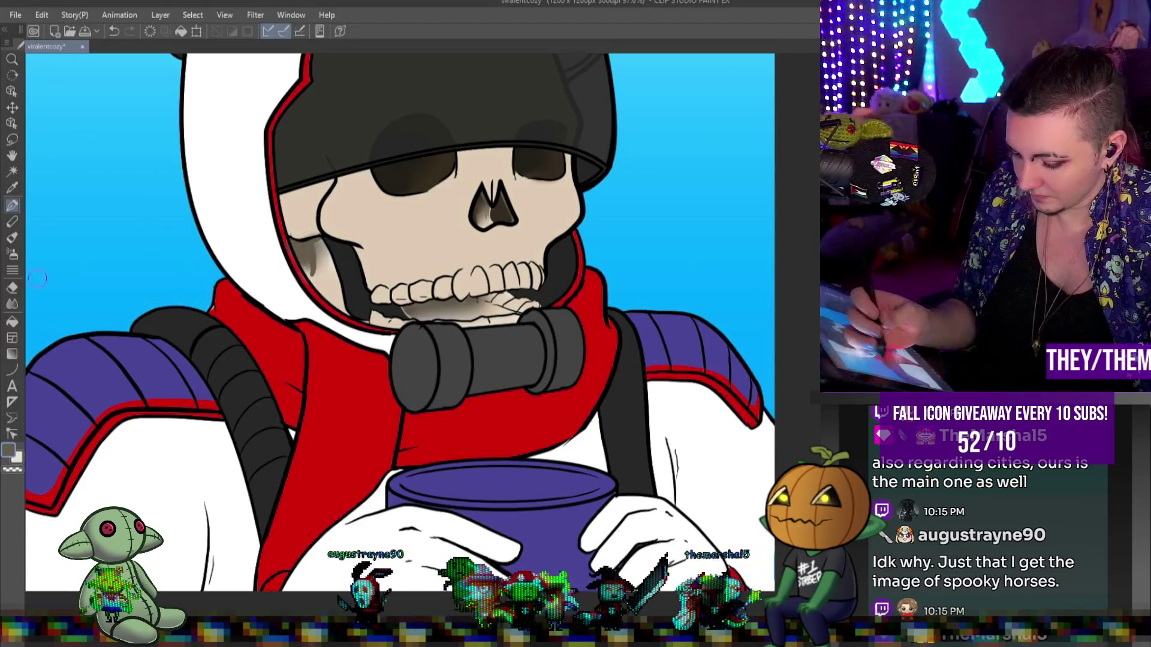
{"action": "key", "text": "j"}
{"action": "mouse_move", "coordinate": [296, 264]}
{"action": "left_mouse_down"}
{"action": "mouse_move", "coordinate": [303, 274]}
{"action": "mouse_move", "coordinate": [325, 271]}
{"action": "mouse_move", "coordinate": [321, 261]}
{"action": "left_mouse_up"}
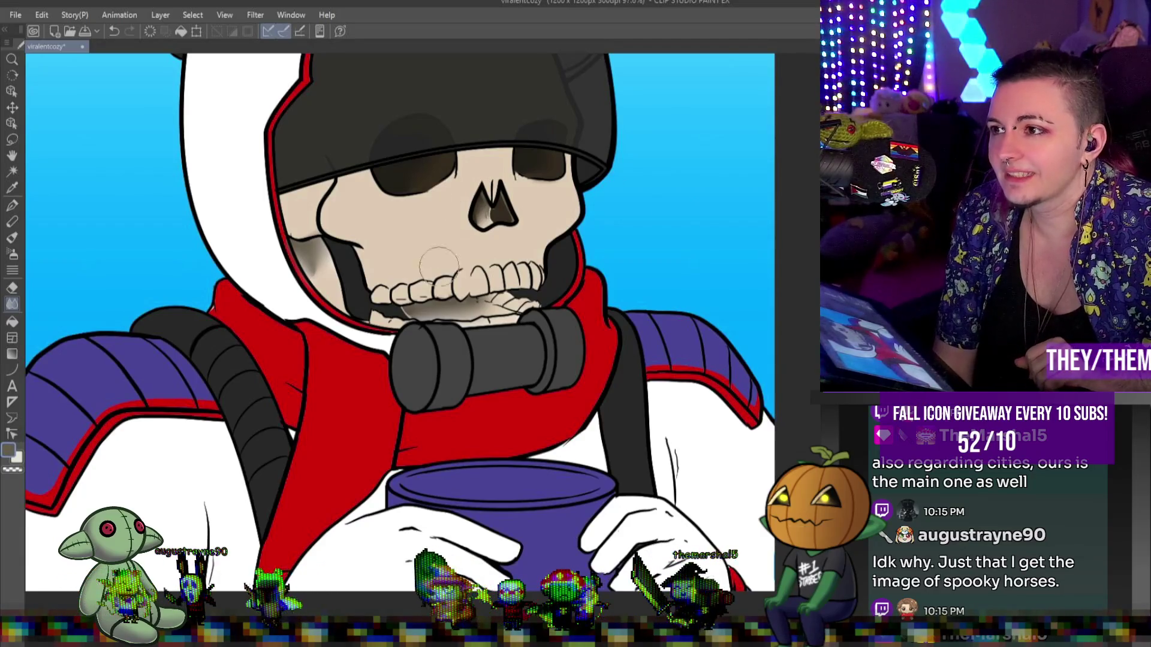
{"action": "scroll", "coordinate": [531, 347], "scroll_direction": "down", "scroll_amount": 5}
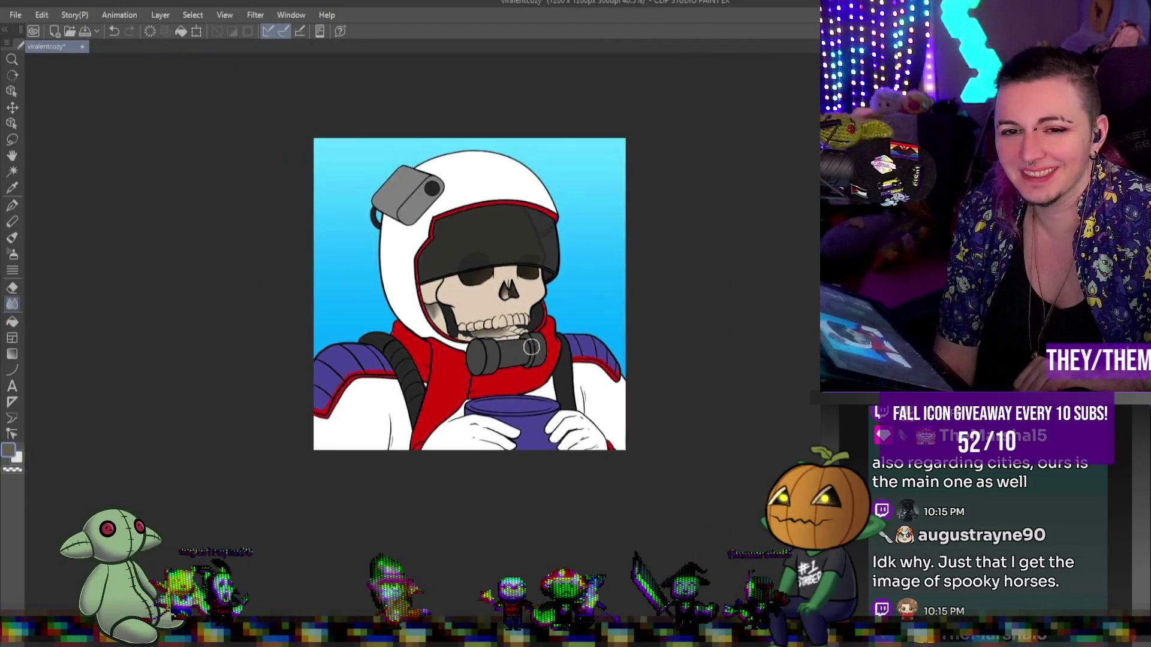
- Zoom out to the whole icon and lay a purple-grey gradient over the figure's lower left
{"action": "scroll", "coordinate": [652, 308], "scroll_direction": "up", "scroll_amount": 2}
{"action": "scroll", "coordinate": [711, 353], "scroll_direction": "down", "scroll_amount": 1}
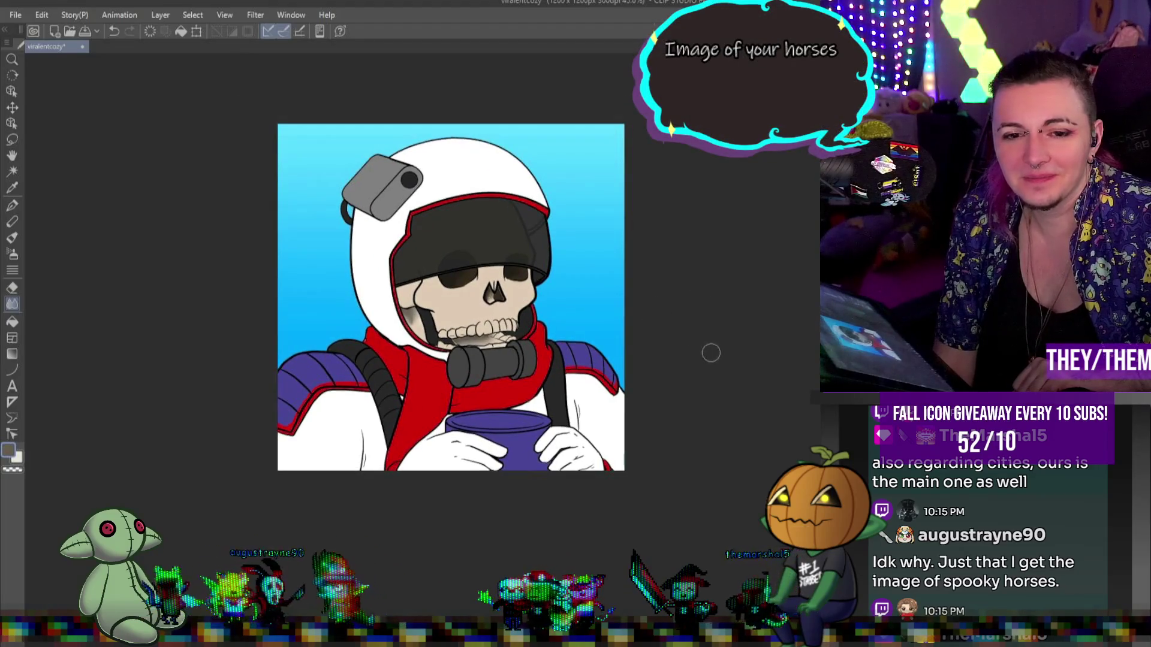
{"action": "scroll", "coordinate": [710, 352], "scroll_direction": "down", "scroll_amount": 1}
{"action": "scroll", "coordinate": [706, 357], "scroll_direction": "up", "scroll_amount": 3}
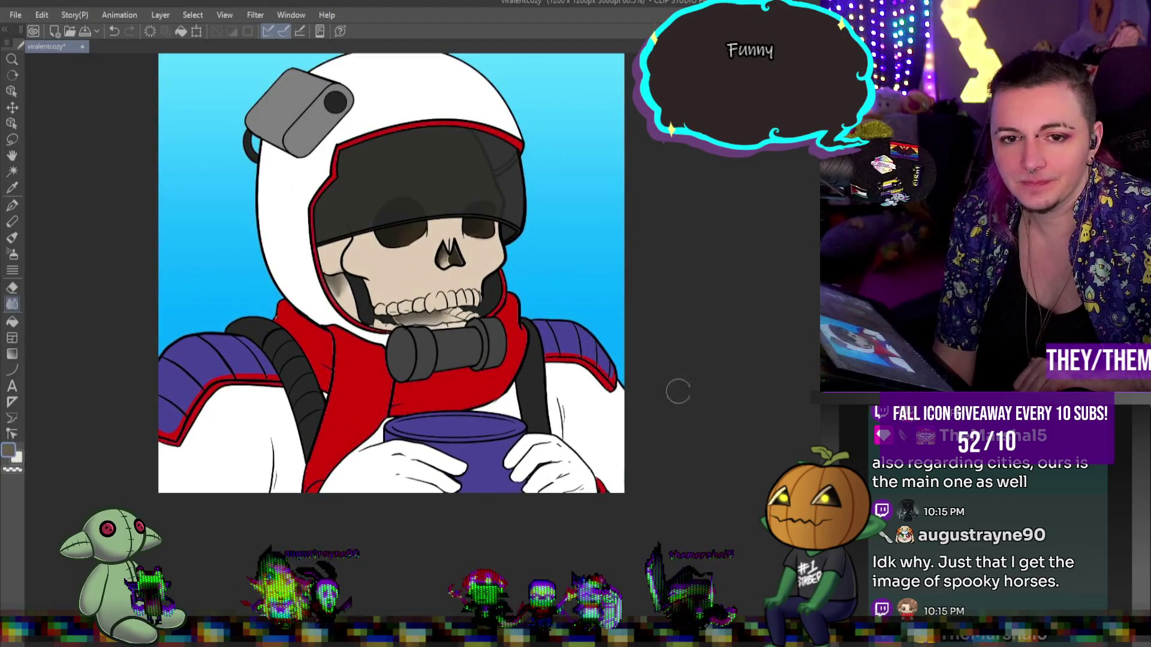
{"action": "scroll", "coordinate": [685, 438], "scroll_direction": "up", "scroll_amount": 1}
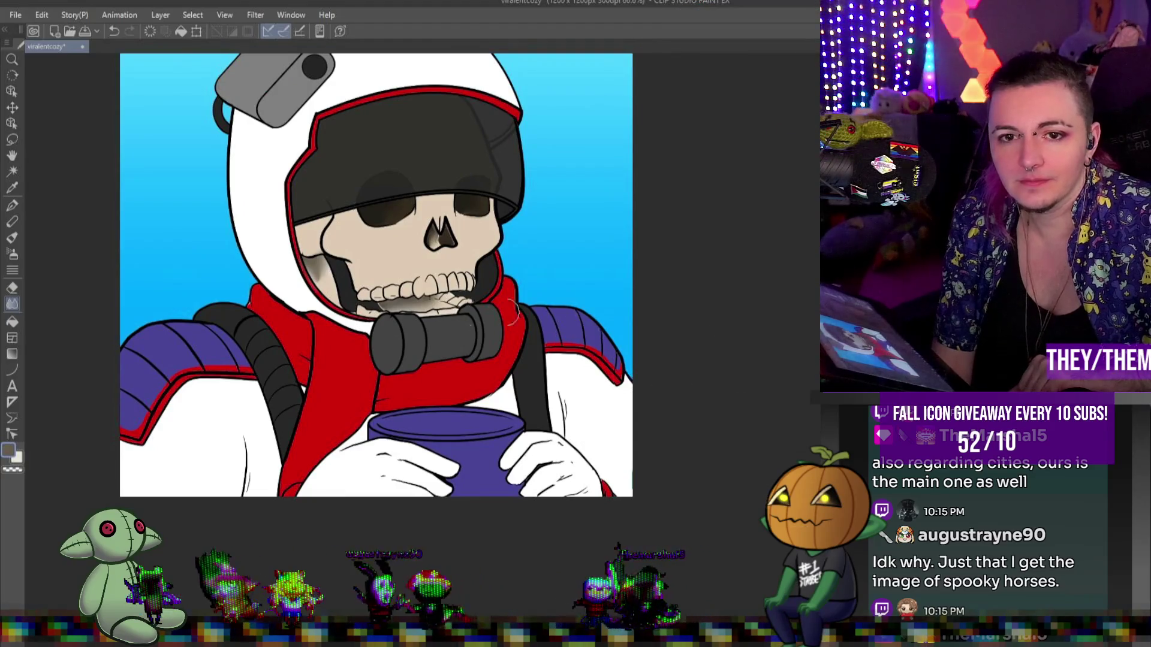
{"action": "left_click_drag", "start_coordinate": [514, 310], "coordinate": [512, 302]}
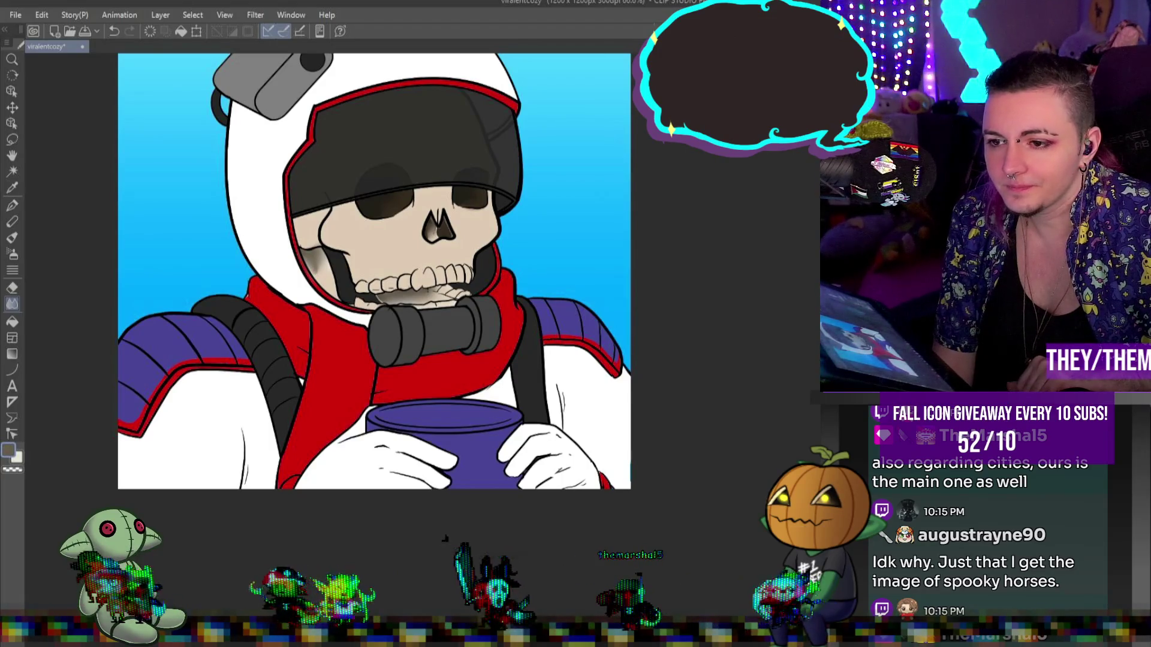
{"action": "key", "text": "ctrl+minus"}
{"action": "key", "text": "g"}
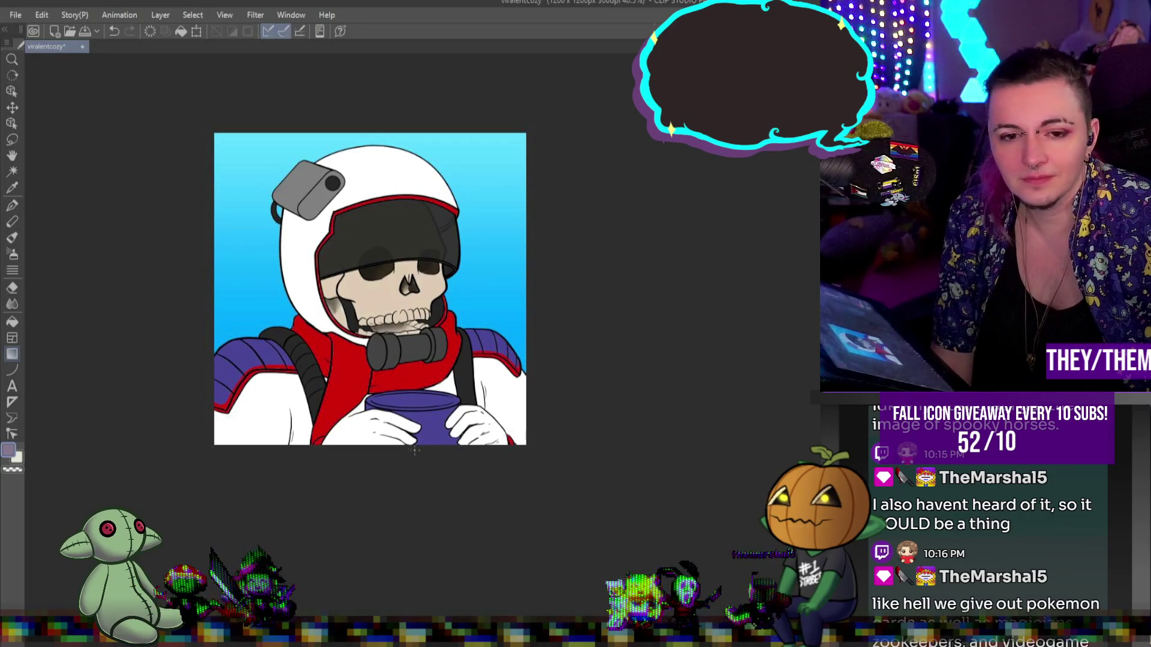
{"action": "left_click_drag", "start_coordinate": [335, 456], "coordinate": [494, 377]}
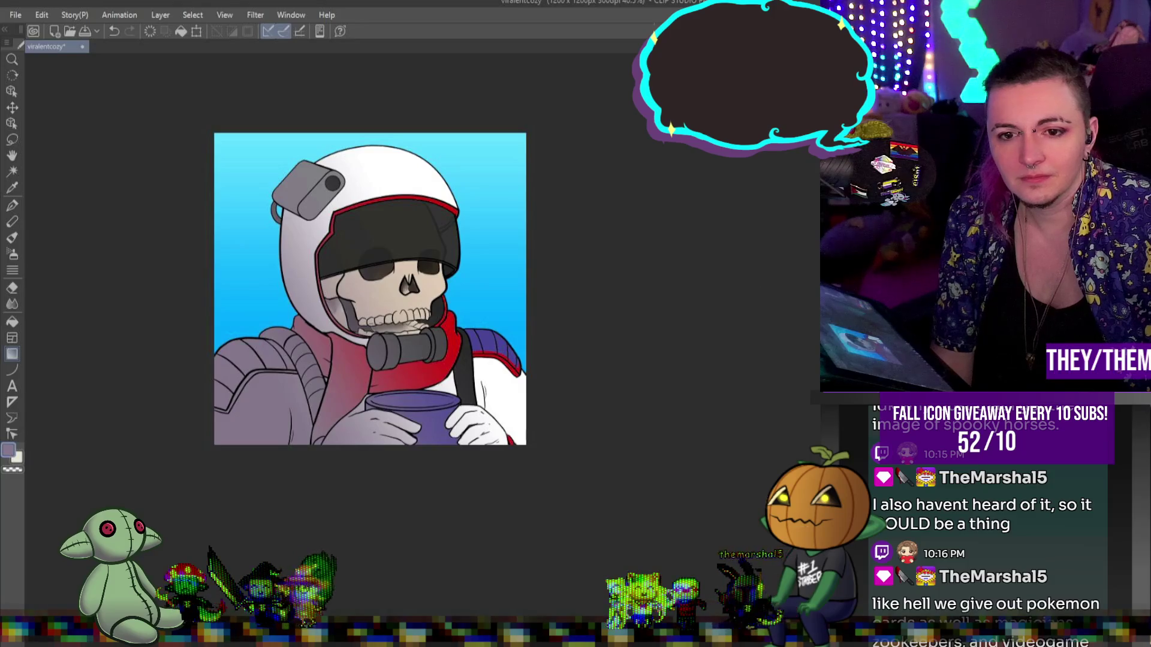
- Undo the purple-grey gradient and zoom to review the shading
{"action": "key", "text": "ctrl+z"}
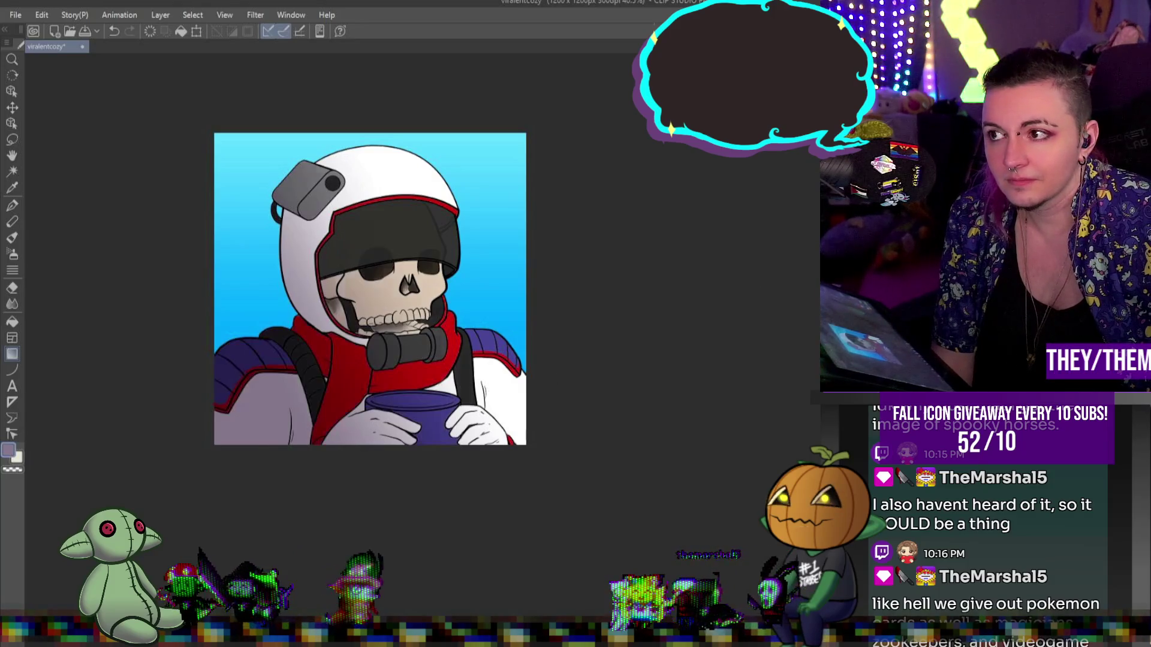
{"action": "scroll", "coordinate": [653, 343], "scroll_direction": "down", "scroll_amount": 1}
{"action": "scroll", "coordinate": [653, 344], "scroll_direction": "up", "scroll_amount": 2}
{"action": "scroll", "coordinate": [539, 360], "scroll_direction": "down", "scroll_amount": 2}
{"action": "scroll", "coordinate": [398, 406], "scroll_direction": "up", "scroll_amount": 1}
{"action": "scroll", "coordinate": [399, 406], "scroll_direction": "up", "scroll_amount": 2}
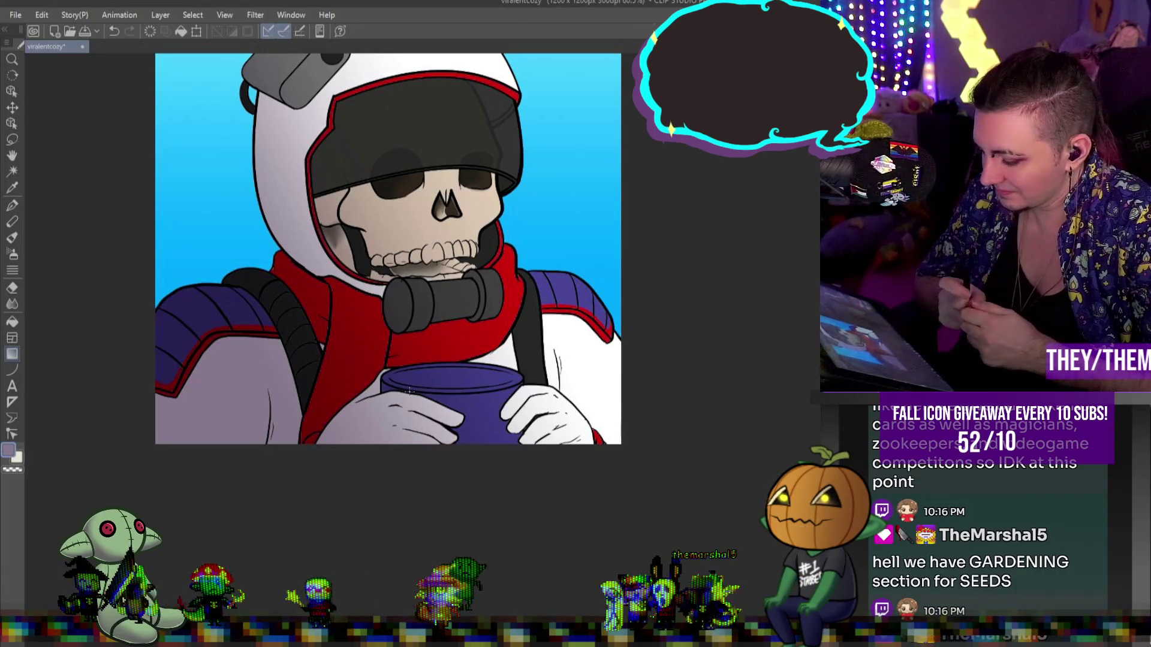
- Brush soft grey shading onto the right sleeve and the left glove around the cup
{"action": "left_click", "coordinate": [11, 206]}
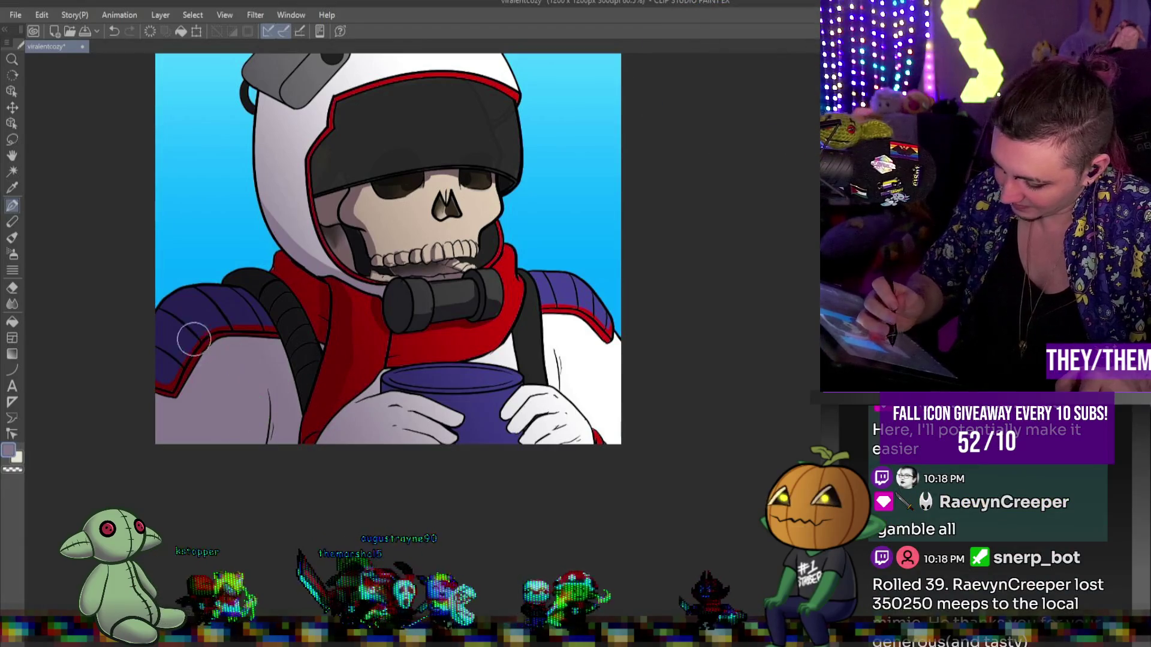
{"action": "left_click_drag", "start_coordinate": [554, 351], "coordinate": [569, 408]}
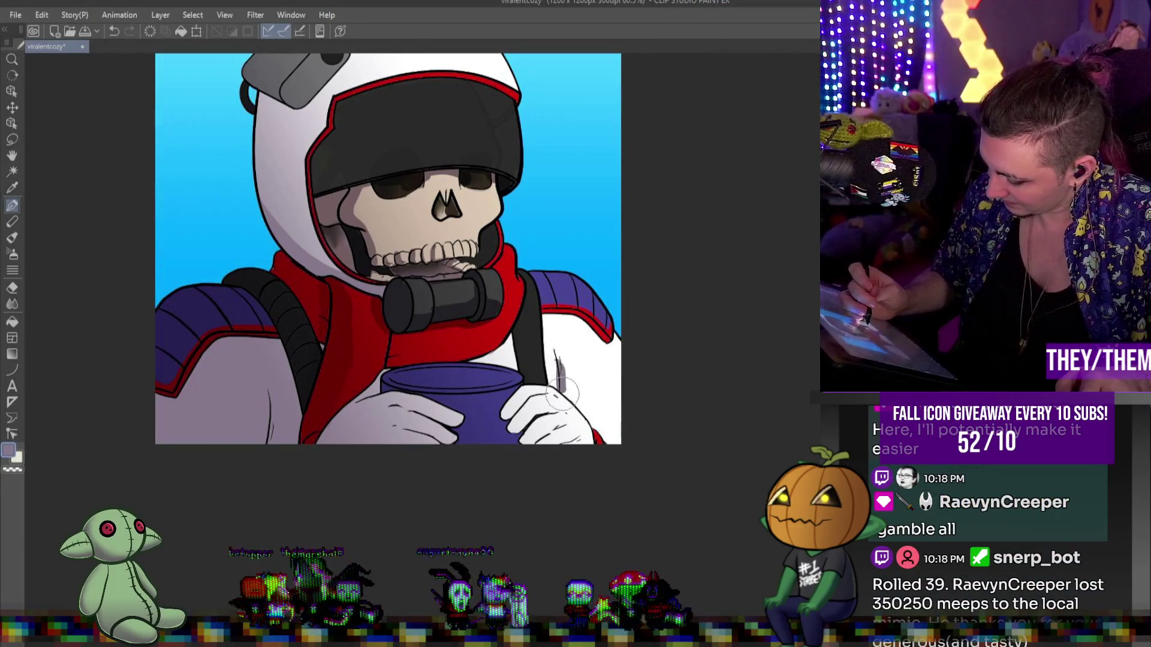
{"action": "left_click_drag", "start_coordinate": [560, 359], "coordinate": [589, 416]}
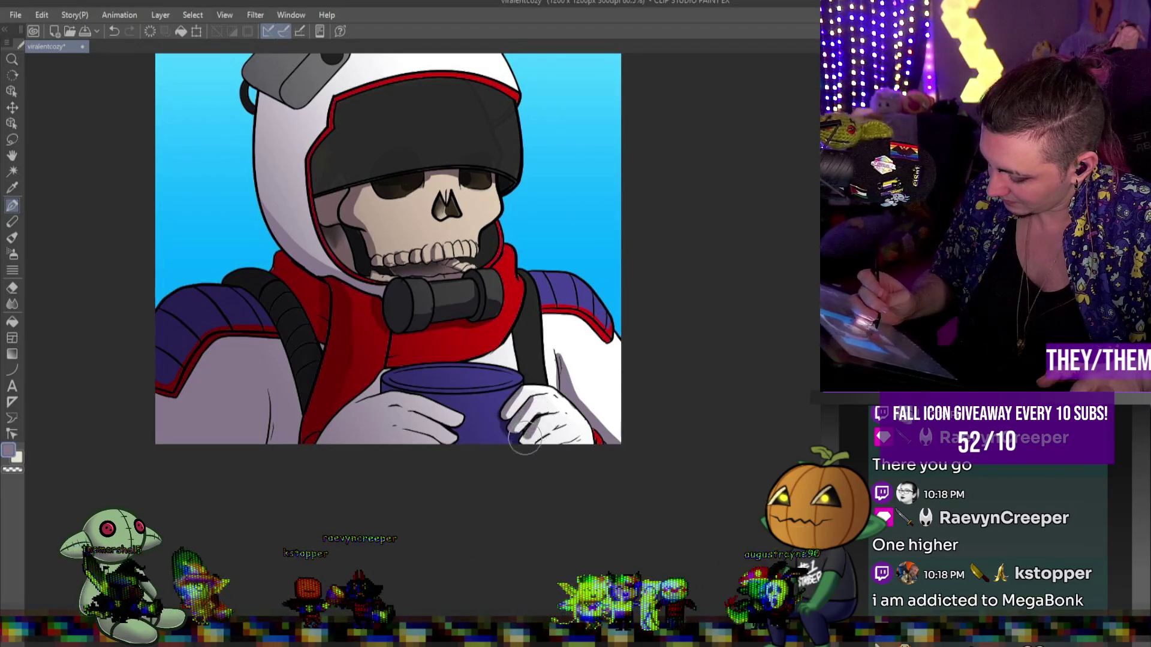
{"action": "left_click_drag", "start_coordinate": [395, 425], "coordinate": [433, 436]}
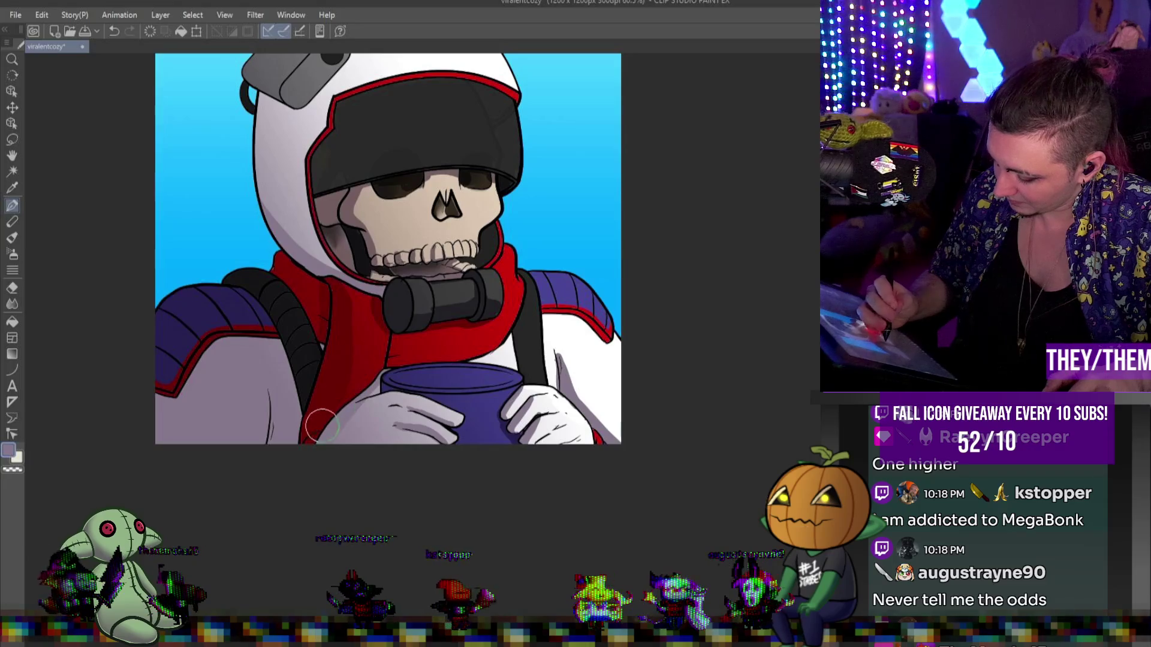
- Shade along the skull's left cheek and jaw, alternating pen and blend strokes
{"action": "key", "text": "j"}
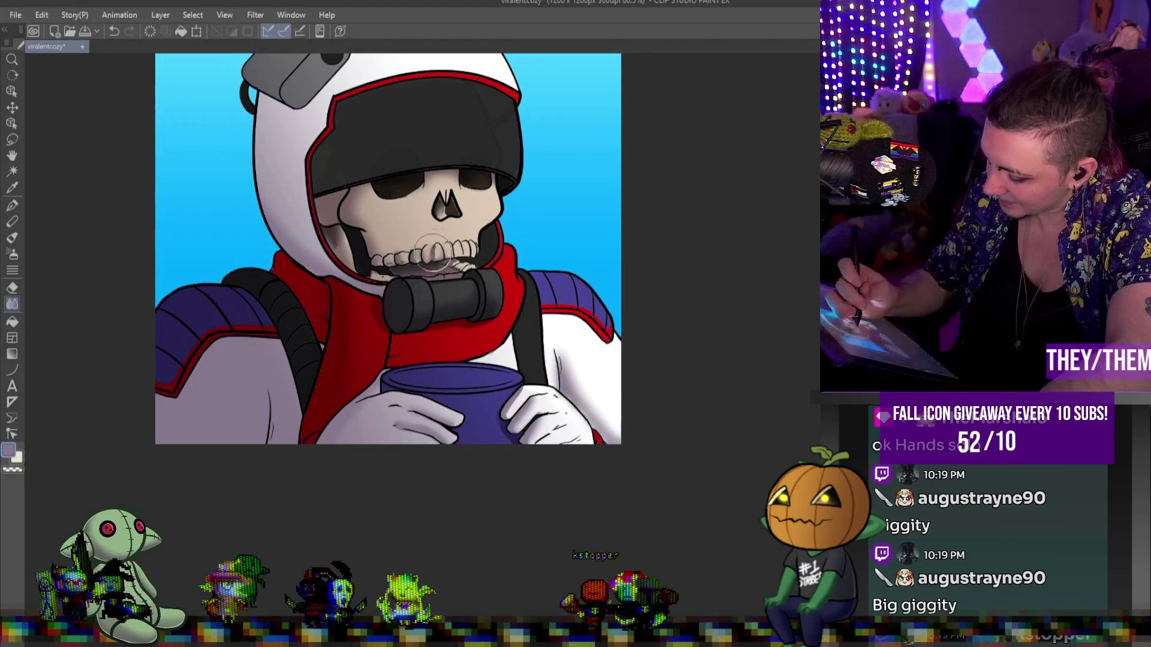
{"action": "key", "text": "p"}
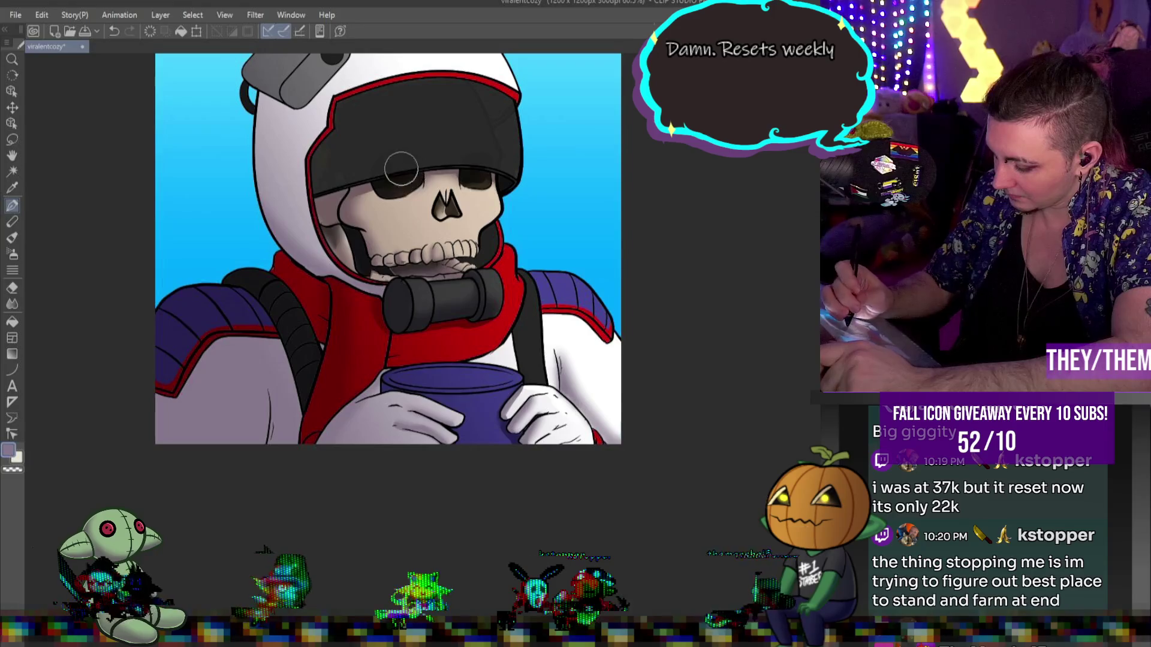
{"action": "left_click", "coordinate": [12, 304]}
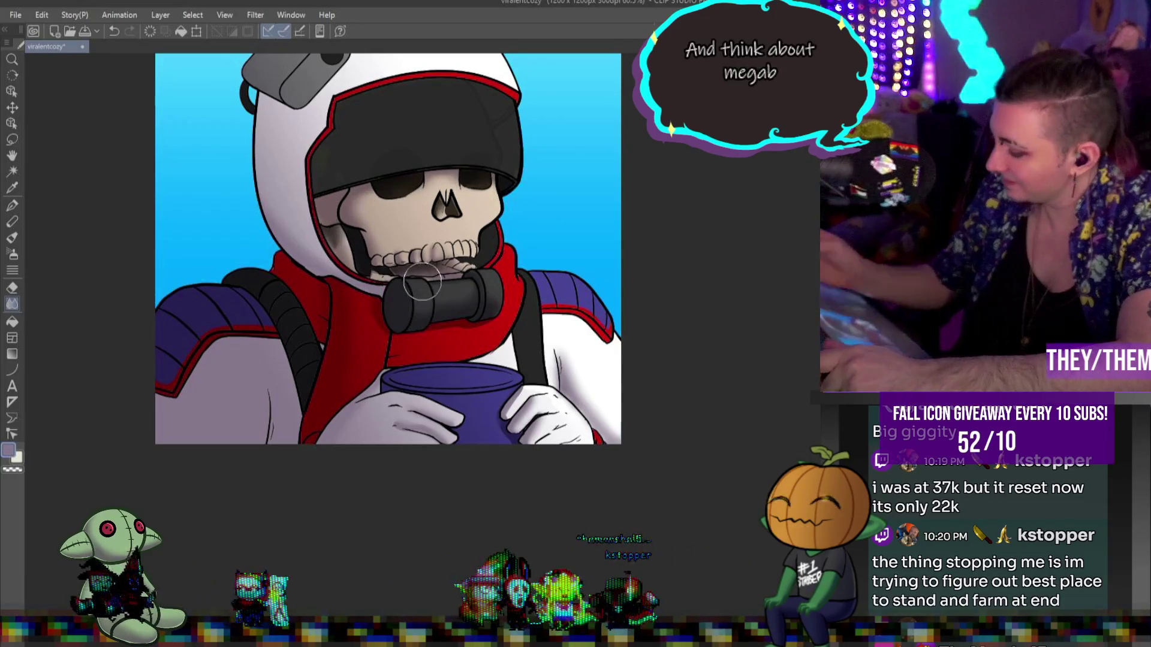
{"action": "left_click", "coordinate": [12, 204]}
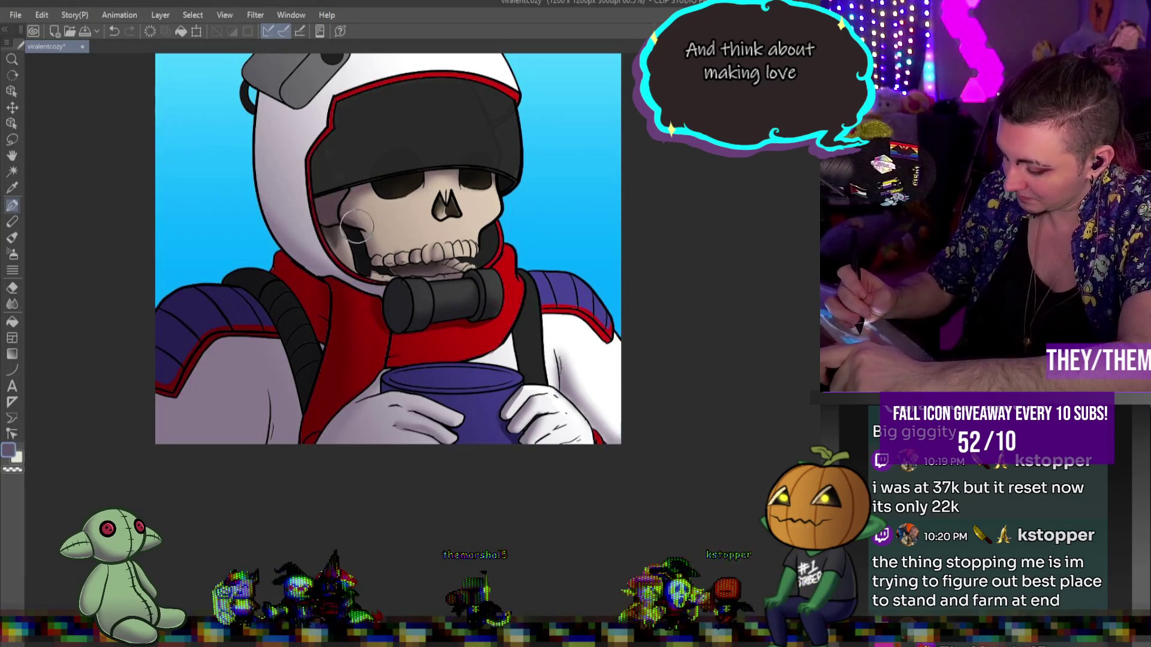
{"action": "mouse_move", "coordinate": [329, 222]}
{"action": "left_mouse_down"}
{"action": "mouse_move", "coordinate": [335, 249]}
{"action": "mouse_move", "coordinate": [347, 237]}
{"action": "mouse_move", "coordinate": [355, 289]}
{"action": "left_mouse_up"}
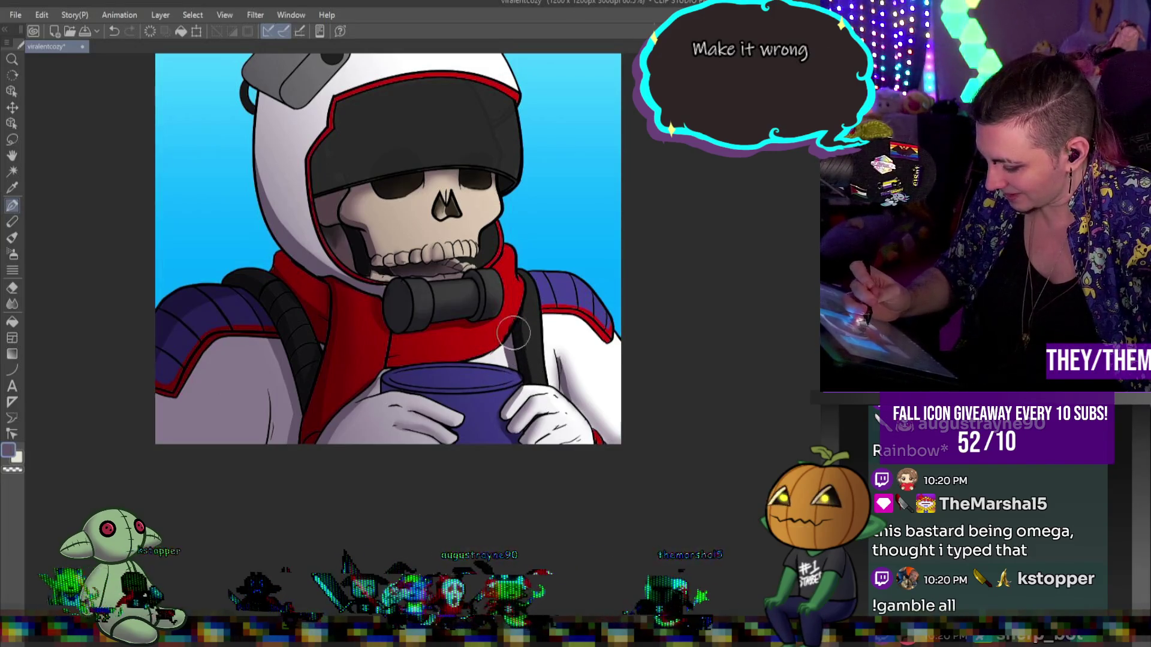
{"action": "key", "text": "alt"}
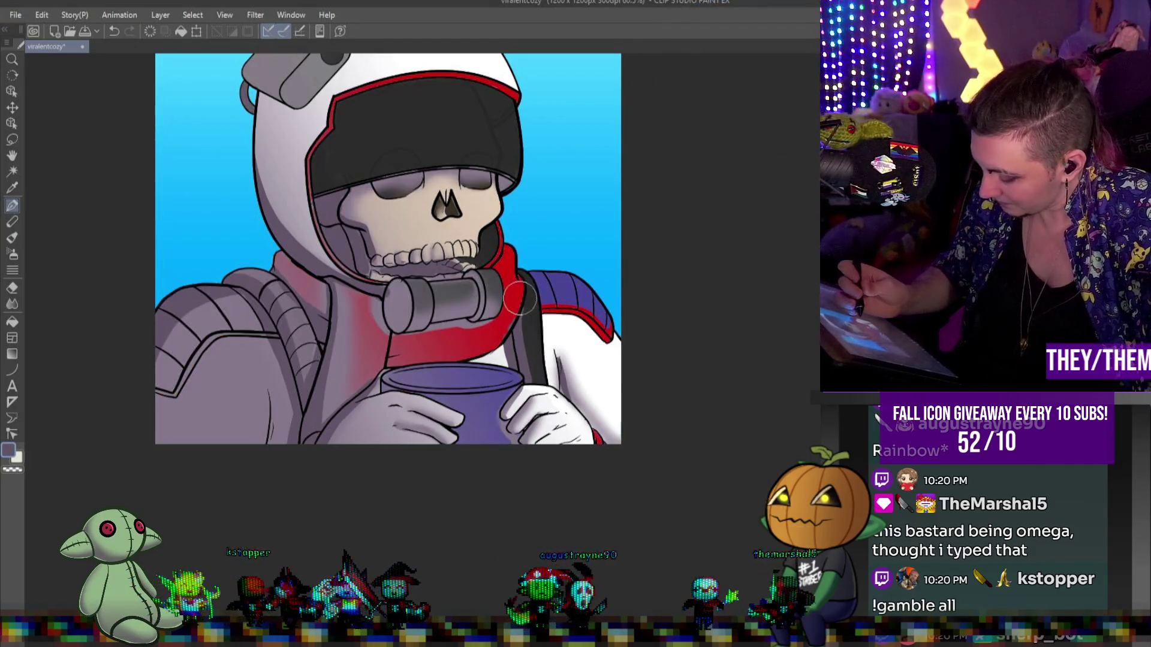
{"action": "key", "text": "alt"}
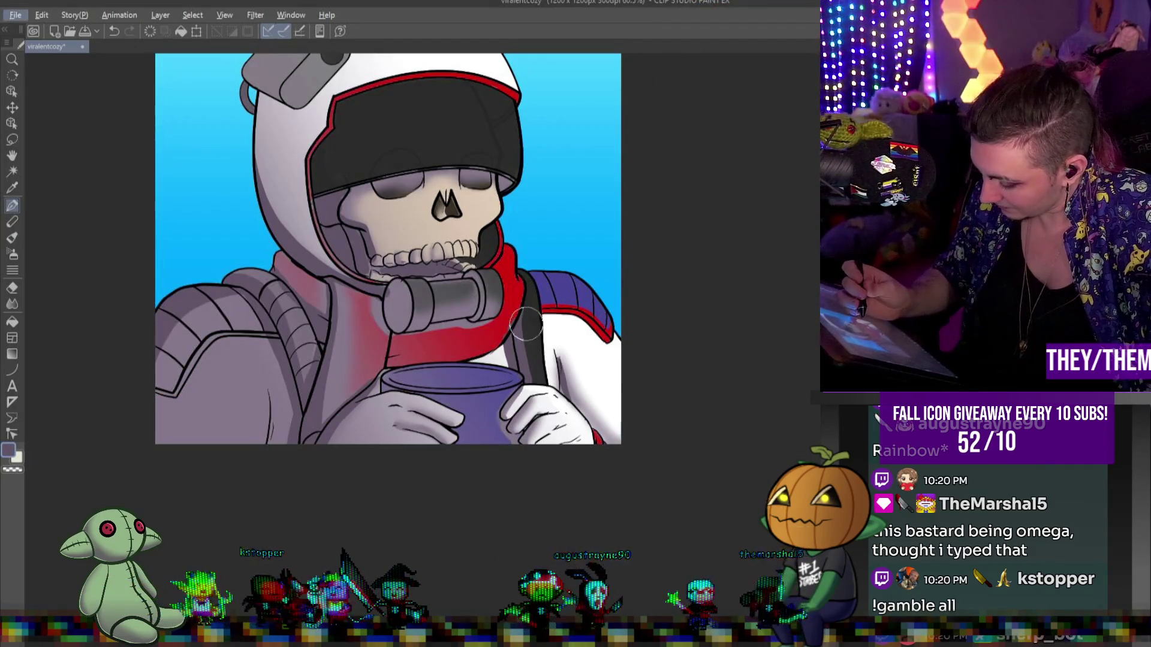
- Sample the sleeve grey and paint lighter shading along the shoulder edge
{"action": "key", "text": "alt"}
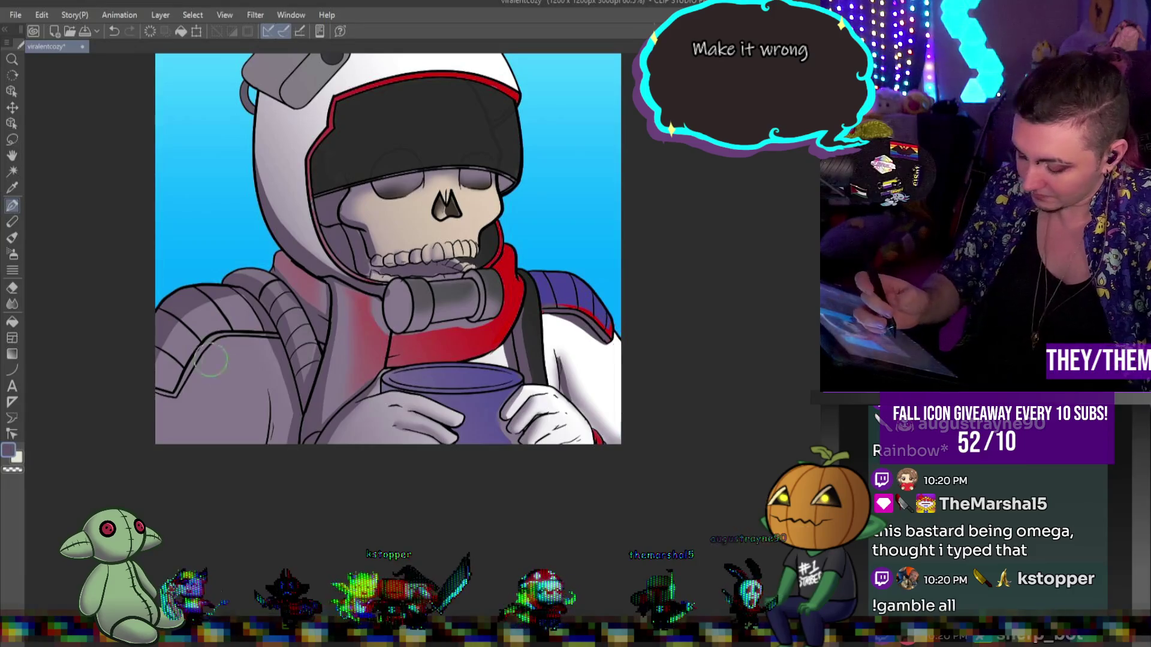
{"action": "left_click", "coordinate": [266, 356], "text": "alt"}
{"action": "left_click_drag", "start_coordinate": [543, 311], "coordinate": [591, 327]}
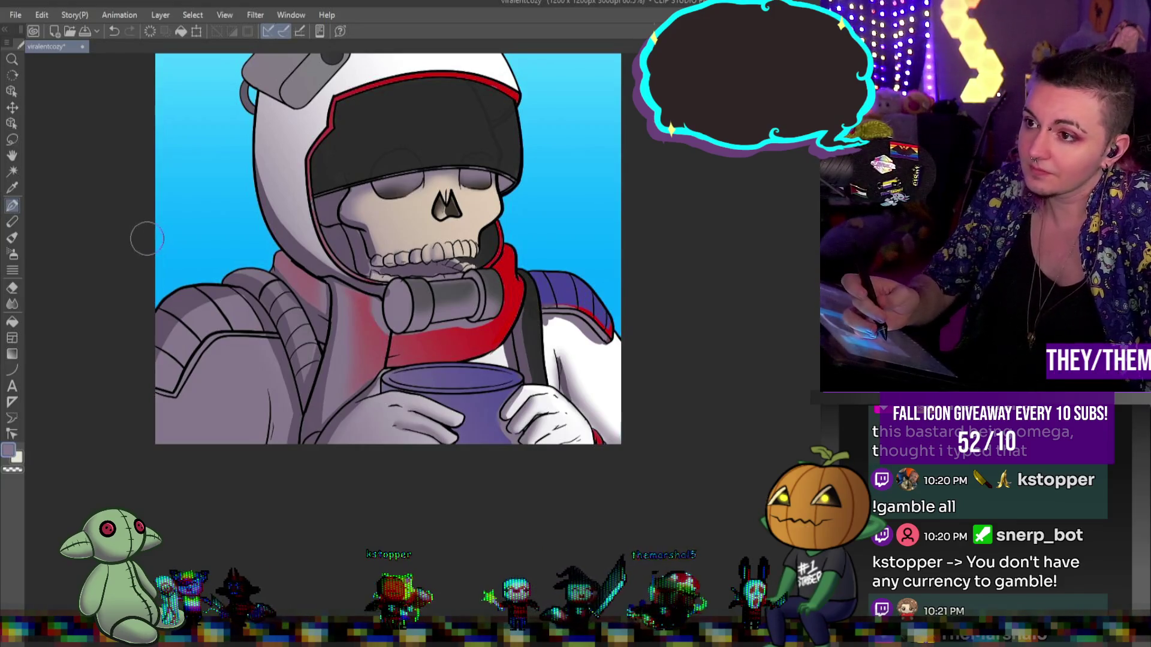
- Blend the red scarf's shading smoother, then try a lavender background wash and undo it
{"action": "left_click", "coordinate": [12, 304]}
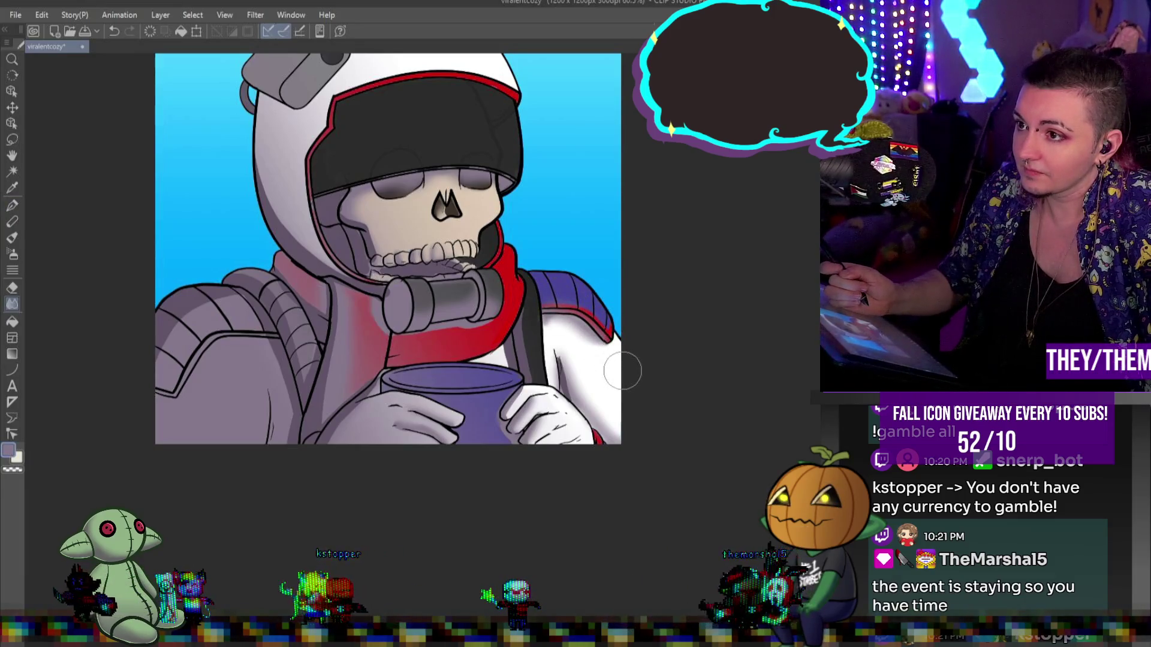
{"action": "left_click_drag", "start_coordinate": [624, 367], "coordinate": [456, 335]}
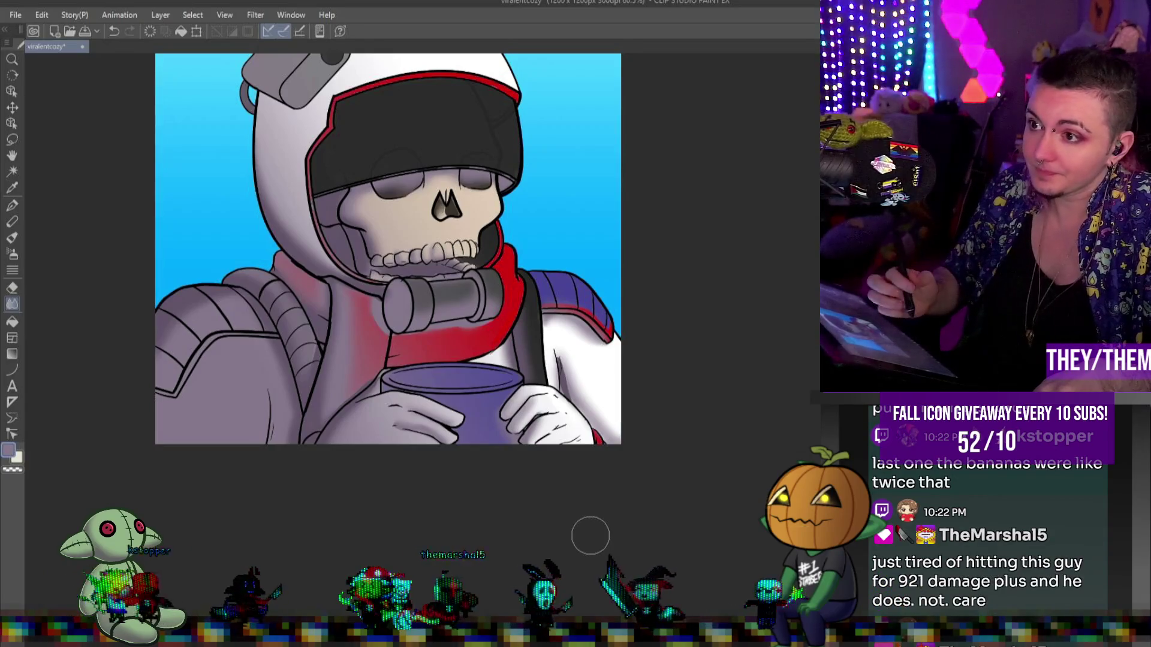
{"action": "left_click", "coordinate": [12, 206]}
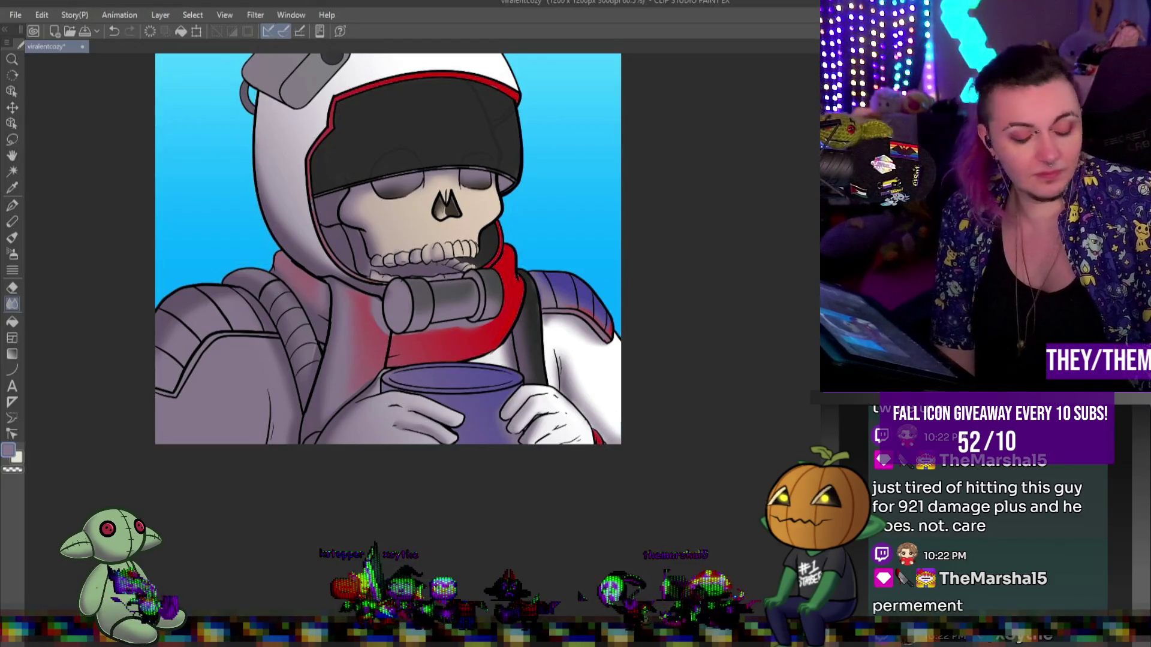
{"action": "left_click_drag", "start_coordinate": [186, 72], "coordinate": [198, 282]}
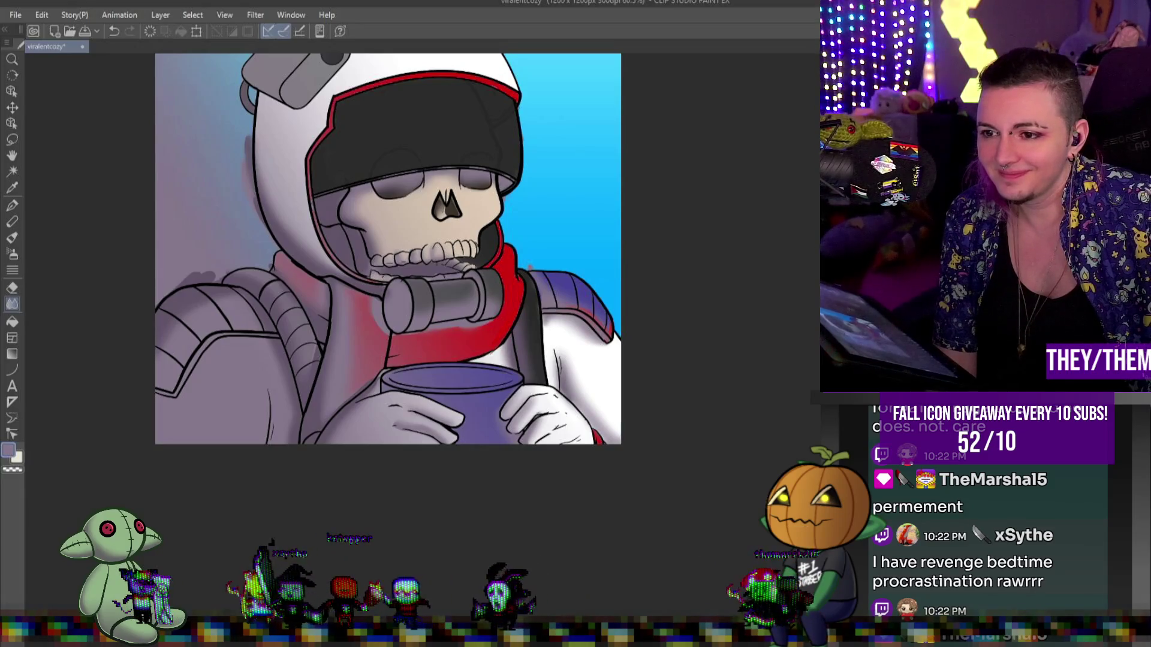
{"action": "key", "text": "ctrl+z"}
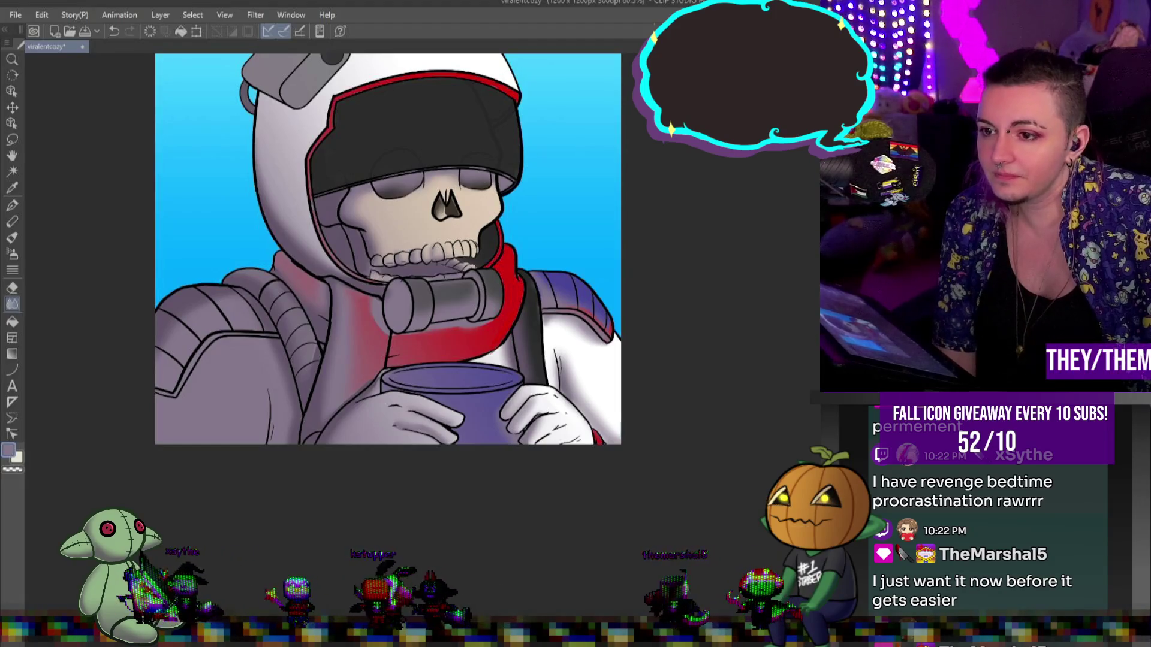
{"action": "scroll", "coordinate": [287, 200], "scroll_direction": "down", "scroll_amount": 3}
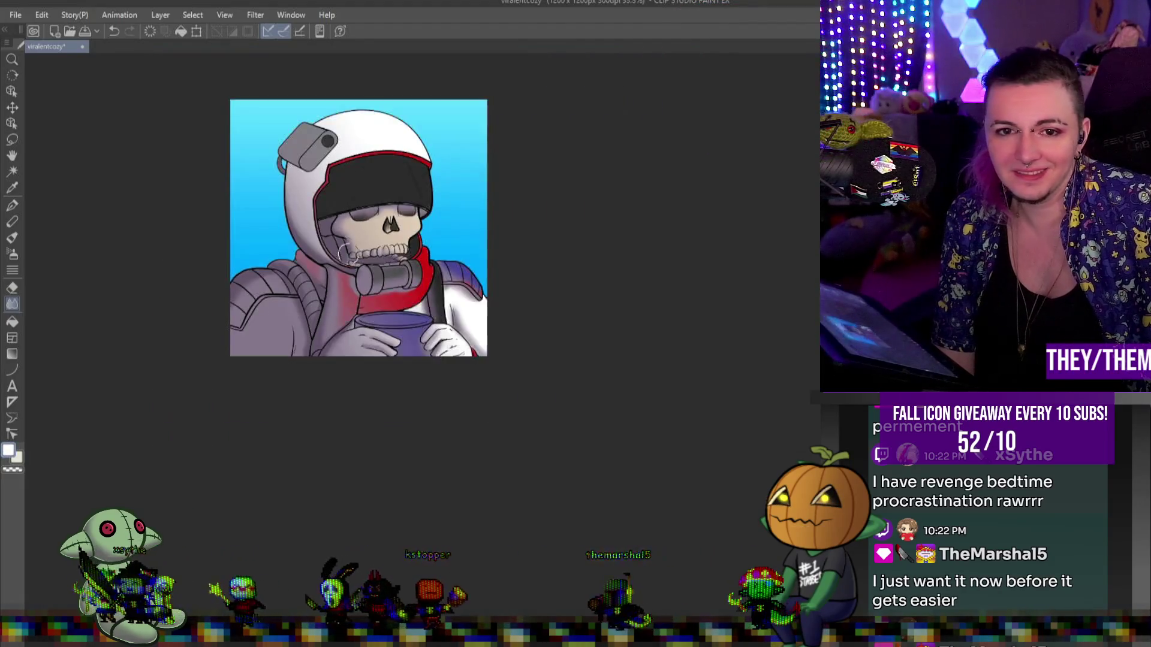
- Shade the lower edge of the helmet camera in greyish lavender and blend it
{"action": "scroll", "coordinate": [287, 200], "scroll_direction": "up", "scroll_amount": 3}
{"action": "scroll", "coordinate": [287, 200], "scroll_direction": "down", "scroll_amount": 3}
{"action": "scroll", "coordinate": [278, 107], "scroll_direction": "up", "scroll_amount": 3}
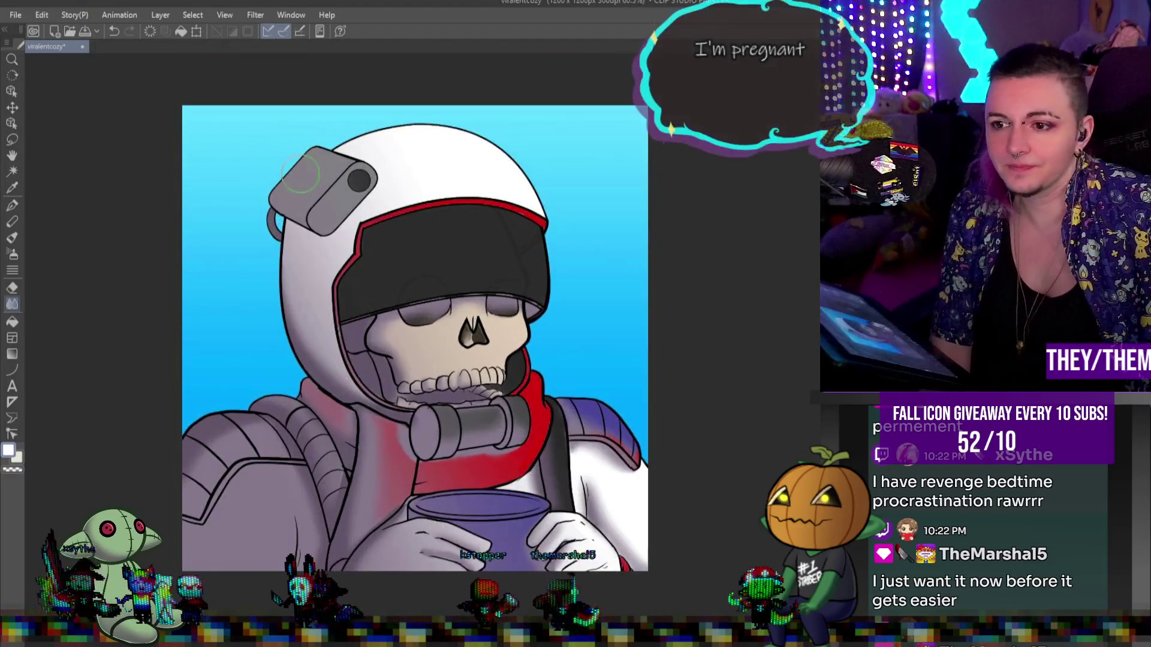
{"action": "left_click", "coordinate": [327, 373], "text": "alt"}
{"action": "left_click", "coordinate": [12, 206]}
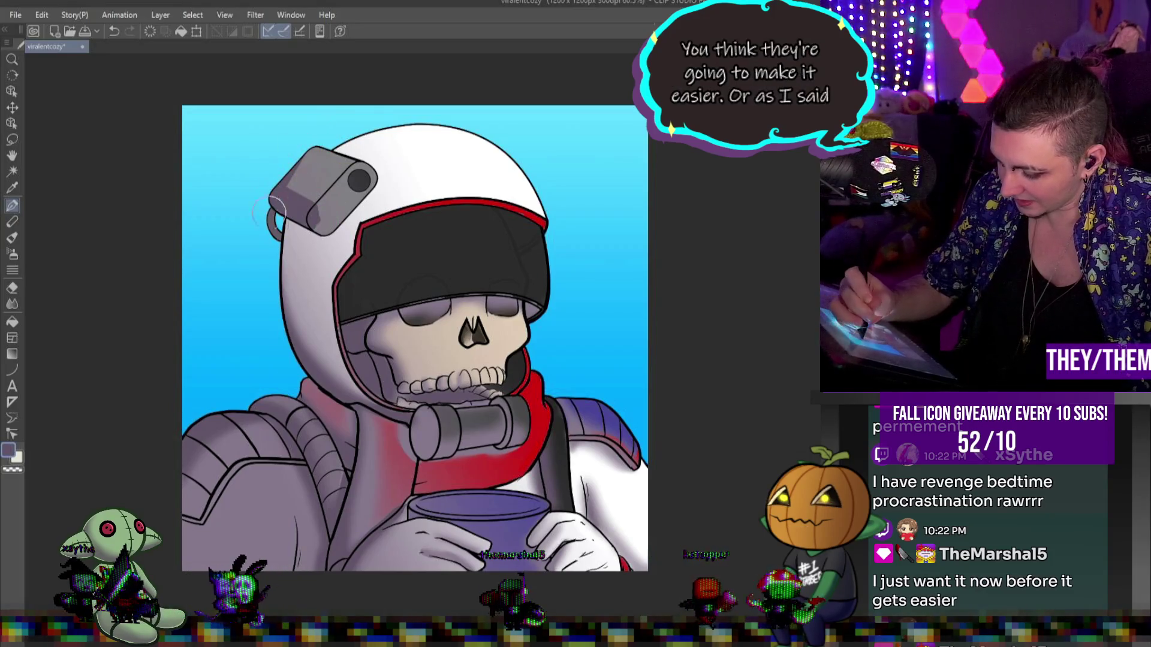
{"action": "left_click_drag", "start_coordinate": [276, 211], "coordinate": [291, 221]}
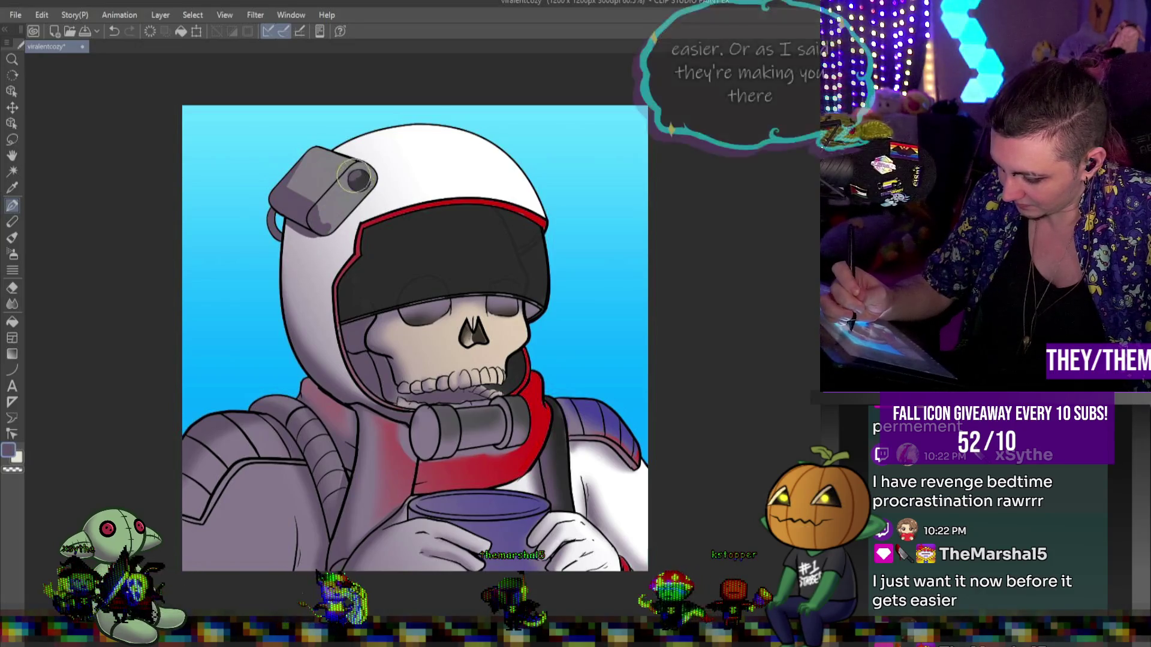
{"action": "left_click", "coordinate": [12, 304]}
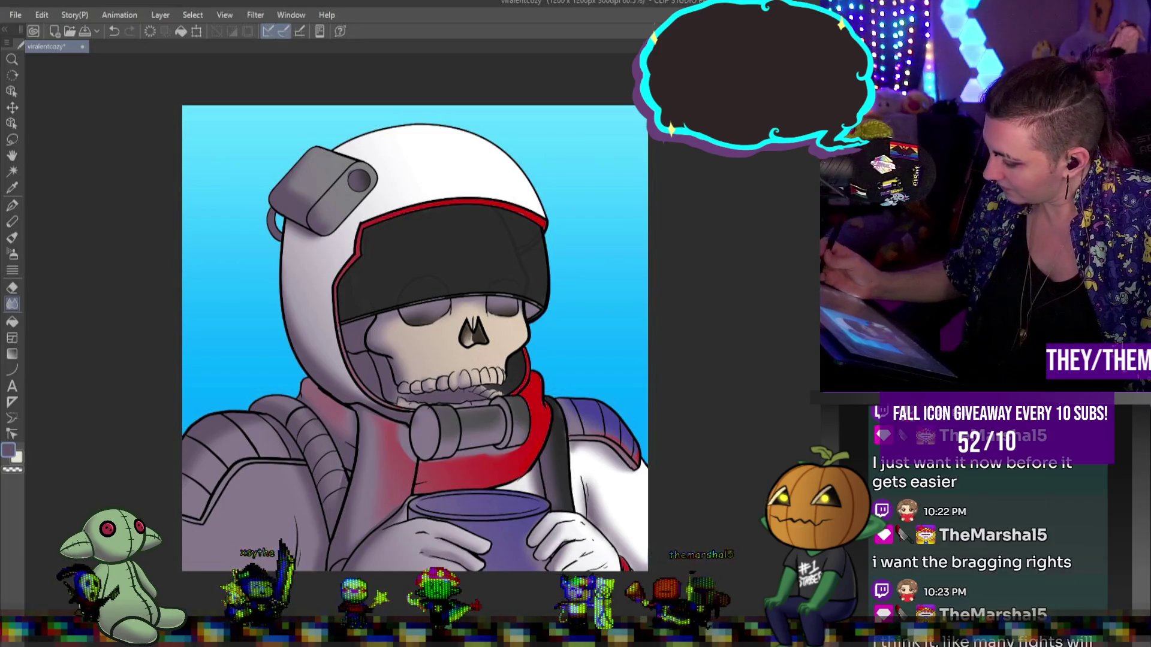
- Draw a white curve along the helmet's left edge as a rim light
{"action": "key", "text": "x"}
{"action": "left_click", "coordinate": [12, 205]}
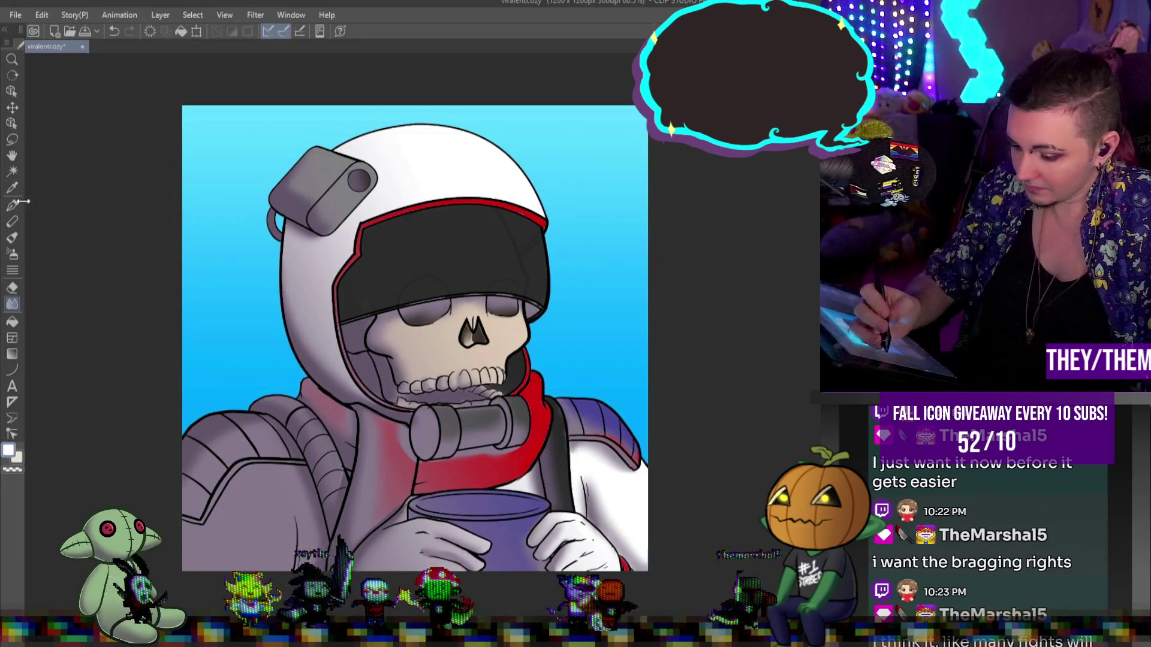
{"action": "key", "text": "u"}
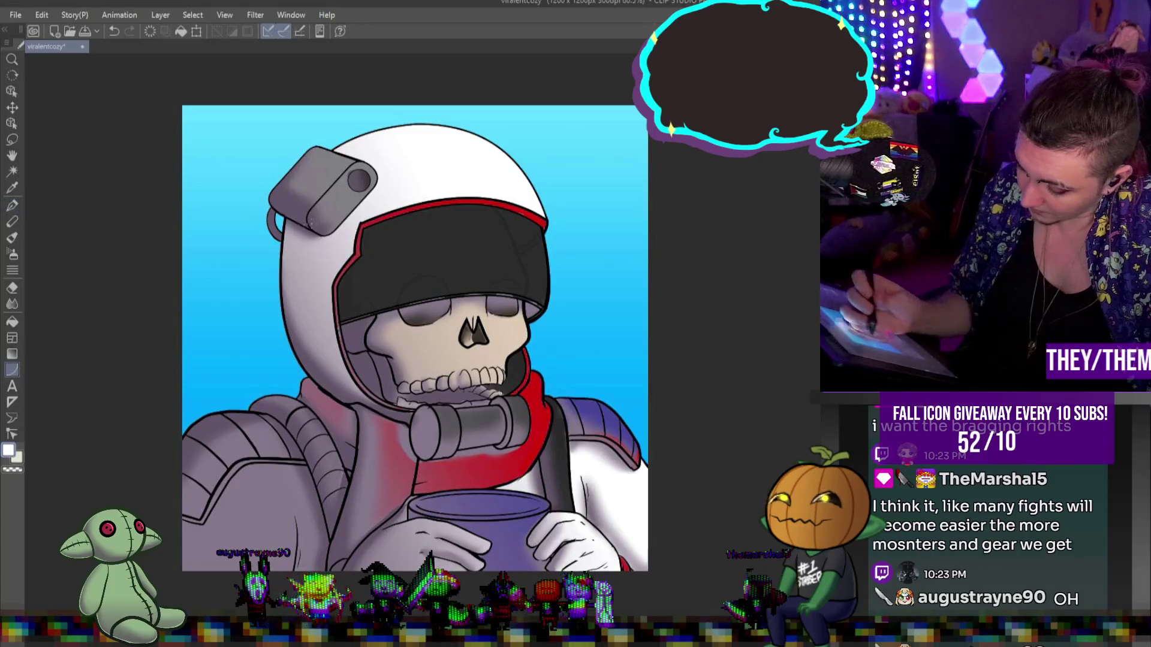
{"action": "left_click_drag", "start_coordinate": [295, 303], "coordinate": [345, 405]}
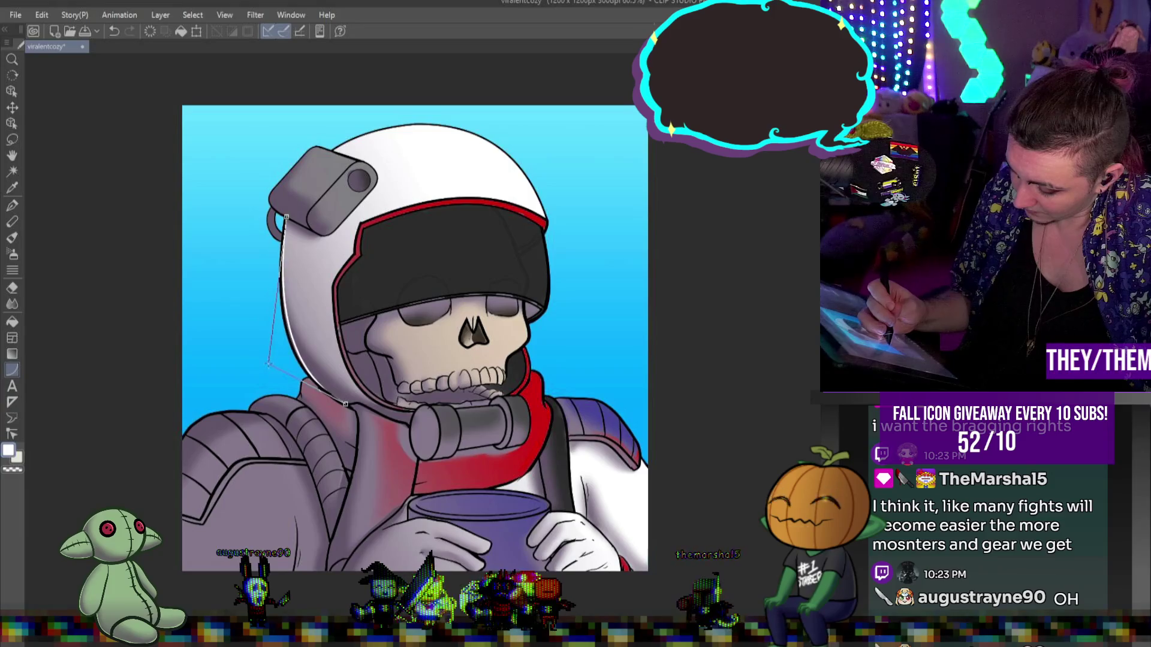
{"action": "left_click", "coordinate": [274, 364]}
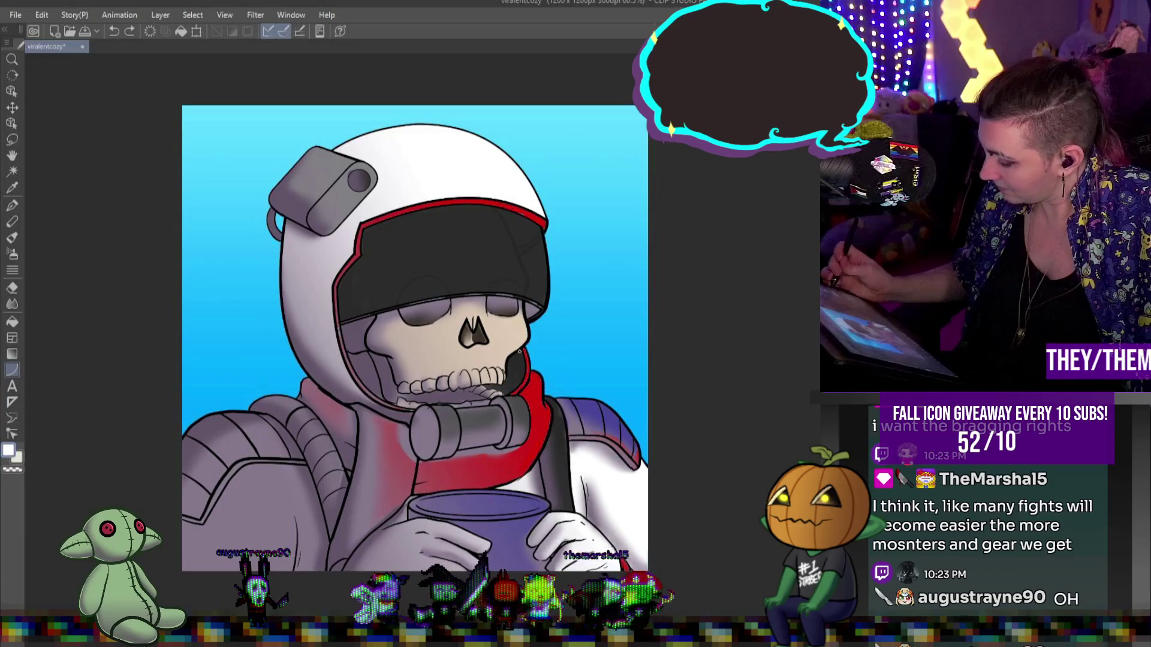
{"action": "left_click_drag", "start_coordinate": [285, 217], "coordinate": [346, 405]}
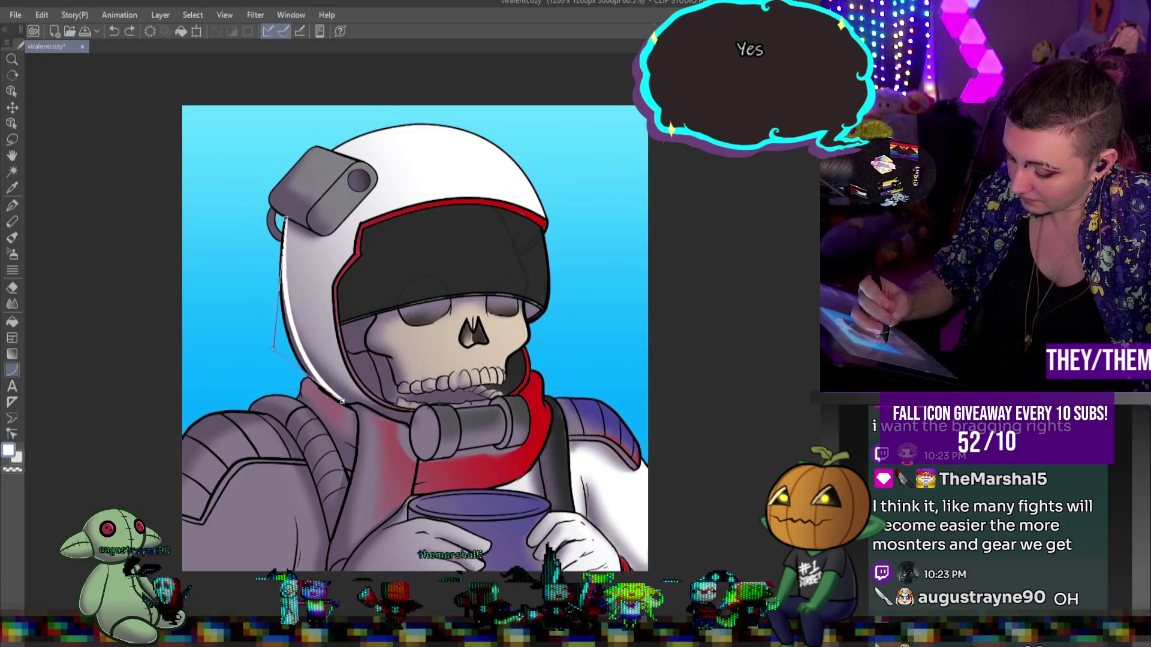
- Undo the white rim curve and redraw it more cleanly along the helmet edge
{"action": "left_click", "coordinate": [273, 348]}
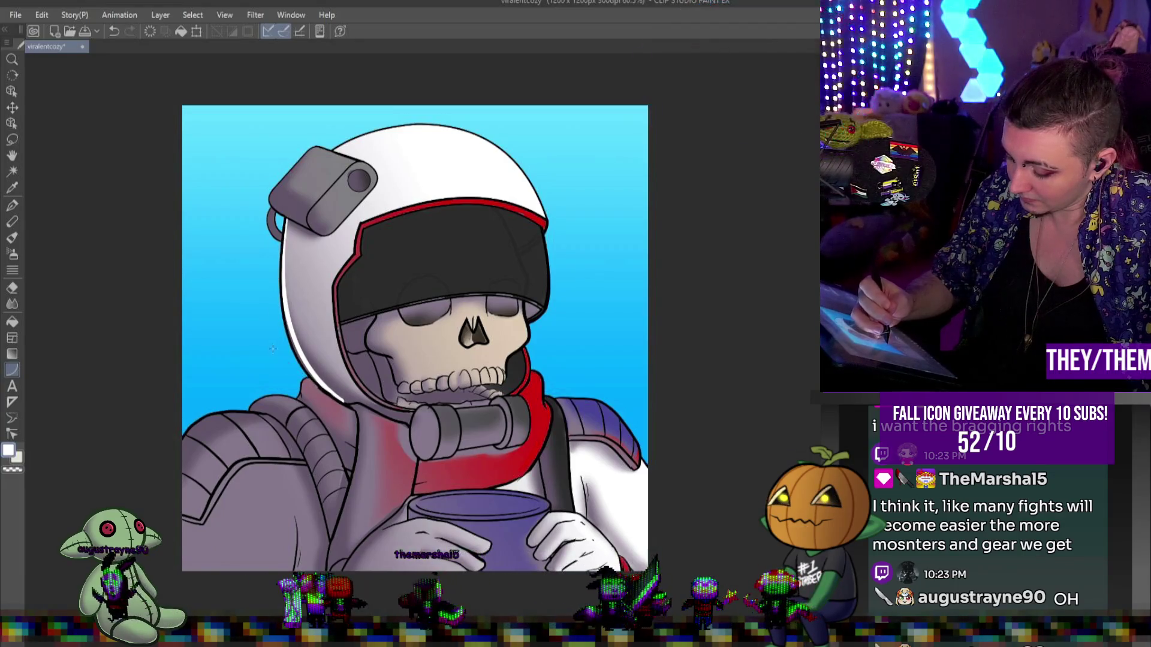
{"action": "key", "text": "ctrl+z"}
{"action": "mouse_move", "coordinate": [285, 217]}
{"action": "left_mouse_down"}
{"action": "mouse_move", "coordinate": [305, 344]}
{"action": "mouse_move", "coordinate": [329, 396]}
{"action": "left_mouse_up"}
{"action": "left_click", "coordinate": [273, 340]}
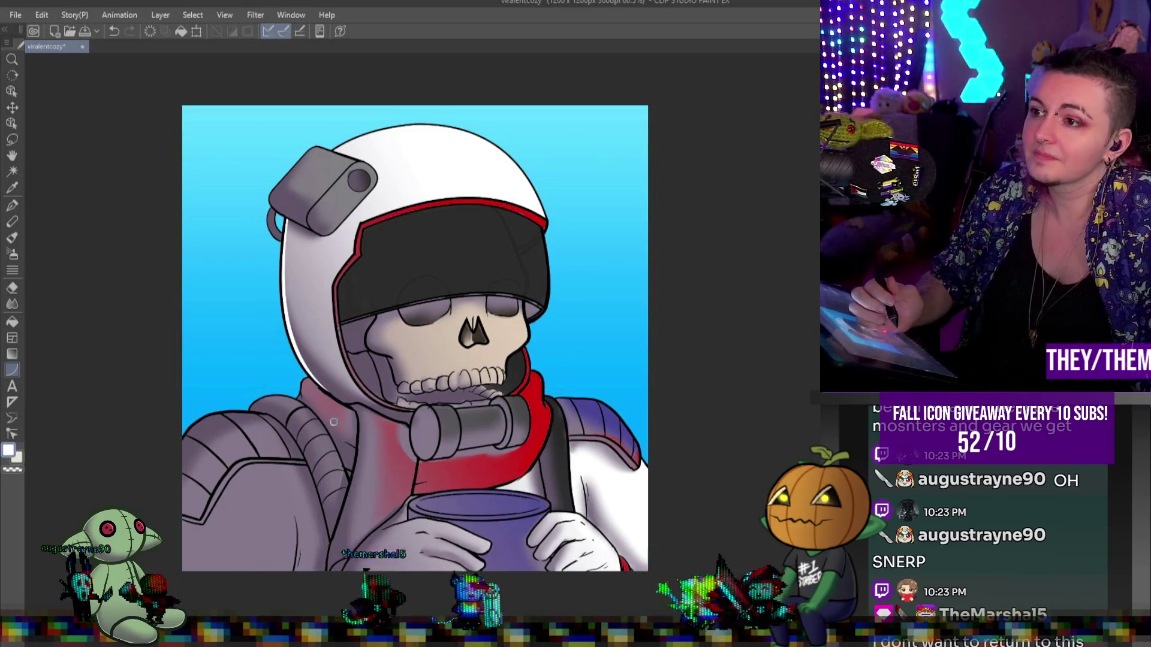
- Test a light highlight on the dark strap, undo it, and switch the colour to black
{"action": "left_click", "coordinate": [12, 206]}
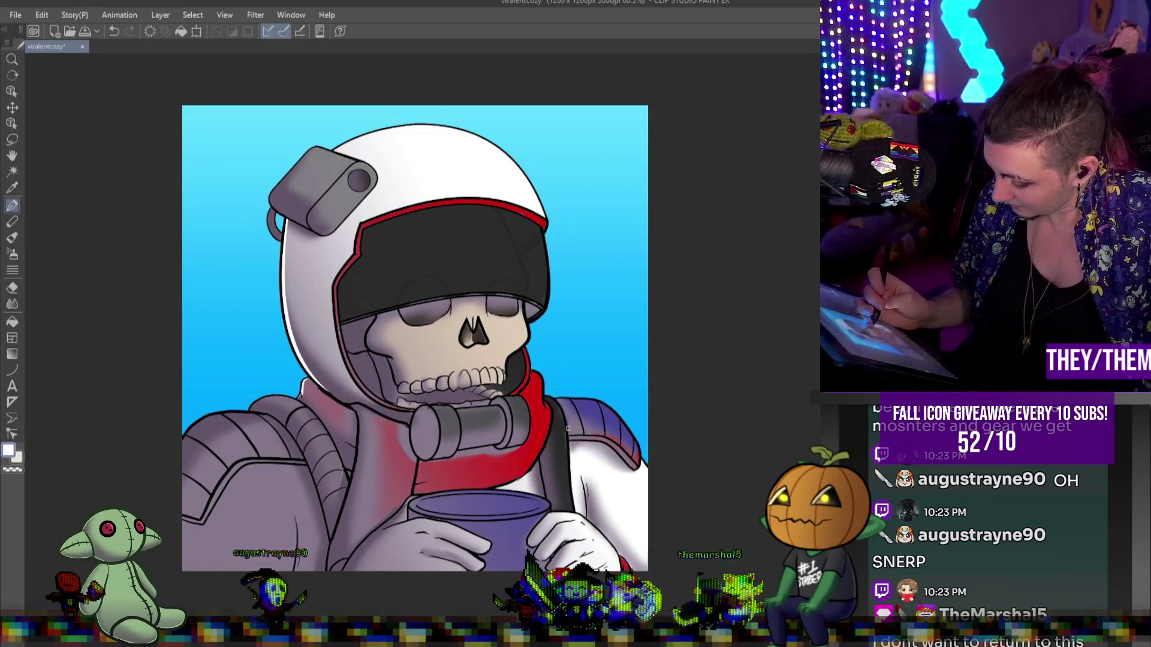
{"action": "left_click_drag", "start_coordinate": [552, 422], "coordinate": [569, 429]}
{"action": "key", "text": "ctrl+z"}
{"action": "key", "text": "x"}
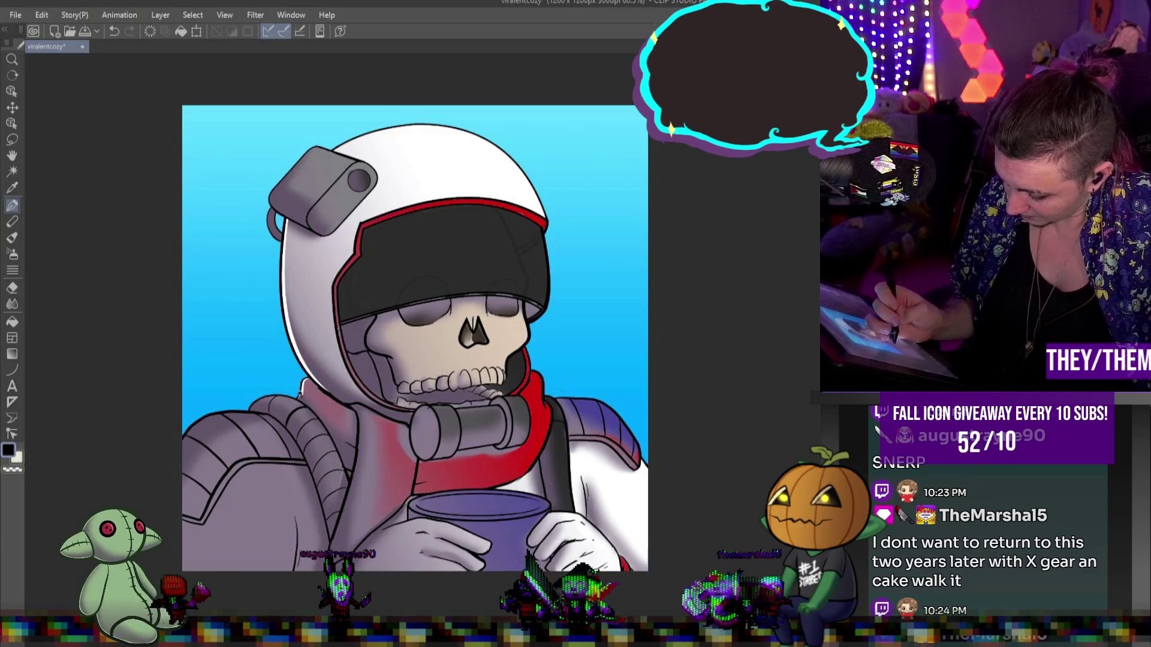
{"action": "key", "text": "ctrl+z"}
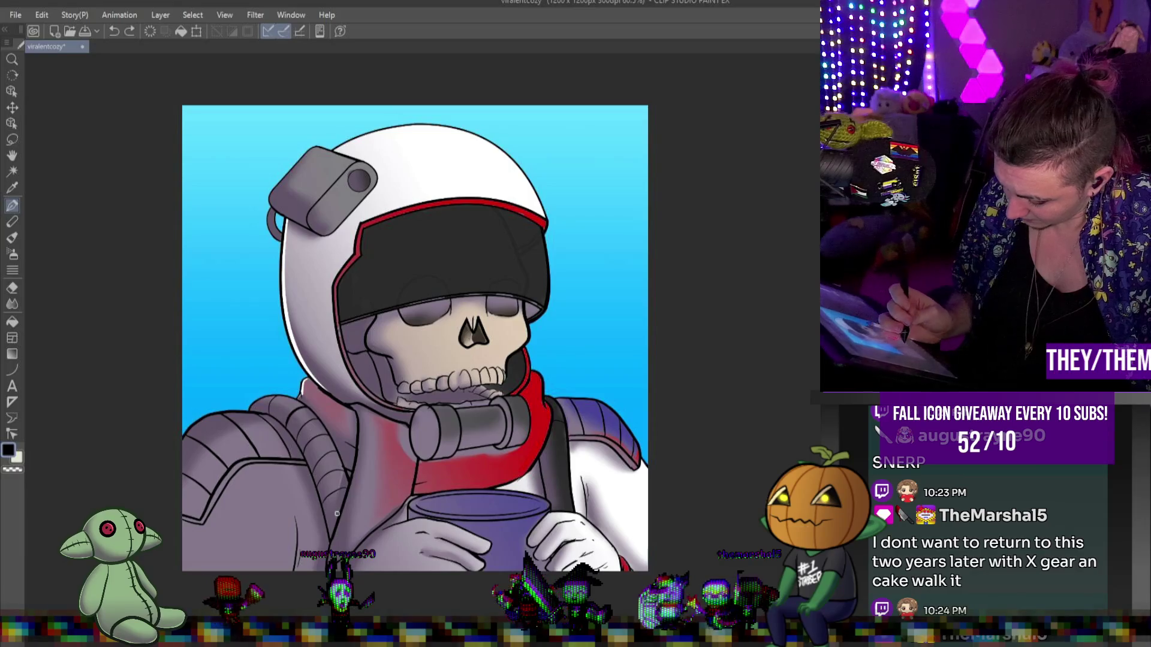
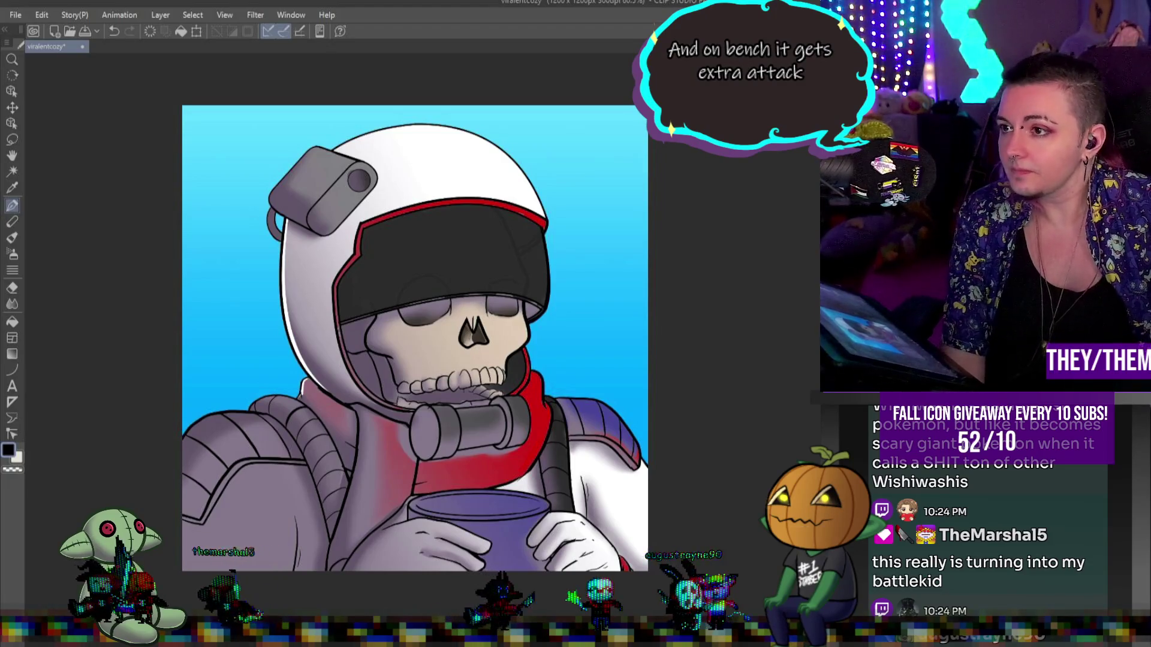
- Paint thin white pen highlights down the neck edge and along the top contour
{"action": "scroll", "coordinate": [415, 338], "scroll_direction": "down", "scroll_amount": 3}
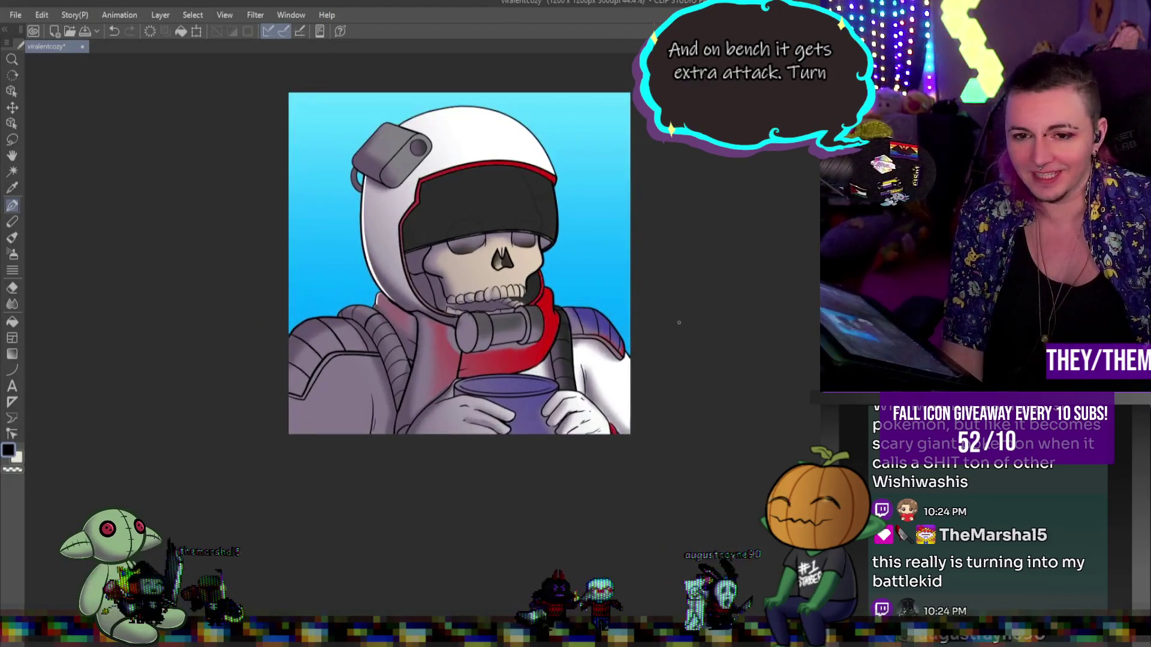
{"action": "scroll", "coordinate": [572, 366], "scroll_direction": "up", "scroll_amount": 2}
{"action": "scroll", "coordinate": [573, 365], "scroll_direction": "down", "scroll_amount": 2}
{"action": "scroll", "coordinate": [572, 366], "scroll_direction": "up", "scroll_amount": 3}
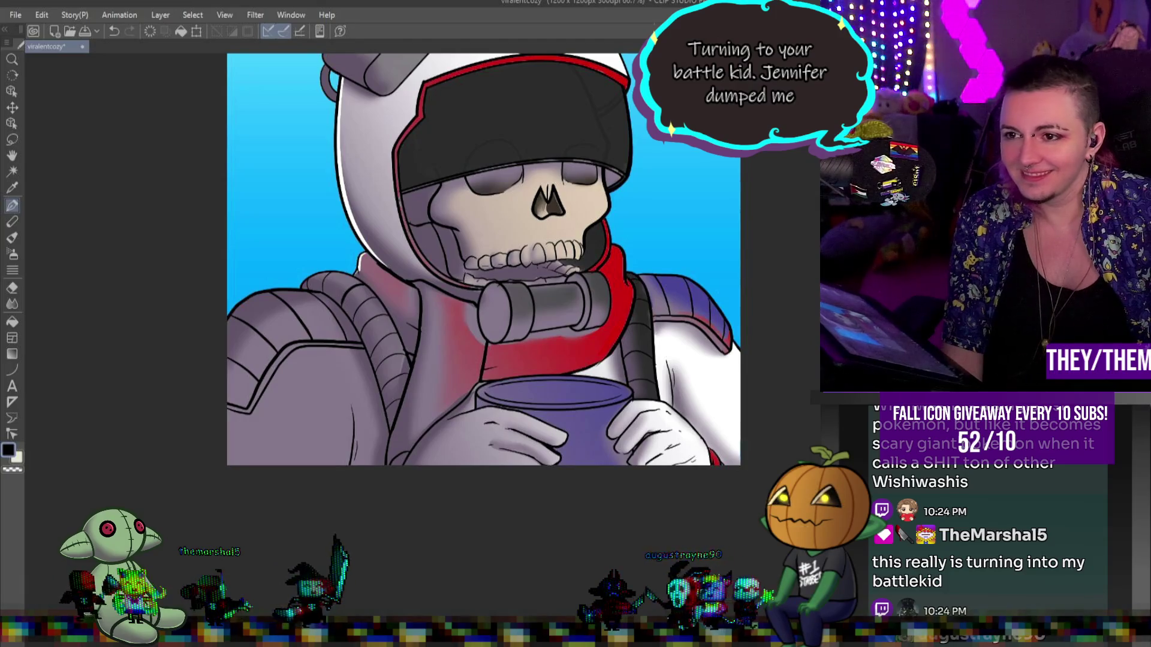
{"action": "scroll", "coordinate": [347, 439], "scroll_direction": "up", "scroll_amount": 4}
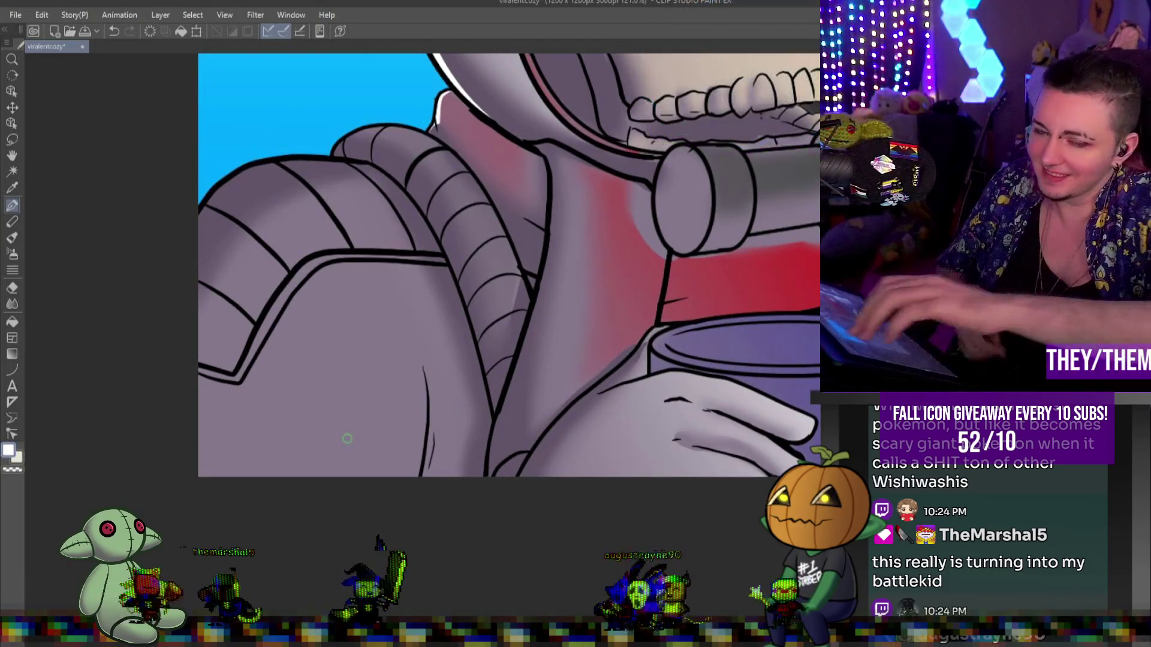
{"action": "left_click_drag", "start_coordinate": [537, 145], "coordinate": [554, 192]}
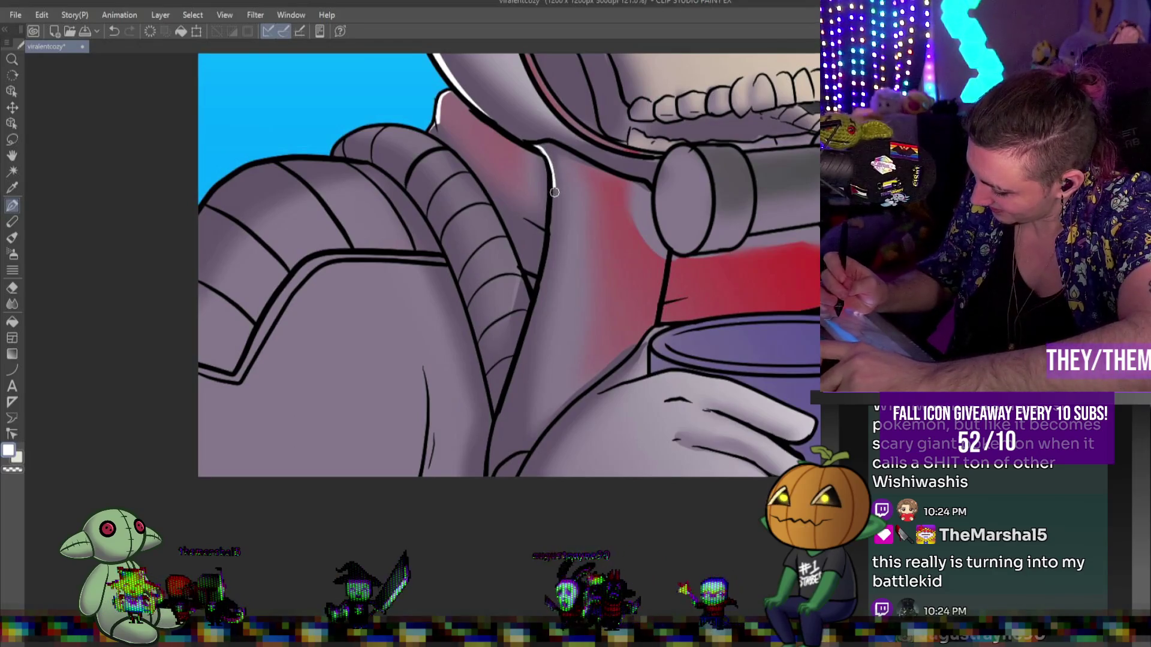
{"action": "left_click_drag", "start_coordinate": [551, 233], "coordinate": [487, 473]}
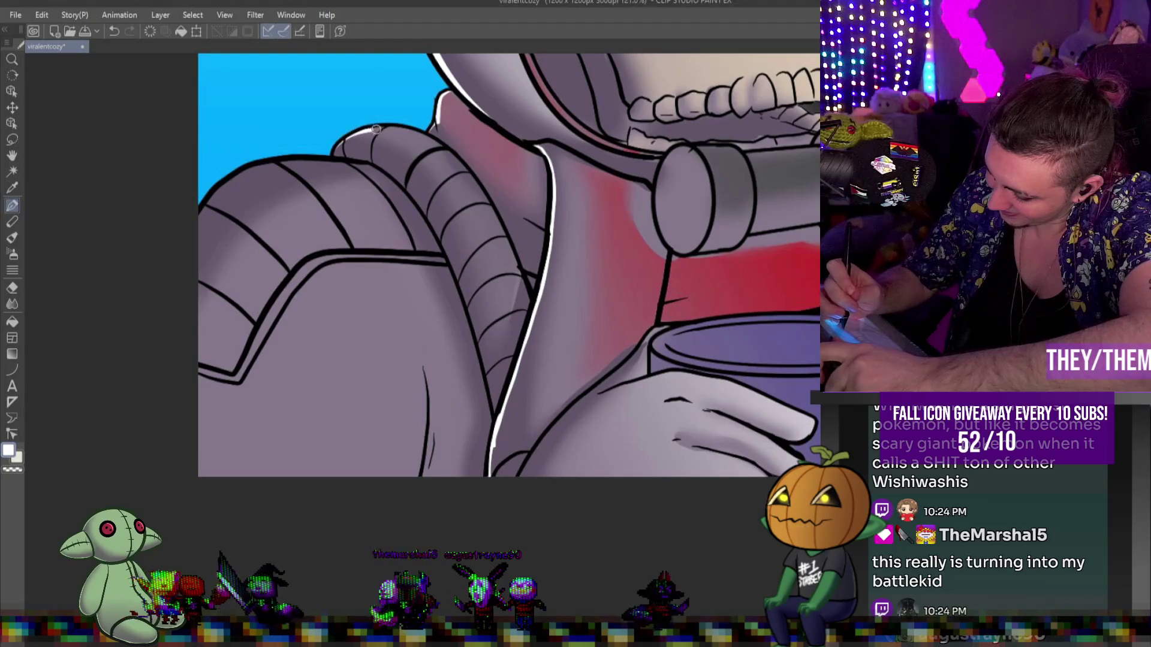
{"action": "left_click_drag", "start_coordinate": [407, 131], "coordinate": [428, 129]}
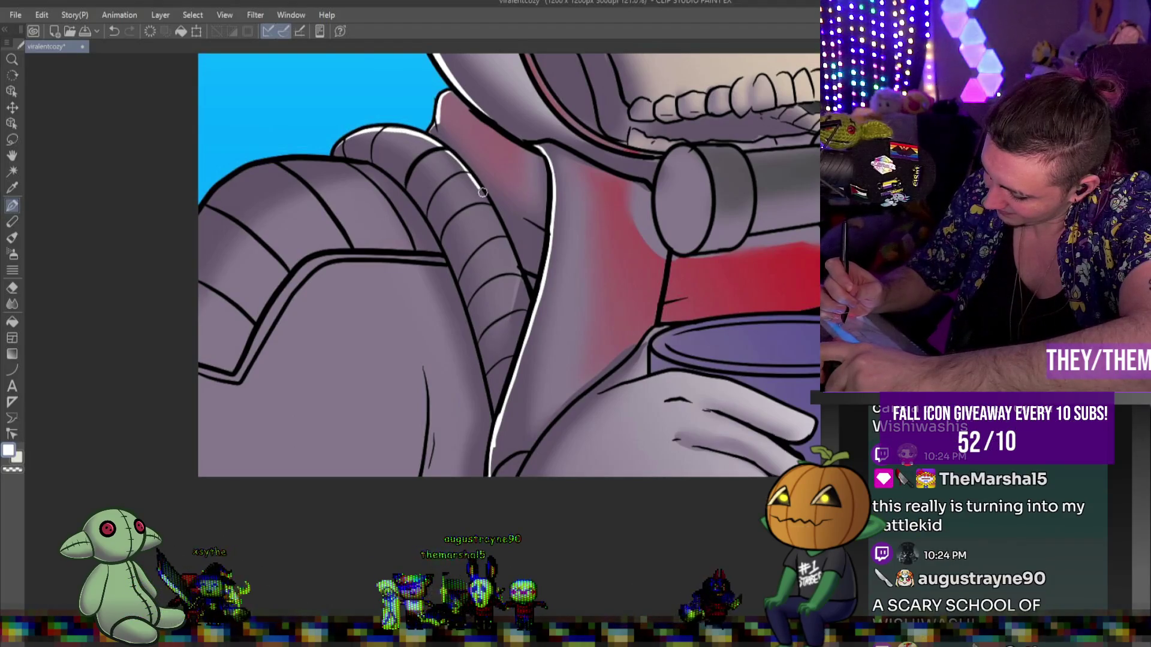
{"action": "left_click_drag", "start_coordinate": [483, 192], "coordinate": [499, 227]}
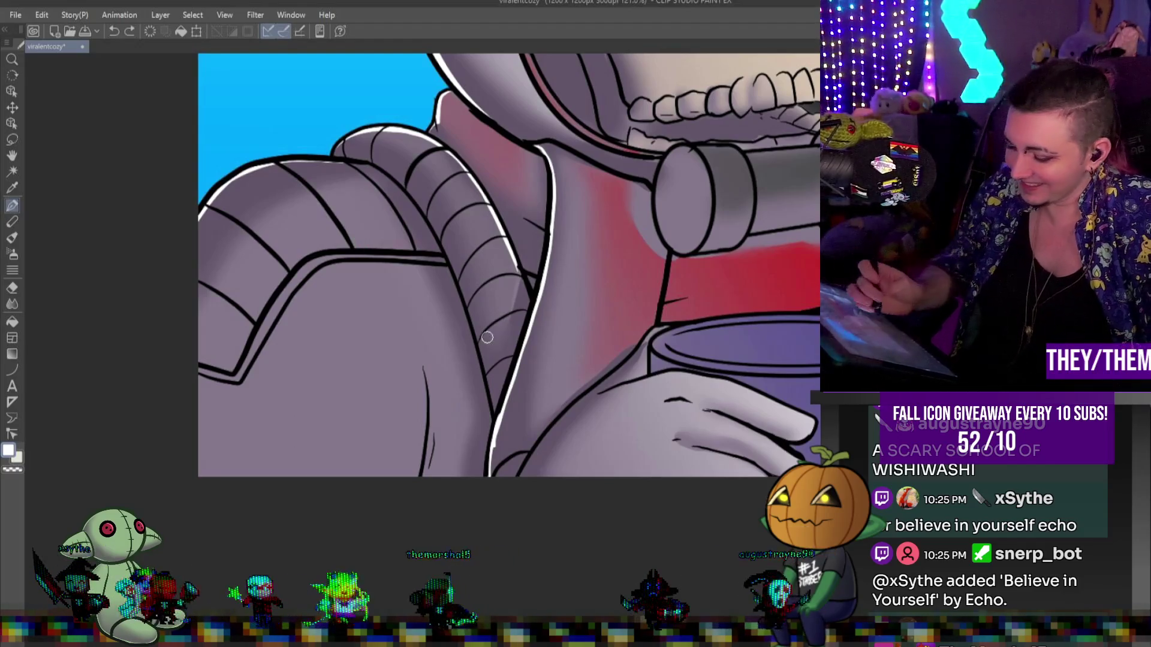
- Add white highlights along both shoulder contours, then blend the tube highlight soft
{"action": "mouse_move", "coordinate": [279, 168]}
{"action": "left_mouse_down"}
{"action": "mouse_move", "coordinate": [344, 243]}
{"action": "mouse_move", "coordinate": [315, 208]}
{"action": "left_mouse_up"}
{"action": "left_click_drag", "start_coordinate": [264, 166], "coordinate": [313, 205]}
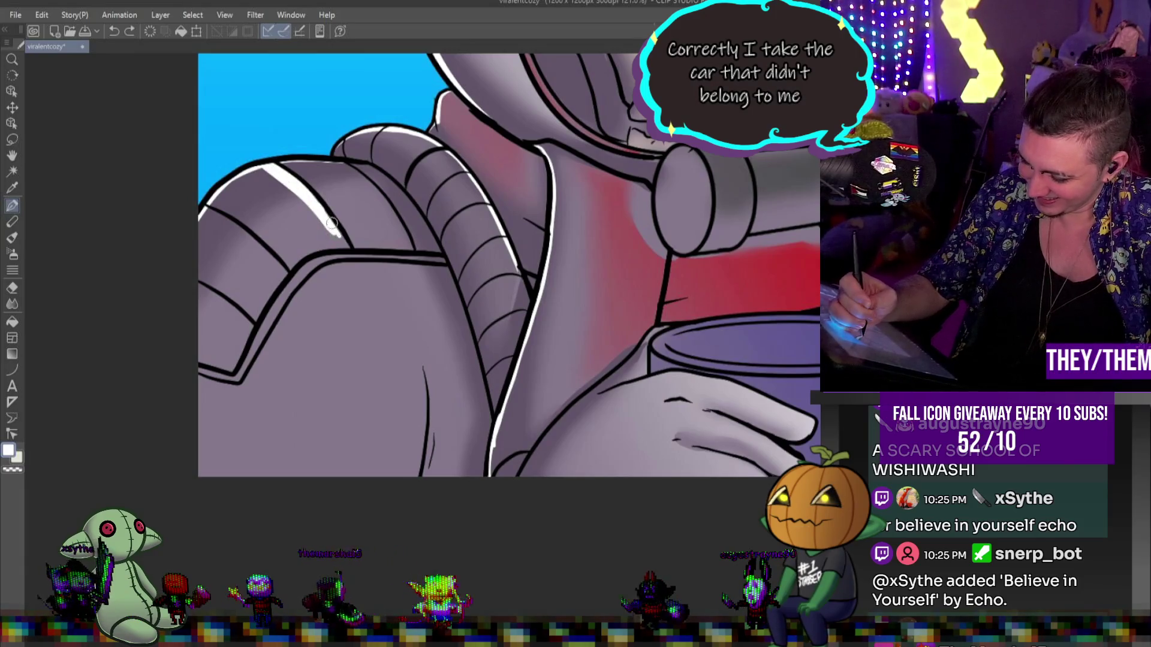
{"action": "left_click_drag", "start_coordinate": [329, 157], "coordinate": [400, 225]}
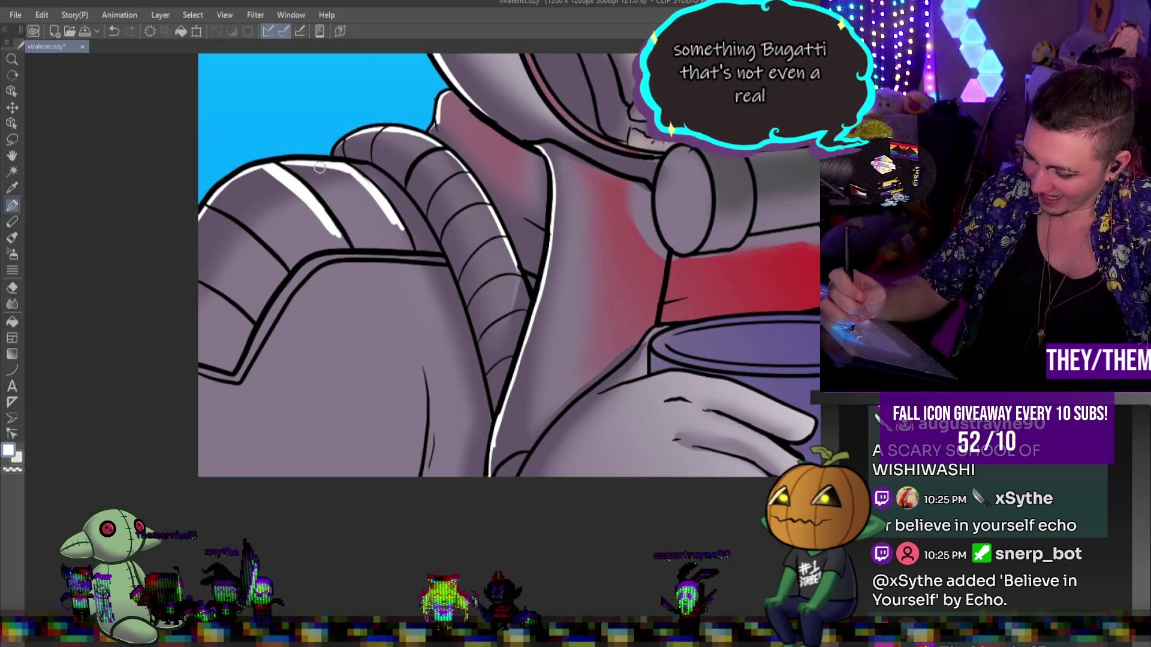
{"action": "mouse_move", "coordinate": [353, 178]}
{"action": "left_mouse_down"}
{"action": "mouse_move", "coordinate": [377, 204]}
{"action": "mouse_move", "coordinate": [350, 175]}
{"action": "left_mouse_up"}
{"action": "left_click_drag", "start_coordinate": [204, 213], "coordinate": [274, 260]}
{"action": "mouse_move", "coordinate": [197, 211]}
{"action": "left_mouse_down"}
{"action": "mouse_move", "coordinate": [273, 258]}
{"action": "mouse_move", "coordinate": [264, 215]}
{"action": "mouse_move", "coordinate": [192, 206]}
{"action": "mouse_move", "coordinate": [228, 252]}
{"action": "mouse_move", "coordinate": [319, 248]}
{"action": "mouse_move", "coordinate": [360, 198]}
{"action": "mouse_move", "coordinate": [318, 180]}
{"action": "mouse_move", "coordinate": [389, 156]}
{"action": "mouse_move", "coordinate": [438, 160]}
{"action": "mouse_move", "coordinate": [497, 239]}
{"action": "mouse_move", "coordinate": [527, 310]}
{"action": "left_mouse_up"}
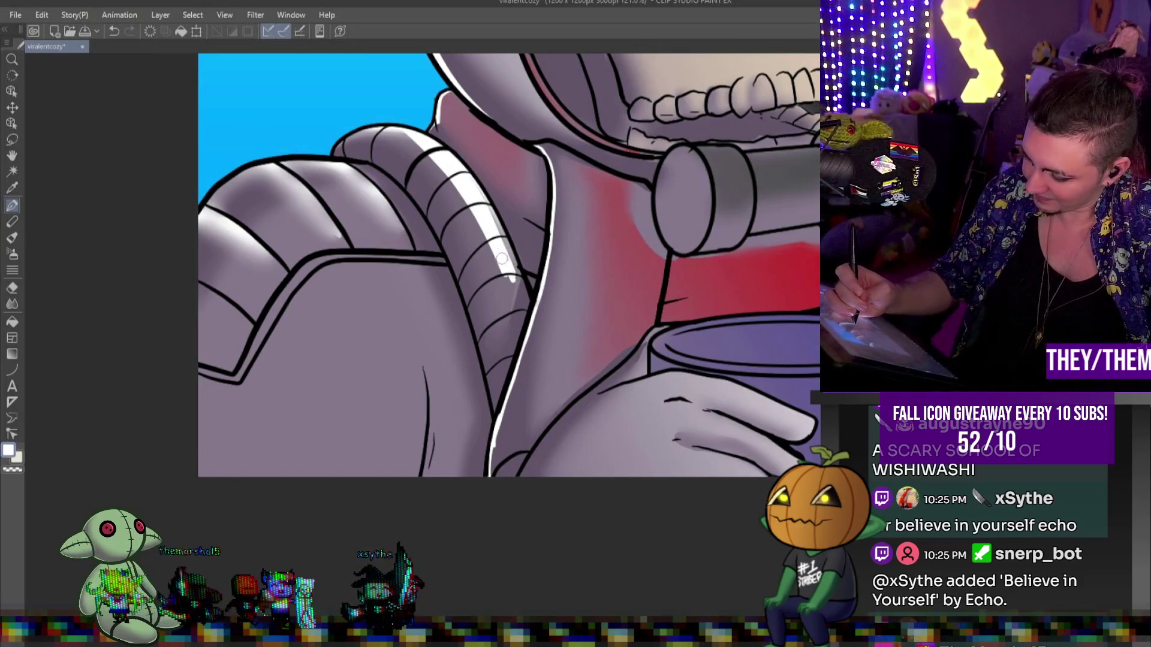
{"action": "left_click", "coordinate": [12, 303]}
{"action": "mouse_move", "coordinate": [420, 138]}
{"action": "left_mouse_down"}
{"action": "mouse_move", "coordinate": [479, 252]}
{"action": "mouse_move", "coordinate": [525, 303]}
{"action": "mouse_move", "coordinate": [513, 277]}
{"action": "mouse_move", "coordinate": [510, 467]}
{"action": "mouse_move", "coordinate": [539, 307]}
{"action": "mouse_move", "coordinate": [473, 439]}
{"action": "left_mouse_up"}
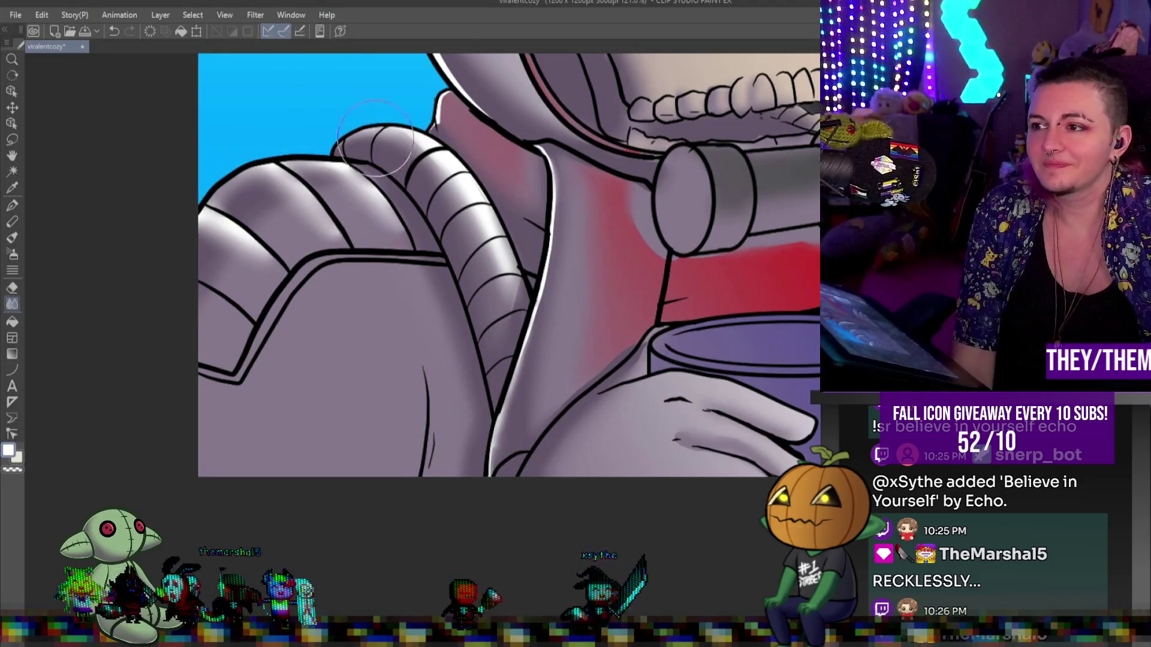
- Brighten the canister highlight and paint soft white highlights on the suit below the collar
{"action": "scroll", "coordinate": [512, 259], "scroll_direction": "down", "scroll_amount": 5}
{"action": "scroll", "coordinate": [653, 204], "scroll_direction": "up", "scroll_amount": 5}
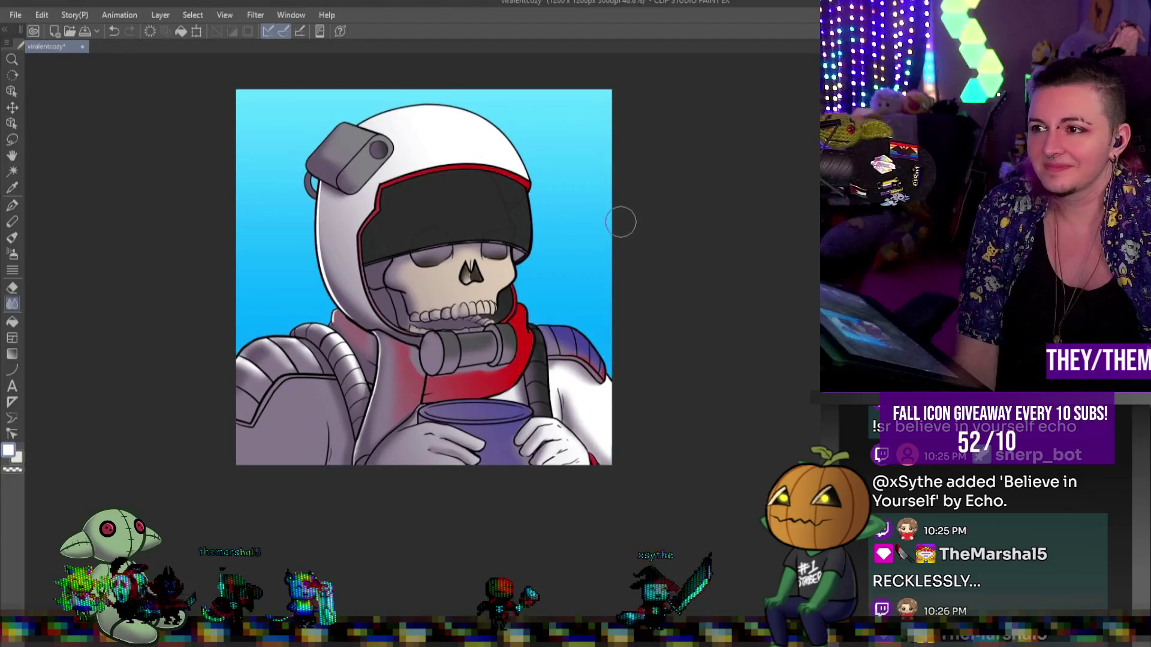
{"action": "scroll", "coordinate": [594, 228], "scroll_direction": "up", "scroll_amount": 3}
{"action": "scroll", "coordinate": [462, 205], "scroll_direction": "down", "scroll_amount": 1}
{"action": "scroll", "coordinate": [419, 251], "scroll_direction": "up", "scroll_amount": 4}
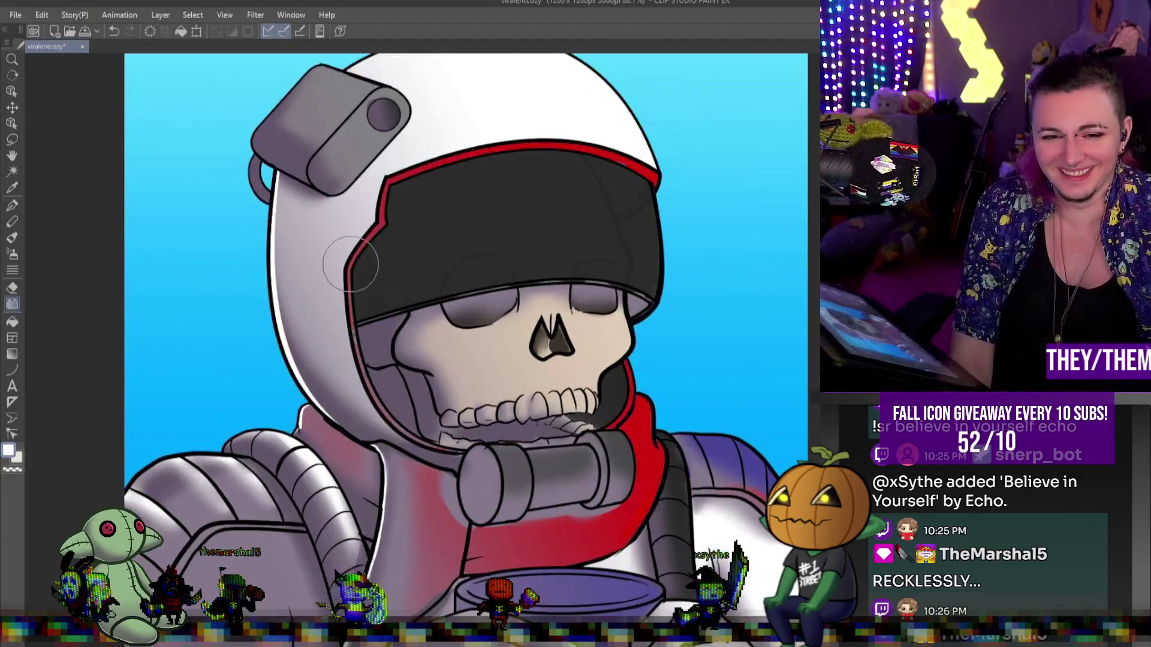
{"action": "scroll", "coordinate": [385, 453], "scroll_direction": "down", "scroll_amount": 3}
{"action": "scroll", "coordinate": [393, 464], "scroll_direction": "up", "scroll_amount": 3}
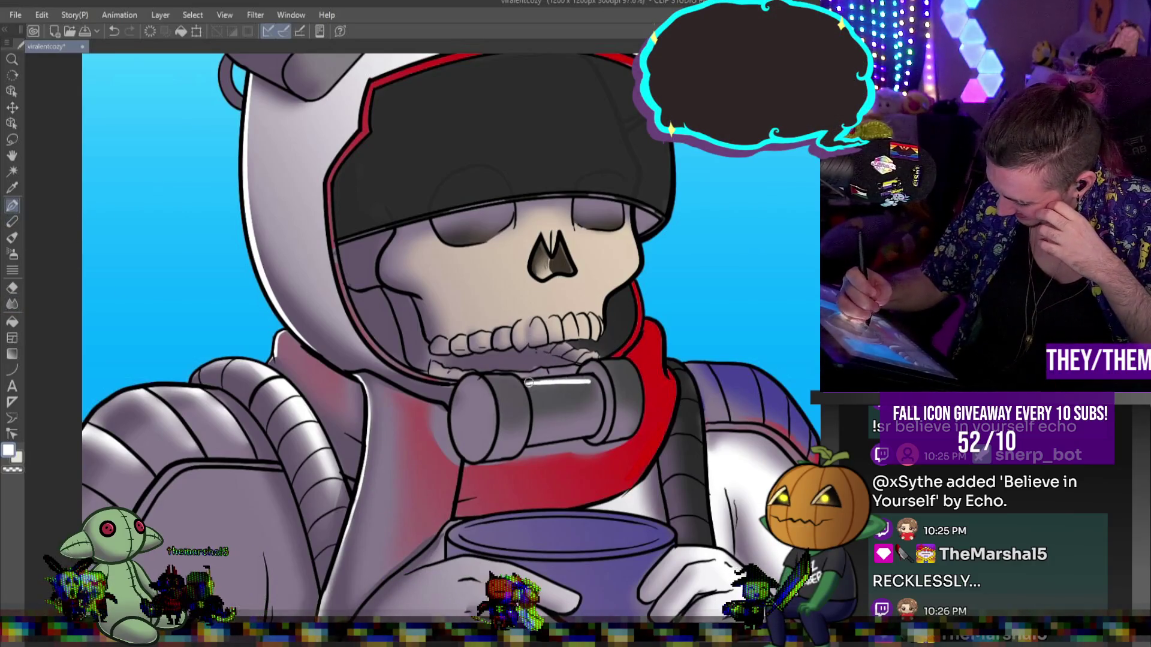
{"action": "left_click_drag", "start_coordinate": [531, 382], "coordinate": [567, 382]}
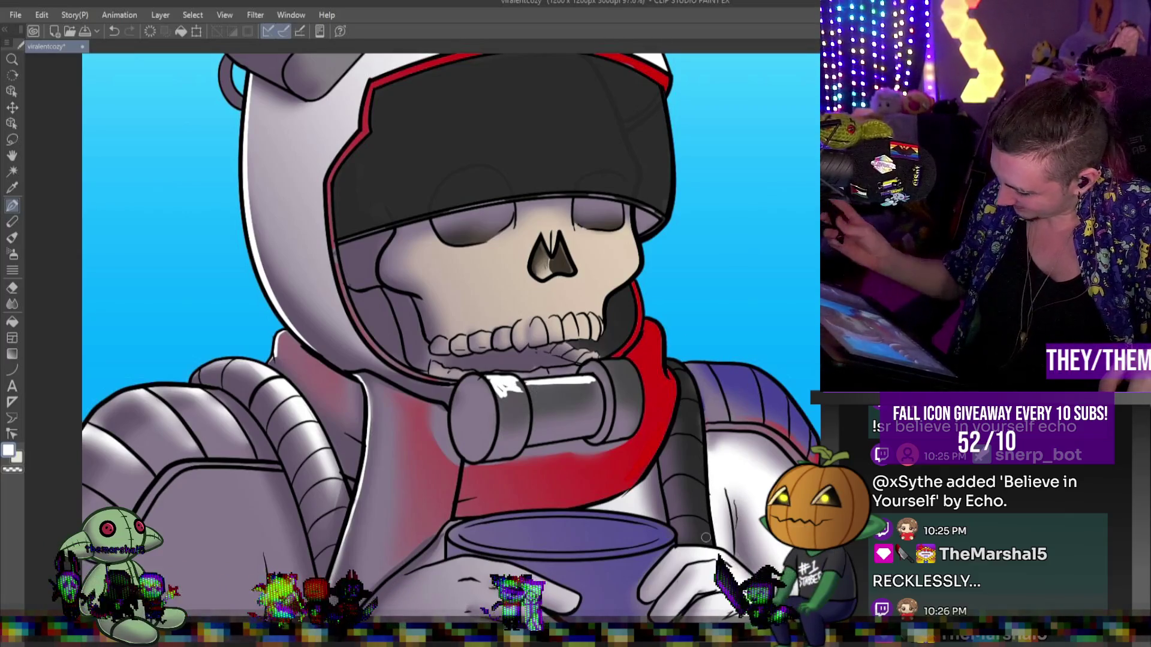
{"action": "mouse_move", "coordinate": [400, 396]}
{"action": "left_mouse_down"}
{"action": "mouse_move", "coordinate": [435, 410]}
{"action": "mouse_move", "coordinate": [412, 443]}
{"action": "mouse_move", "coordinate": [402, 398]}
{"action": "mouse_move", "coordinate": [417, 447]}
{"action": "mouse_move", "coordinate": [432, 422]}
{"action": "mouse_move", "coordinate": [413, 456]}
{"action": "mouse_move", "coordinate": [393, 397]}
{"action": "left_mouse_up"}
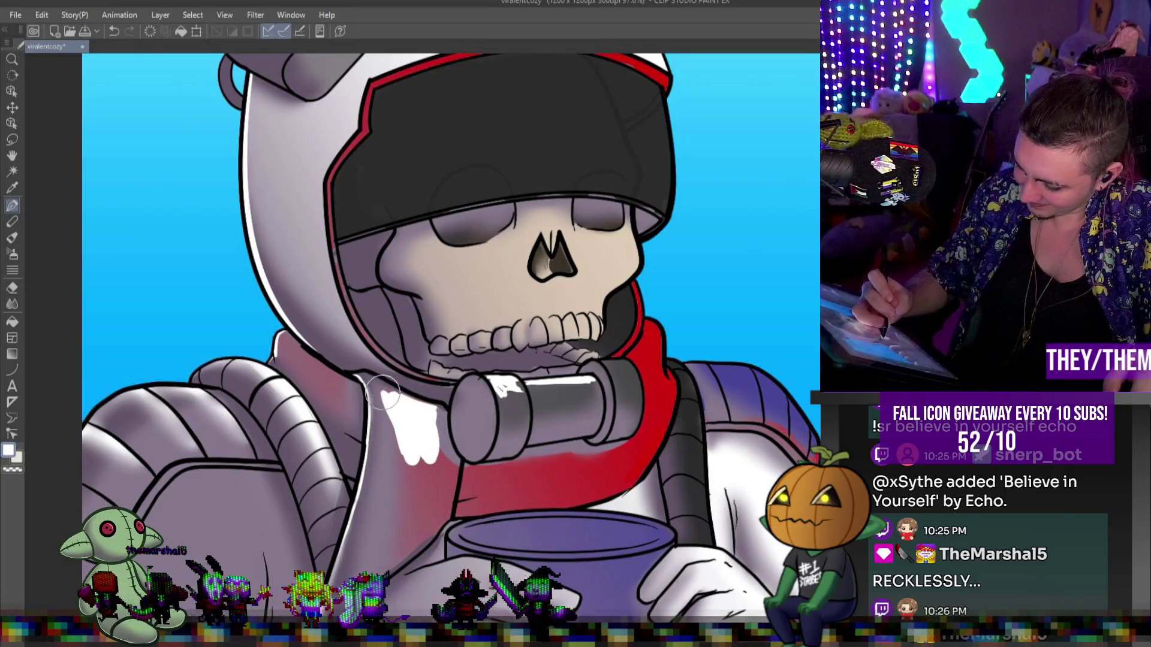
{"action": "mouse_move", "coordinate": [405, 453]}
{"action": "left_mouse_down"}
{"action": "mouse_move", "coordinate": [399, 487]}
{"action": "mouse_move", "coordinate": [437, 480]}
{"action": "left_mouse_up"}
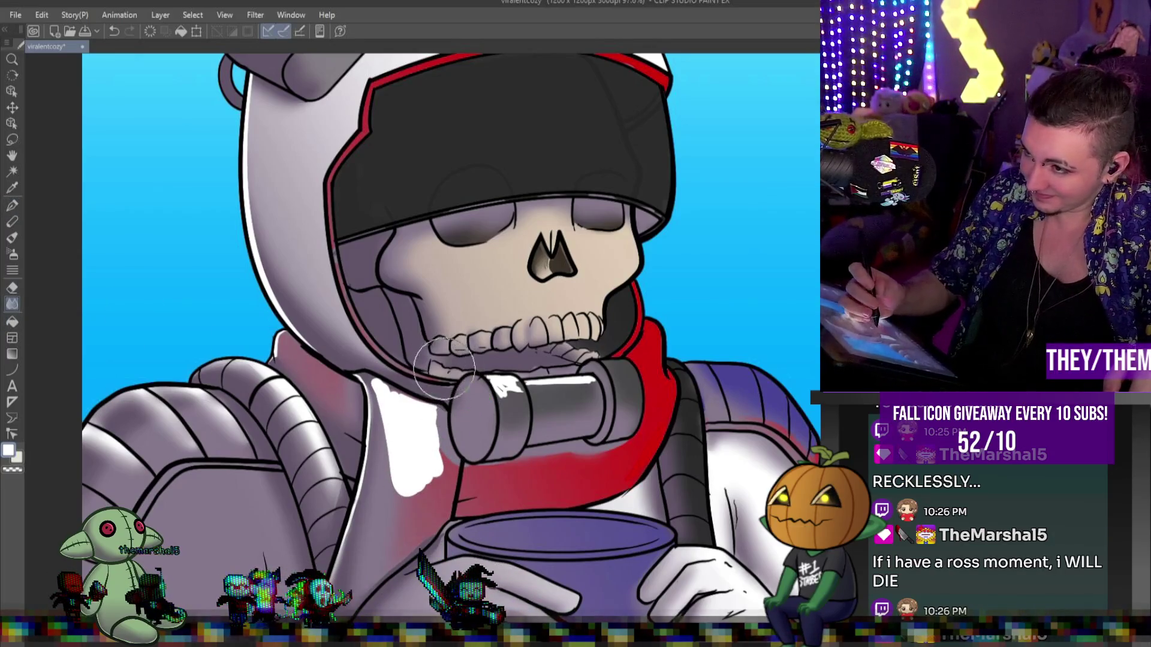
{"action": "mouse_move", "coordinate": [443, 470]}
{"action": "left_mouse_down"}
{"action": "mouse_move", "coordinate": [372, 420]}
{"action": "mouse_move", "coordinate": [419, 474]}
{"action": "mouse_move", "coordinate": [391, 403]}
{"action": "mouse_move", "coordinate": [465, 430]}
{"action": "mouse_move", "coordinate": [599, 389]}
{"action": "mouse_move", "coordinate": [522, 395]}
{"action": "mouse_move", "coordinate": [551, 389]}
{"action": "left_mouse_up"}
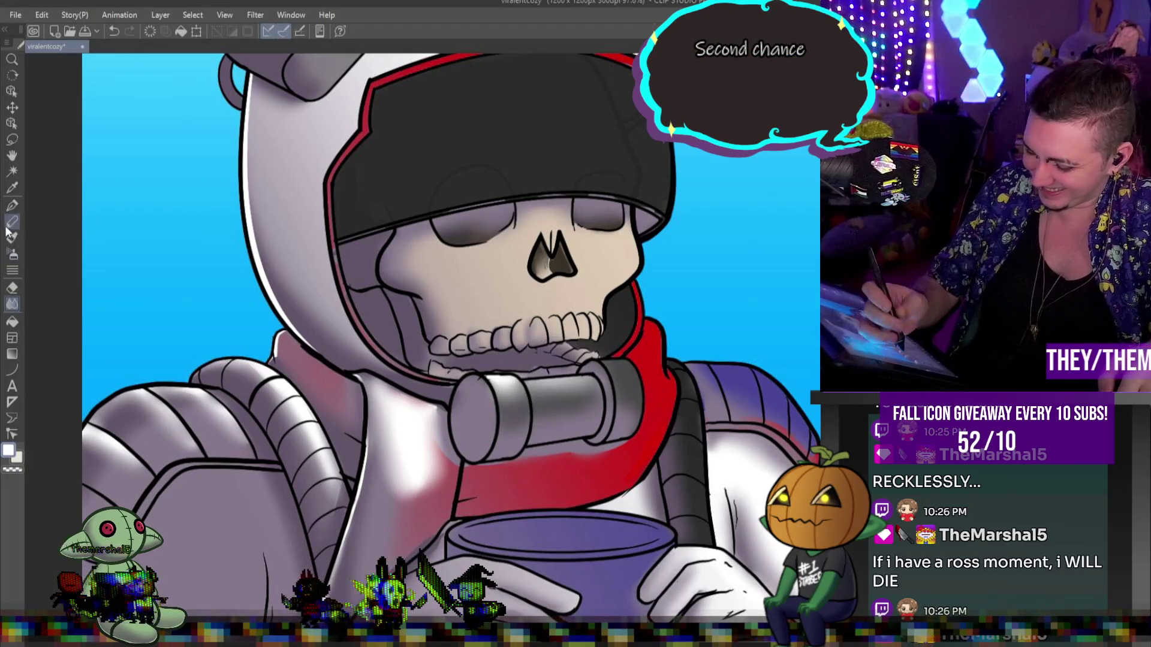
- Enlarge the collar's top-right highlight, then add and blend highlights on both cheekbones
{"action": "left_click", "coordinate": [12, 189]}
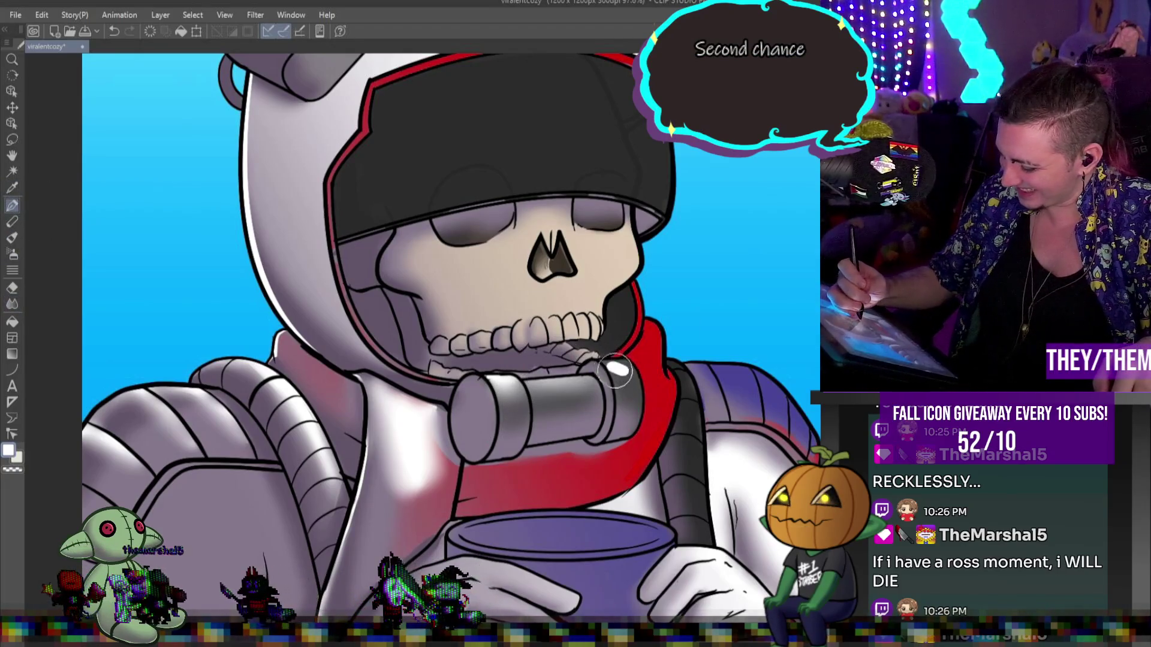
{"action": "mouse_move", "coordinate": [605, 361]}
{"action": "left_mouse_down"}
{"action": "mouse_move", "coordinate": [624, 372]}
{"action": "mouse_move", "coordinate": [612, 364]}
{"action": "left_mouse_up"}
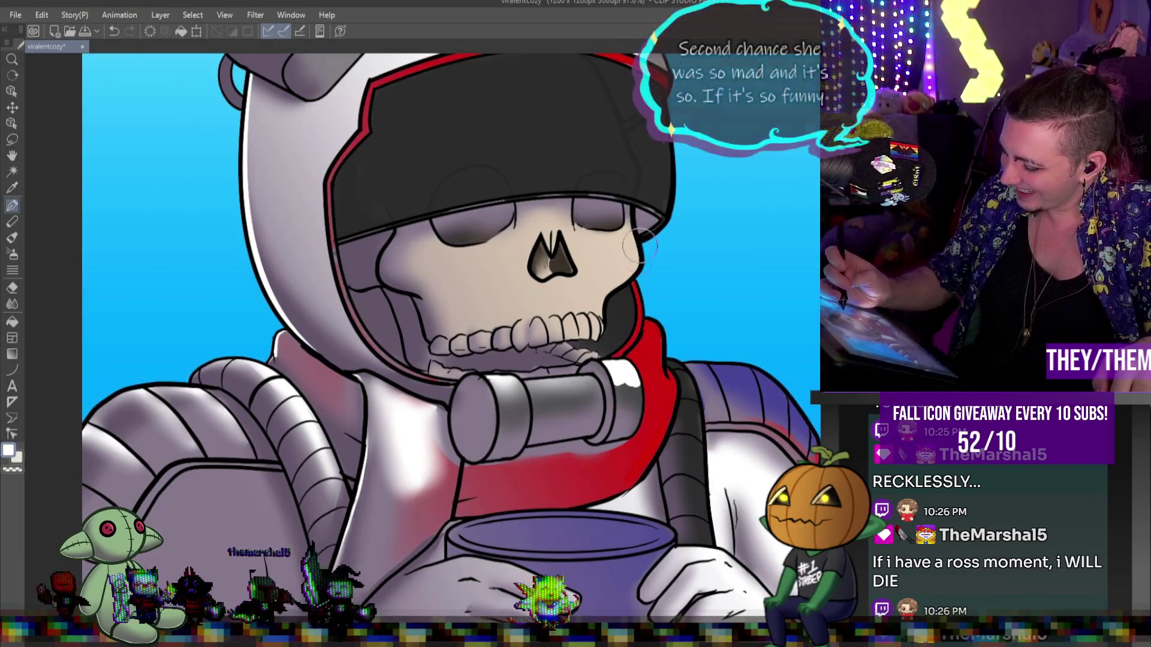
{"action": "mouse_move", "coordinate": [454, 262]}
{"action": "left_mouse_down"}
{"action": "mouse_move", "coordinate": [420, 259]}
{"action": "mouse_move", "coordinate": [471, 262]}
{"action": "left_mouse_up"}
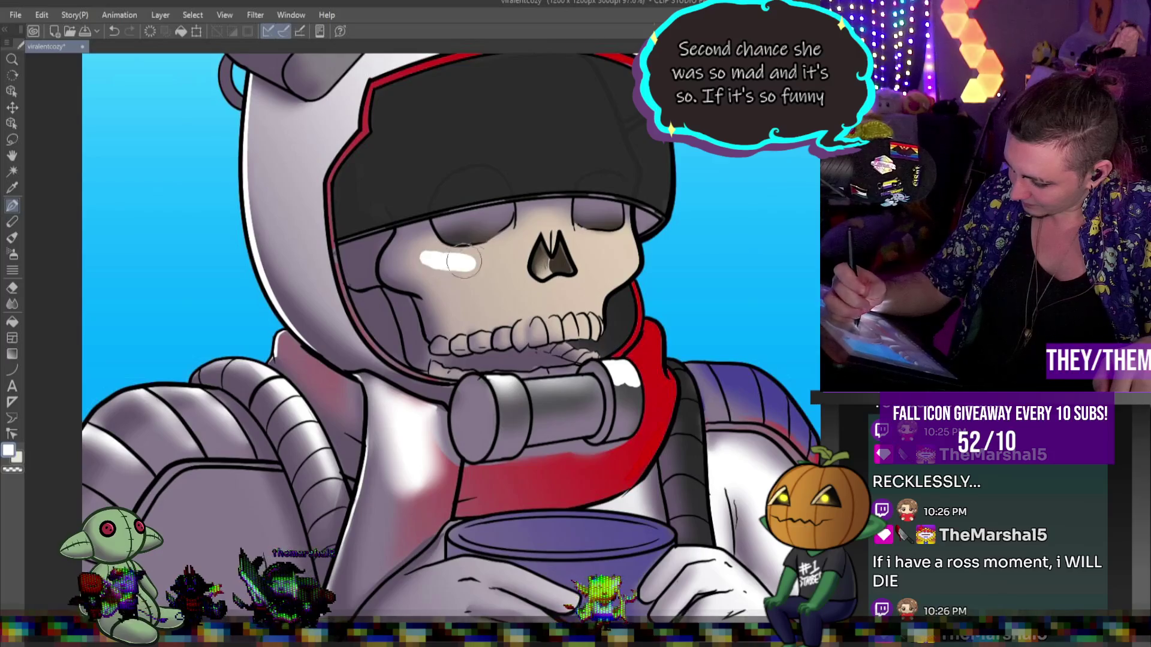
{"action": "mouse_move", "coordinate": [600, 255]}
{"action": "left_mouse_down"}
{"action": "mouse_move", "coordinate": [636, 256]}
{"action": "mouse_move", "coordinate": [625, 261]}
{"action": "left_mouse_up"}
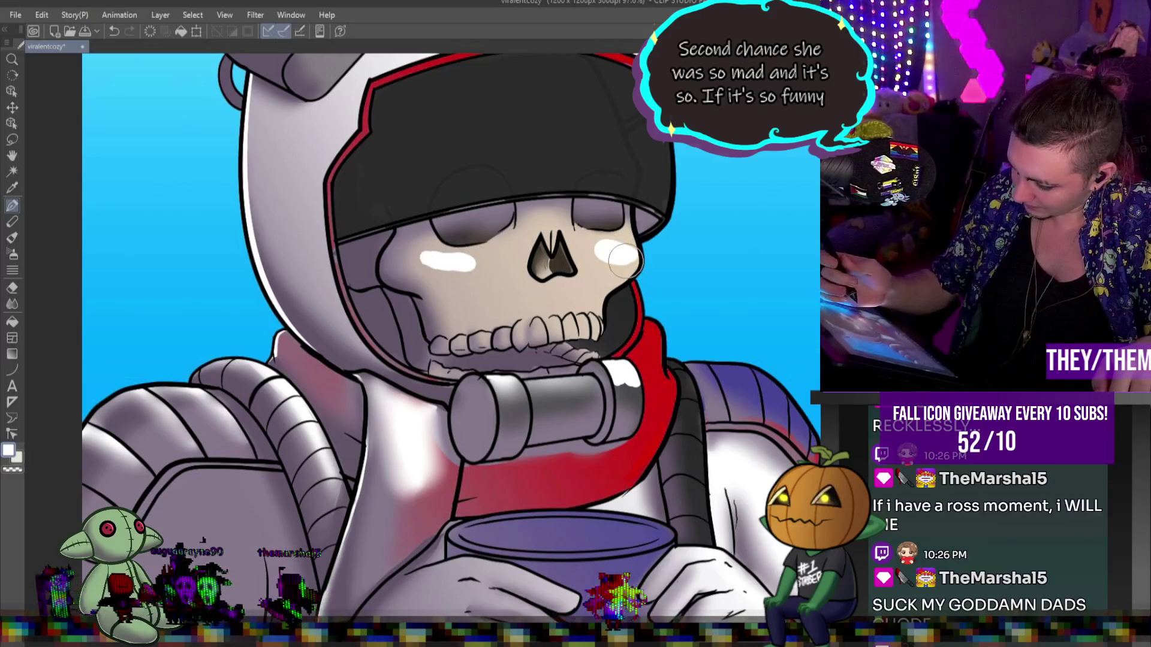
{"action": "mouse_move", "coordinate": [431, 264]}
{"action": "left_mouse_down"}
{"action": "mouse_move", "coordinate": [467, 273]}
{"action": "mouse_move", "coordinate": [497, 258]}
{"action": "left_mouse_up"}
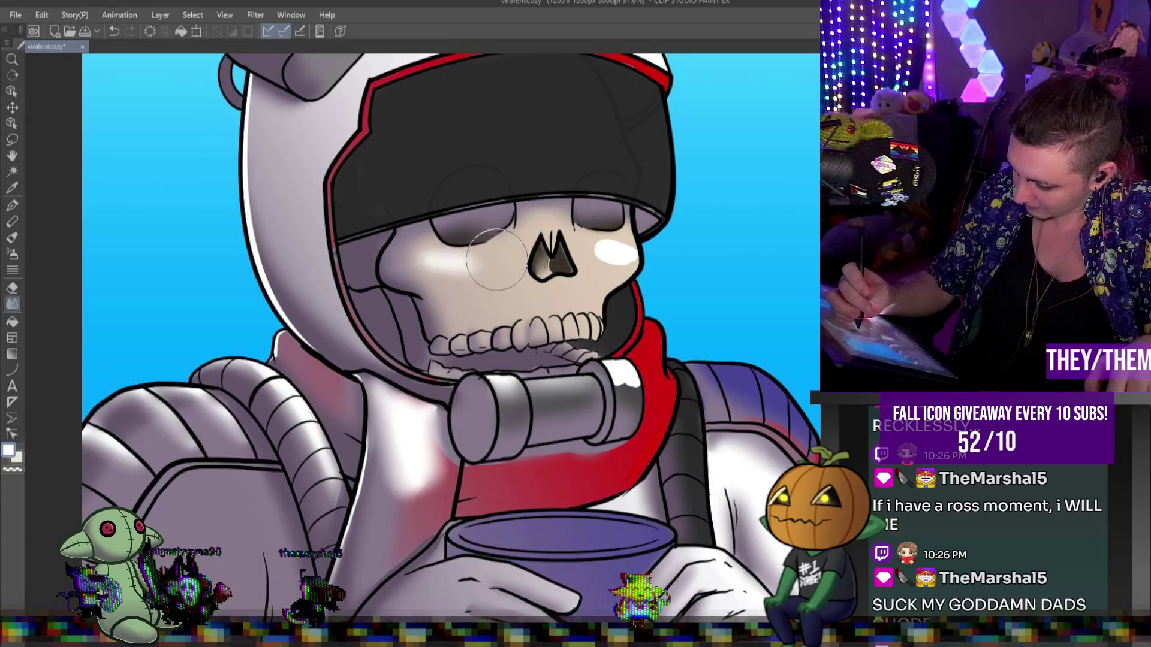
{"action": "left_click_drag", "start_coordinate": [596, 258], "coordinate": [627, 258]}
{"action": "left_click_drag", "start_coordinate": [623, 392], "coordinate": [634, 386]}
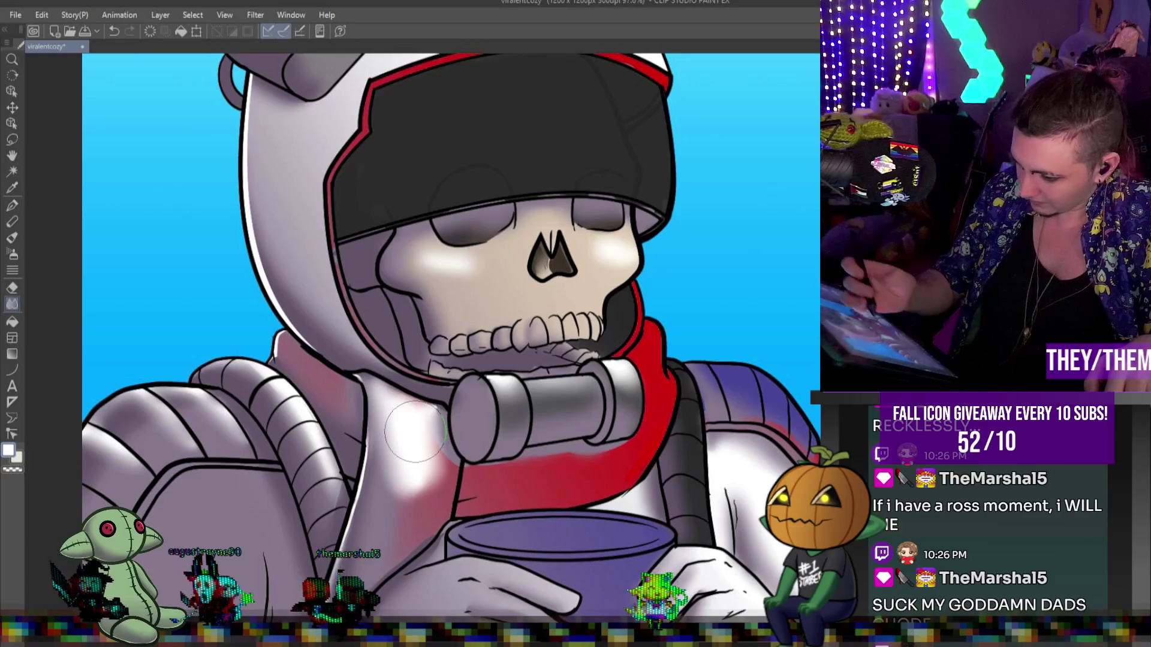
- Pen white highlights down the strap and across the hand near the mug
{"action": "key", "text": "p"}
{"action": "left_click_drag", "start_coordinate": [683, 384], "coordinate": [692, 506]}
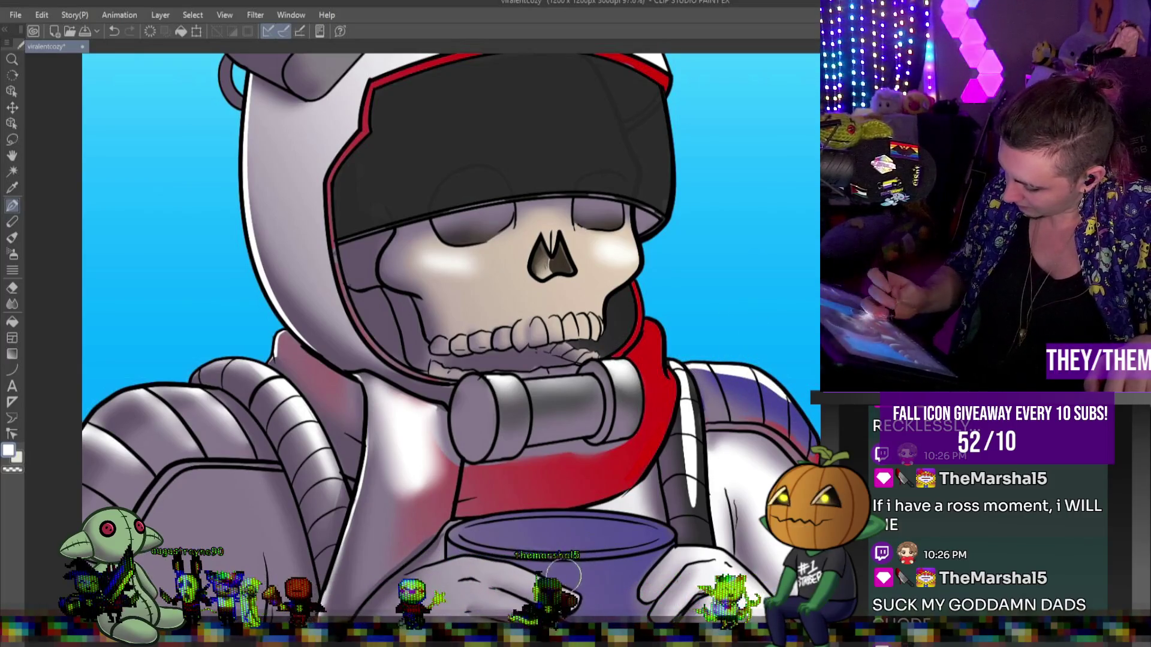
{"action": "left_click_drag", "start_coordinate": [467, 562], "coordinate": [537, 580]}
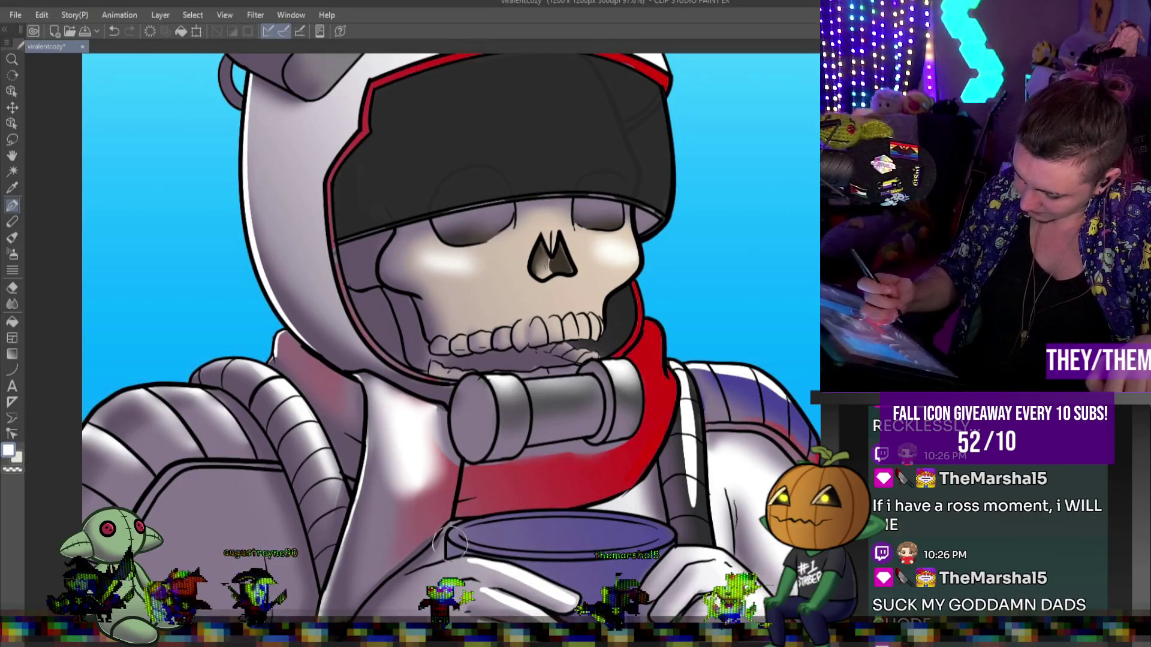
{"action": "left_click", "coordinate": [12, 304]}
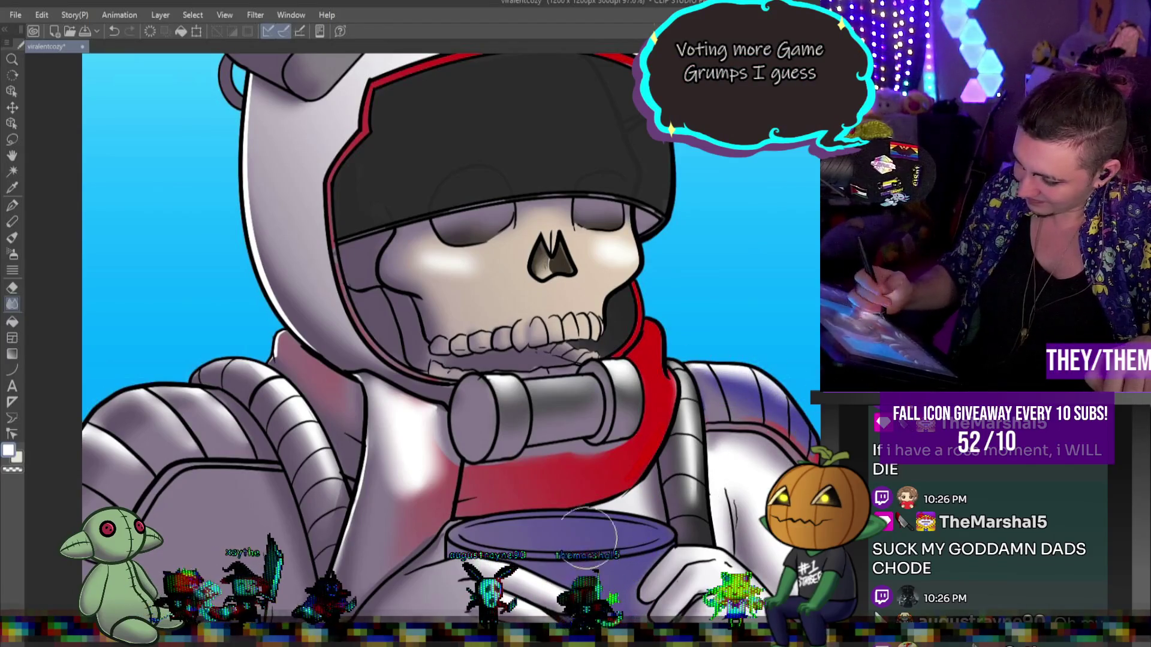
{"action": "key", "text": "ctrl+0"}
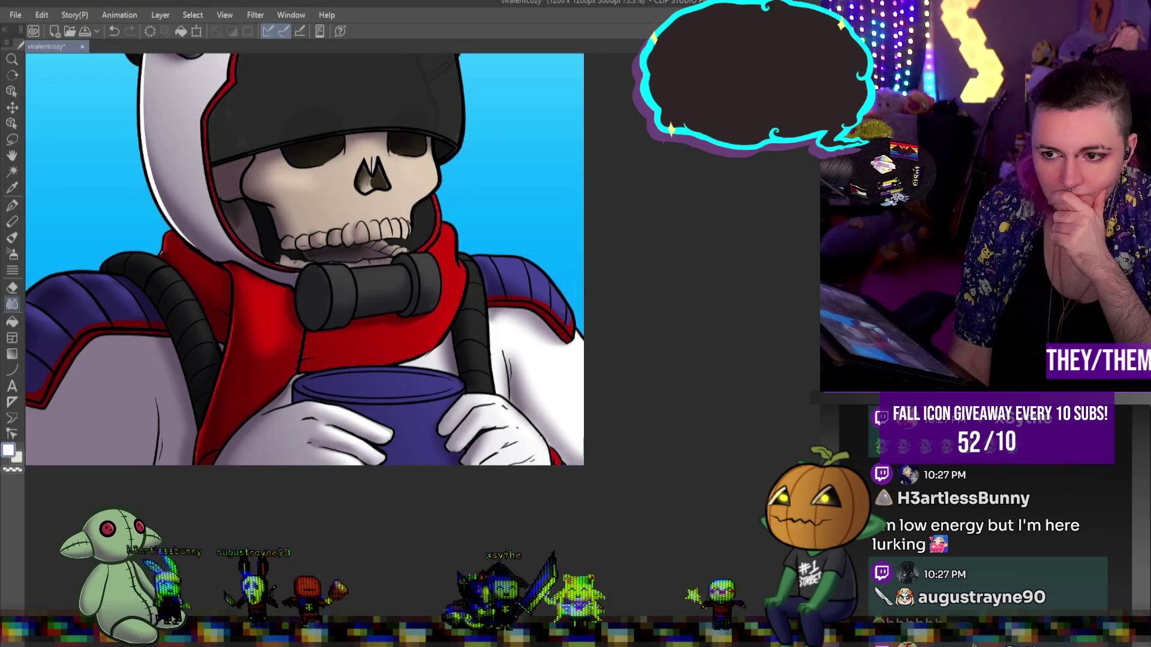
- Zoom in on the purple cup and select another tool from the toolbar
{"action": "scroll", "coordinate": [373, 390], "scroll_direction": "up", "scroll_amount": 3}
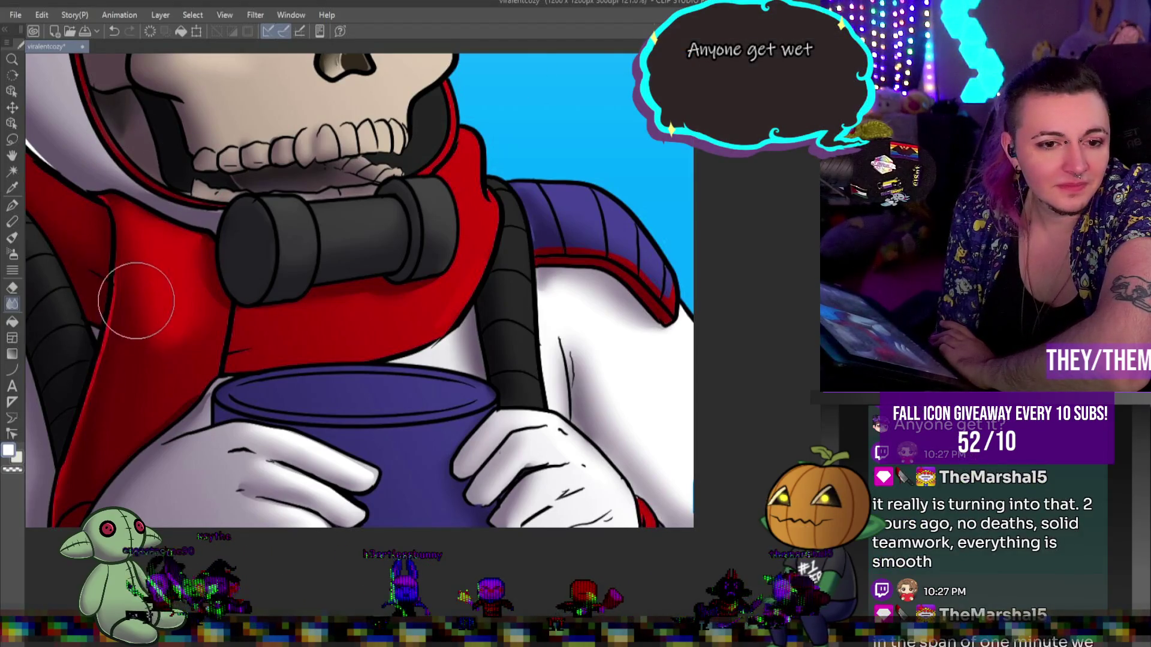
{"action": "left_click", "coordinate": [16, 372]}
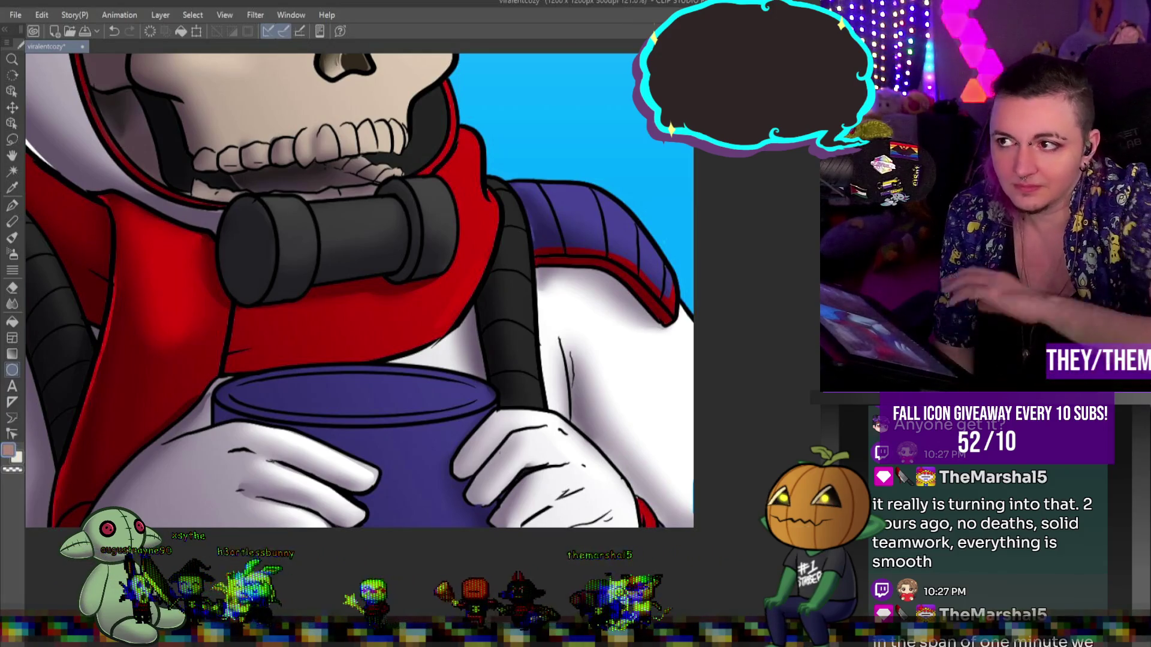
- Draw a tan ellipse as coffee, then shift and widen it to fill the mug rim
{"action": "mouse_move", "coordinate": [214, 375]}
{"action": "left_mouse_down"}
{"action": "mouse_move", "coordinate": [425, 402]}
{"action": "mouse_move", "coordinate": [433, 415]}
{"action": "left_mouse_up"}
{"action": "key", "text": "ctrl+t"}
{"action": "left_click_drag", "start_coordinate": [347, 396], "coordinate": [384, 408]}
{"action": "mouse_move", "coordinate": [452, 411]}
{"action": "left_mouse_down"}
{"action": "mouse_move", "coordinate": [474, 412]}
{"action": "mouse_move", "coordinate": [450, 414]}
{"action": "left_mouse_up"}
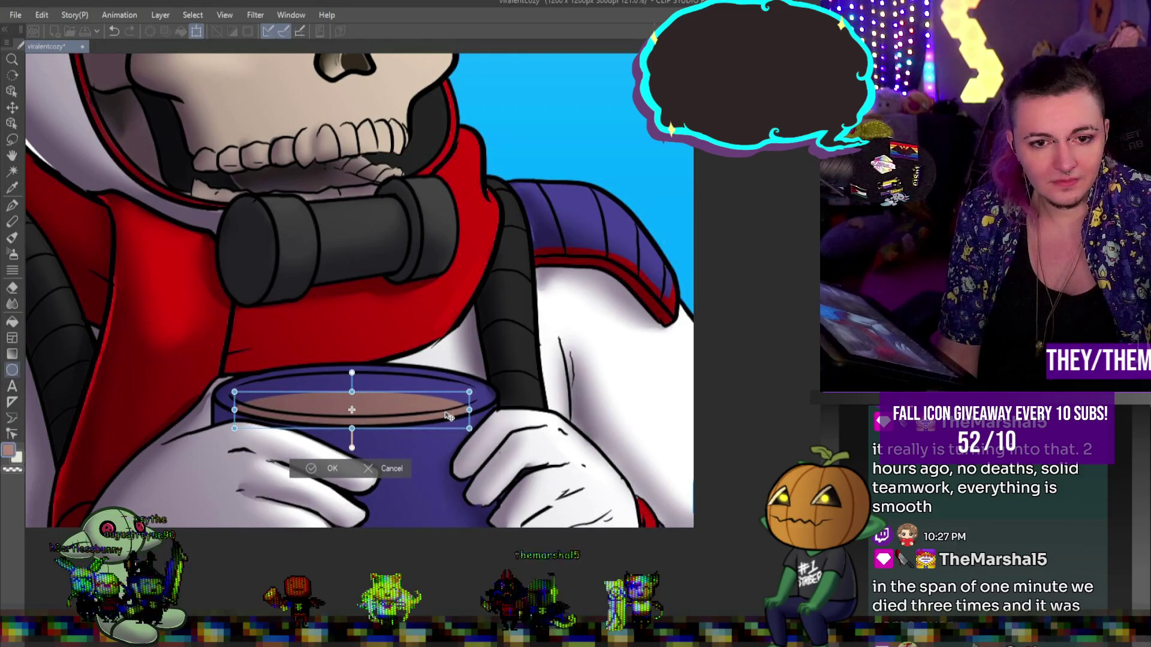
{"action": "key", "text": "Return"}
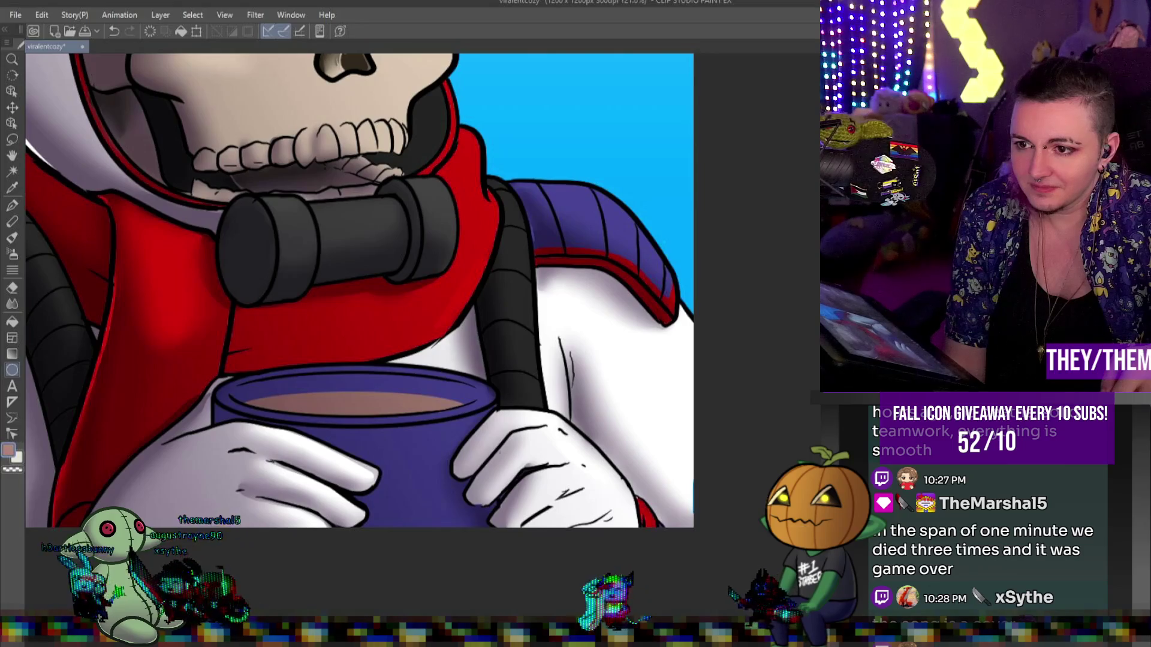
- Try a greyer coffee tone, undo it, and compare with and without the soft shading
{"action": "left_click", "coordinate": [358, 401]}
{"action": "key", "text": "ctrl+z"}
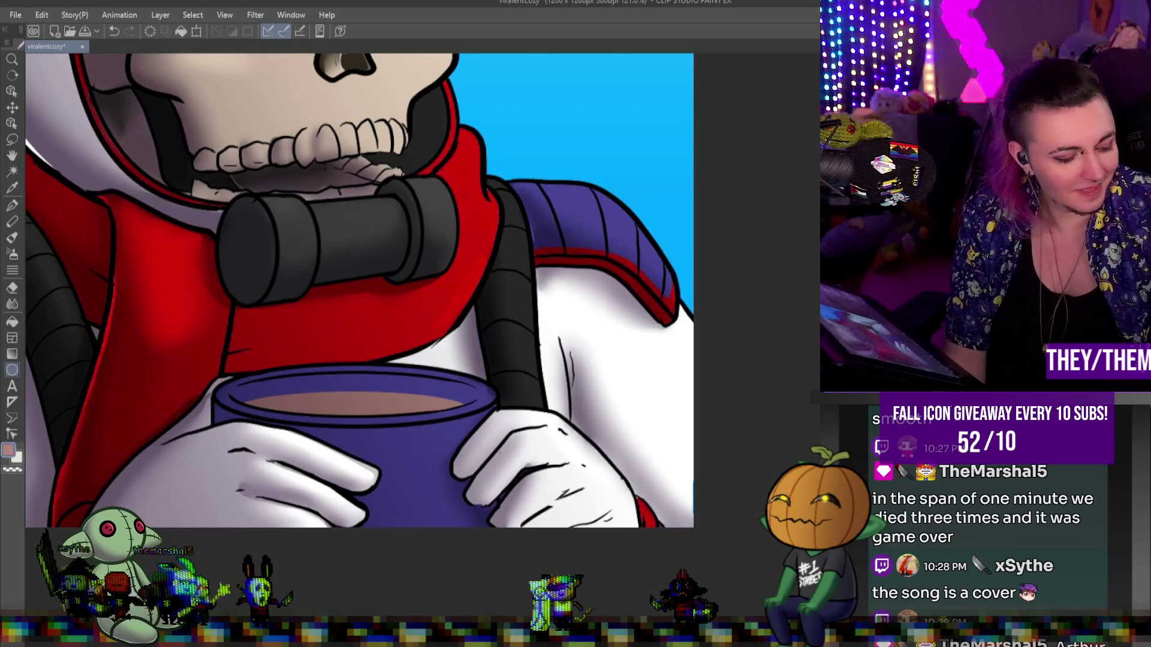
{"action": "key", "text": "ctrl+z"}
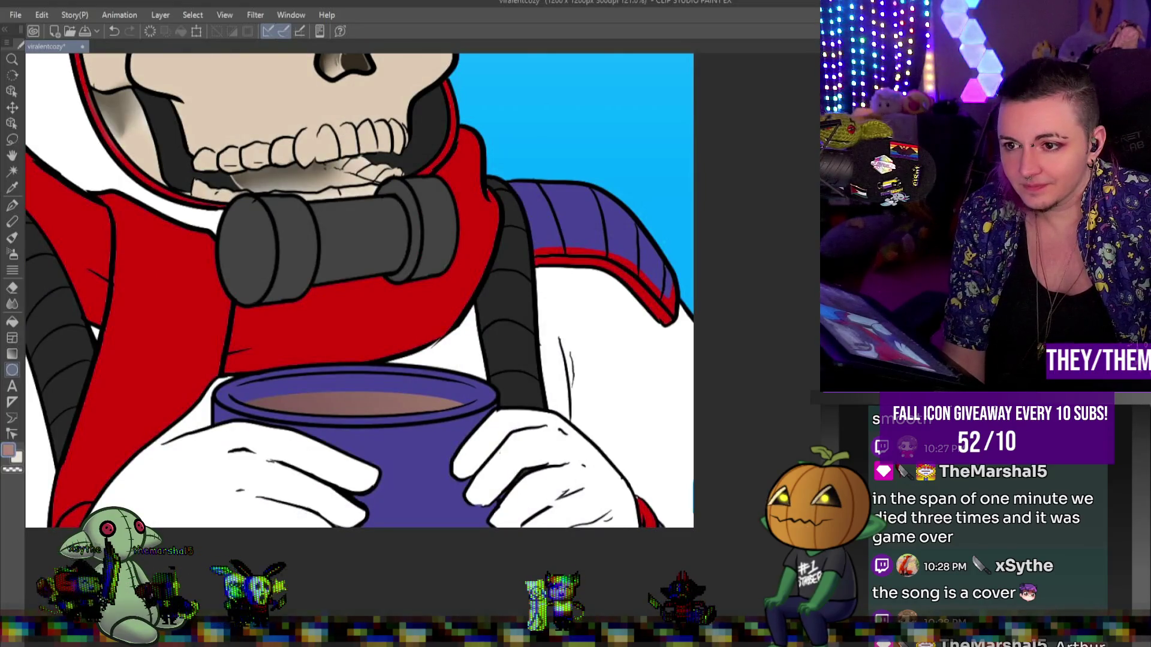
{"action": "key", "text": "ctrl+y"}
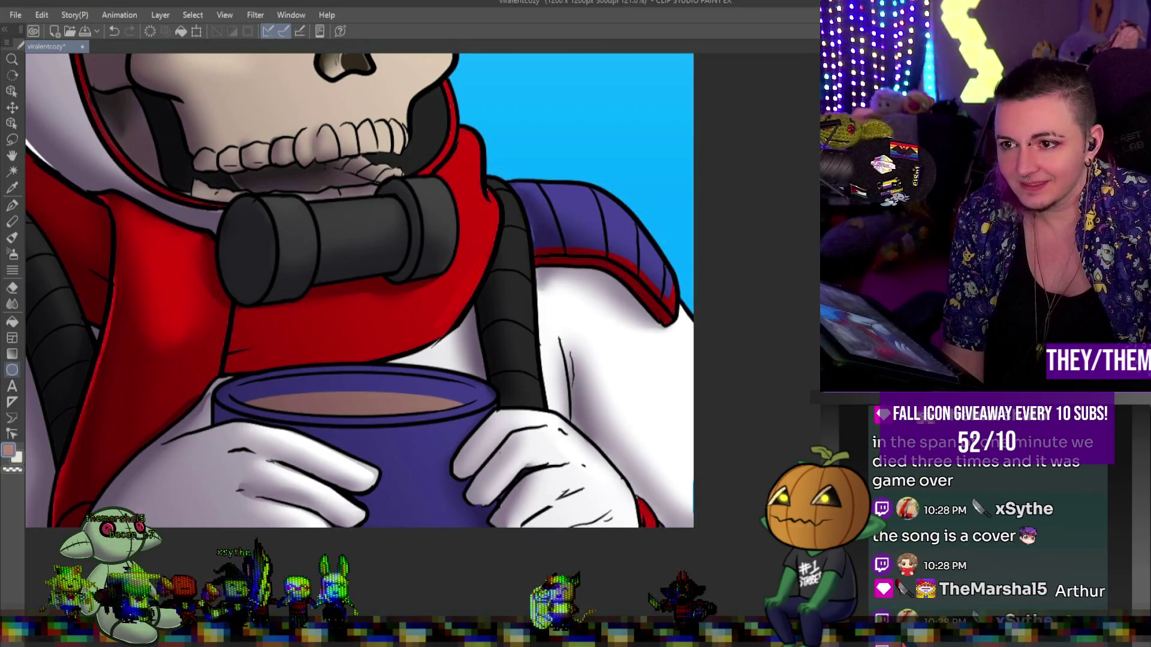
{"action": "key", "text": "g"}
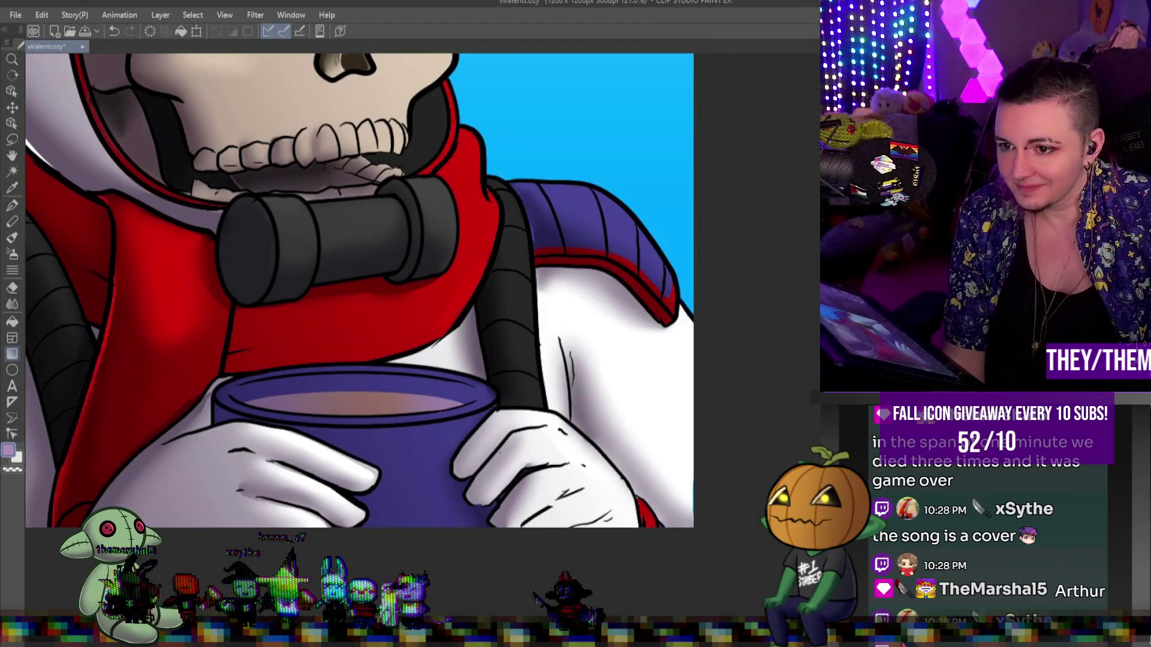
{"action": "key", "text": "ctrl+minus"}
{"action": "key", "text": "ctrl+minus"}
{"action": "key", "text": "ctrl+minus"}
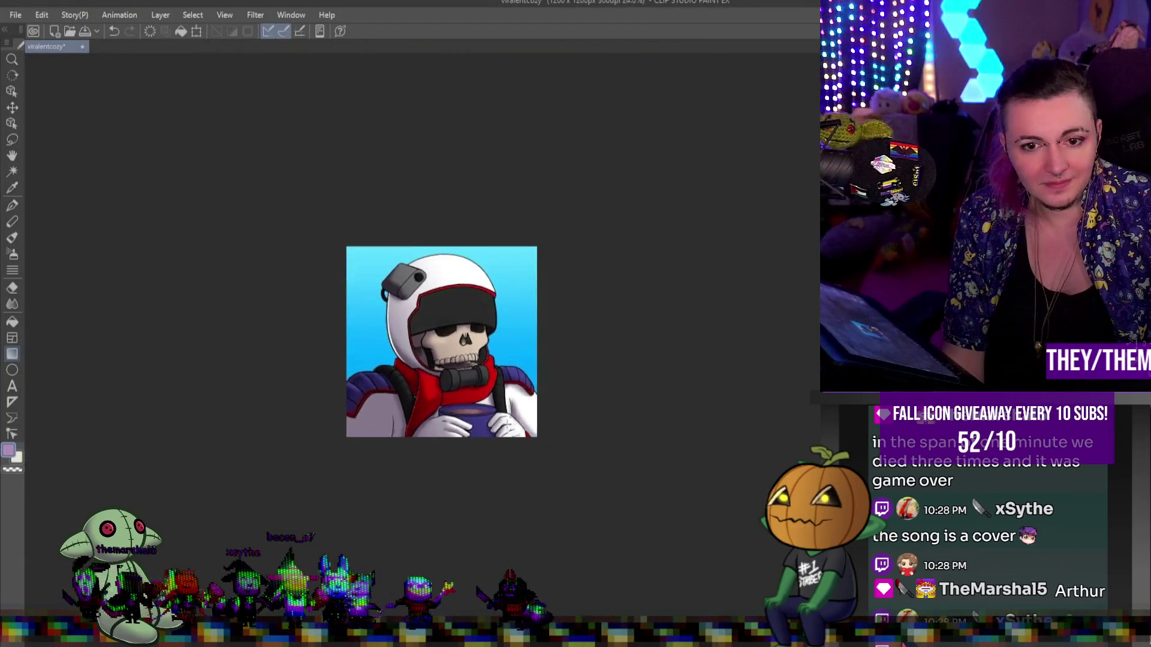
- Draw a thin white highlight curve along the right edge of the mug rim
{"action": "key", "text": "ctrl+plus"}
{"action": "key", "text": "ctrl+plus"}
{"action": "key", "text": "ctrl+plus"}
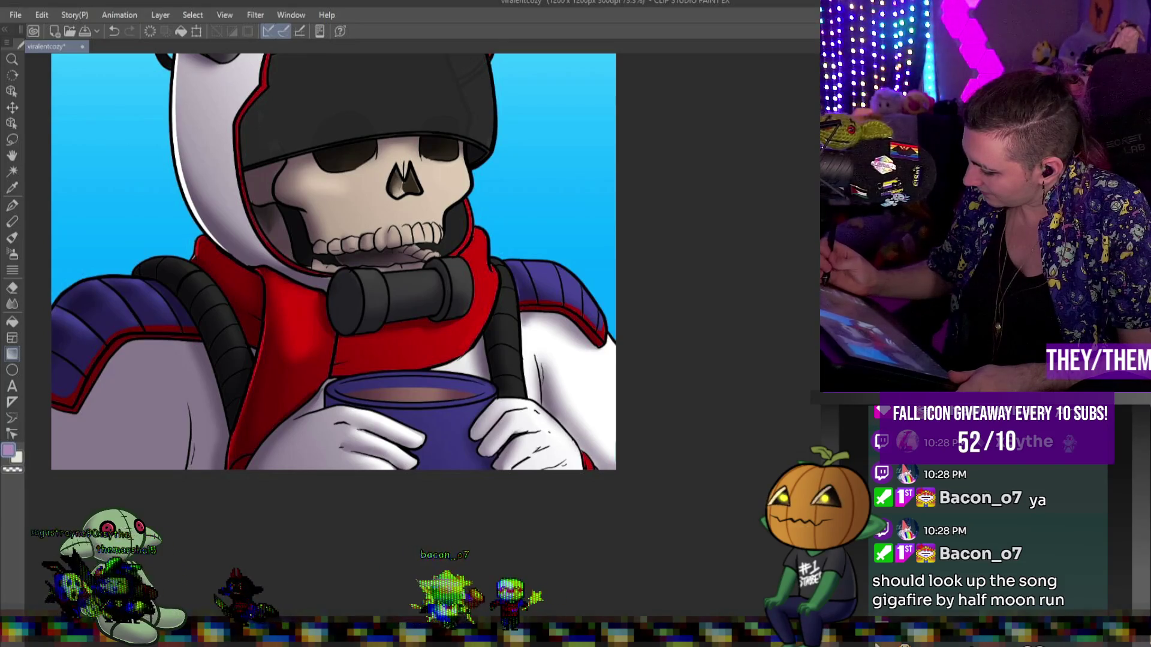
{"action": "key", "text": "x"}
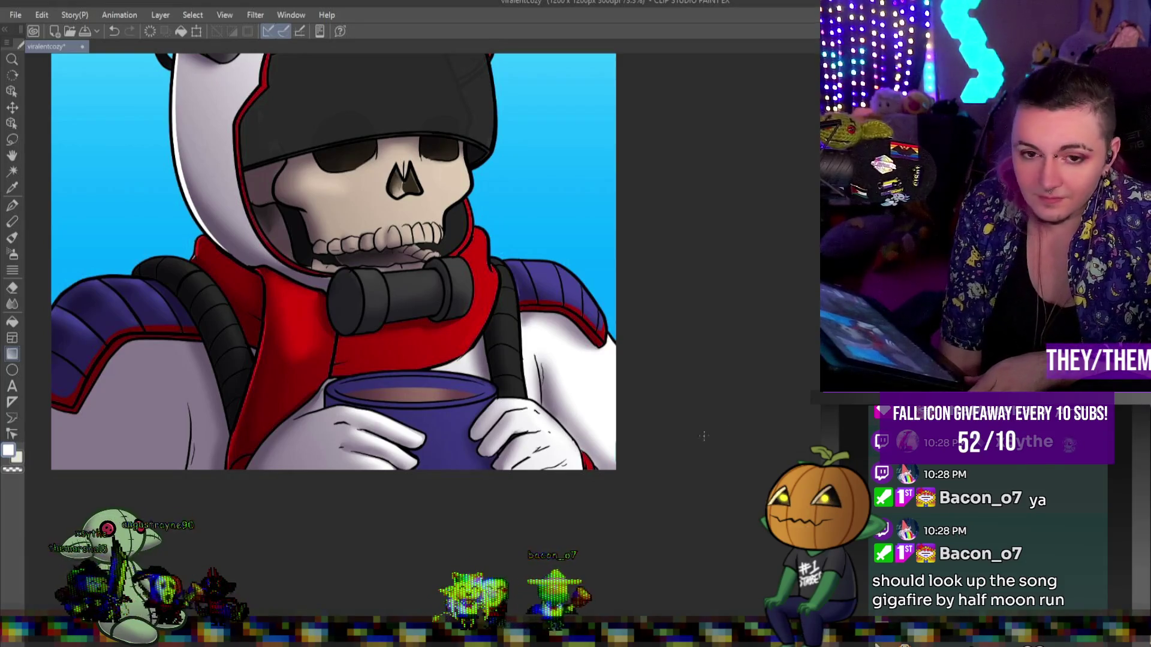
{"action": "scroll", "coordinate": [386, 356], "scroll_direction": "up", "scroll_amount": 4}
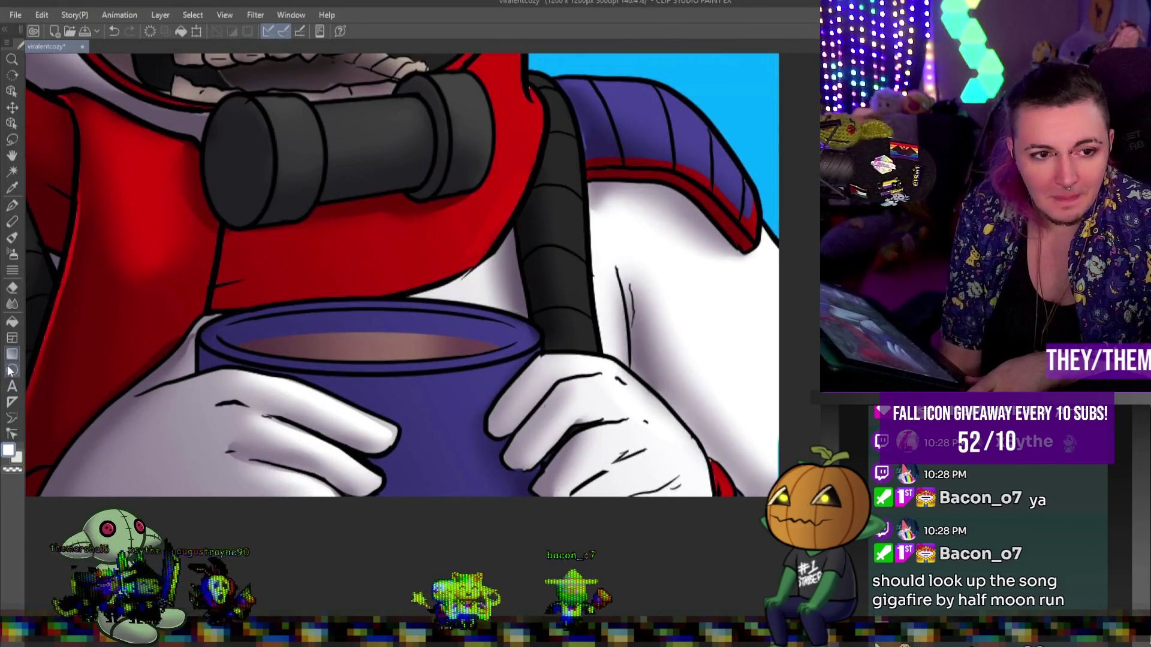
{"action": "left_click", "coordinate": [11, 370]}
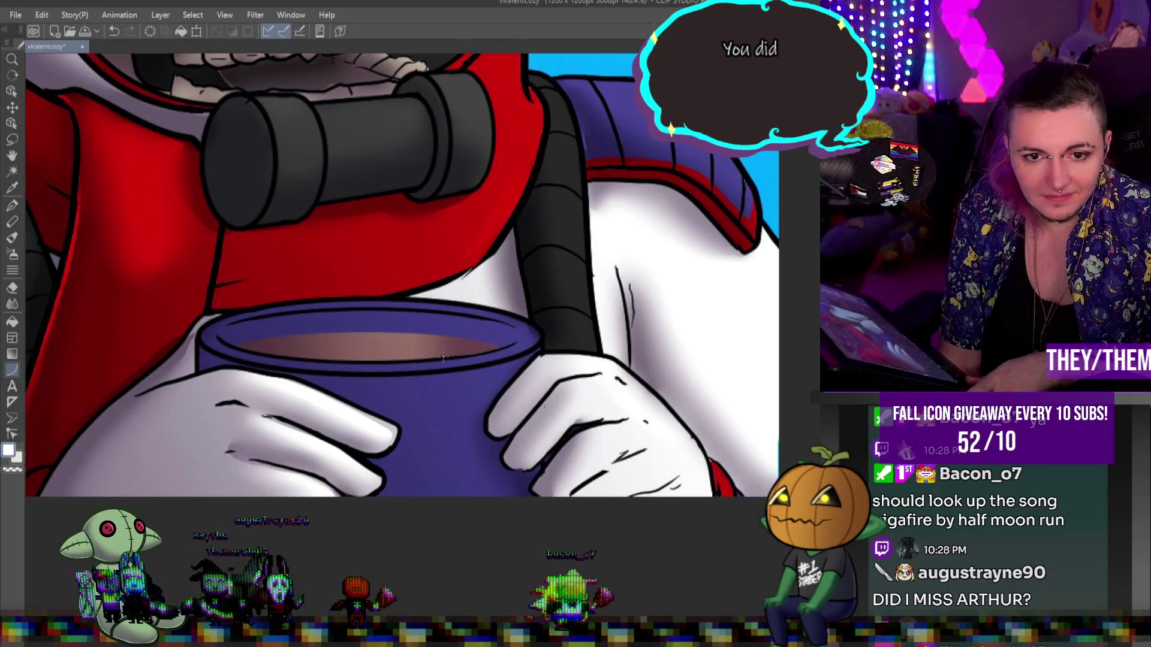
{"action": "left_click_drag", "start_coordinate": [502, 348], "coordinate": [537, 324]}
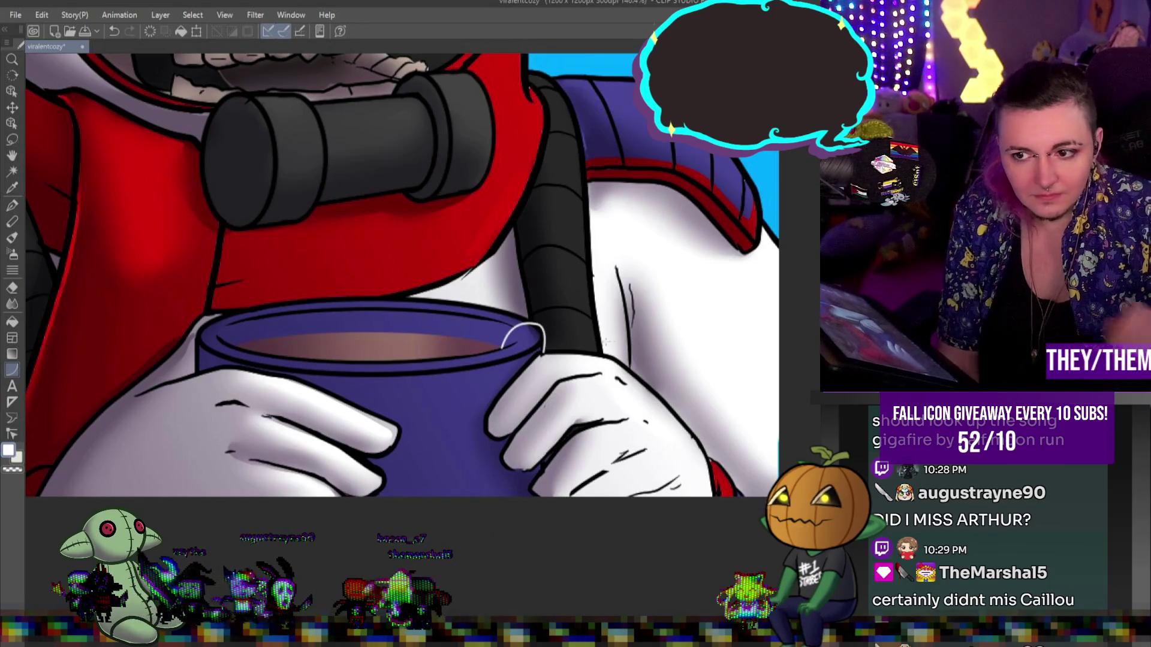
{"action": "scroll", "coordinate": [547, 330], "scroll_direction": "up", "scroll_amount": 3}
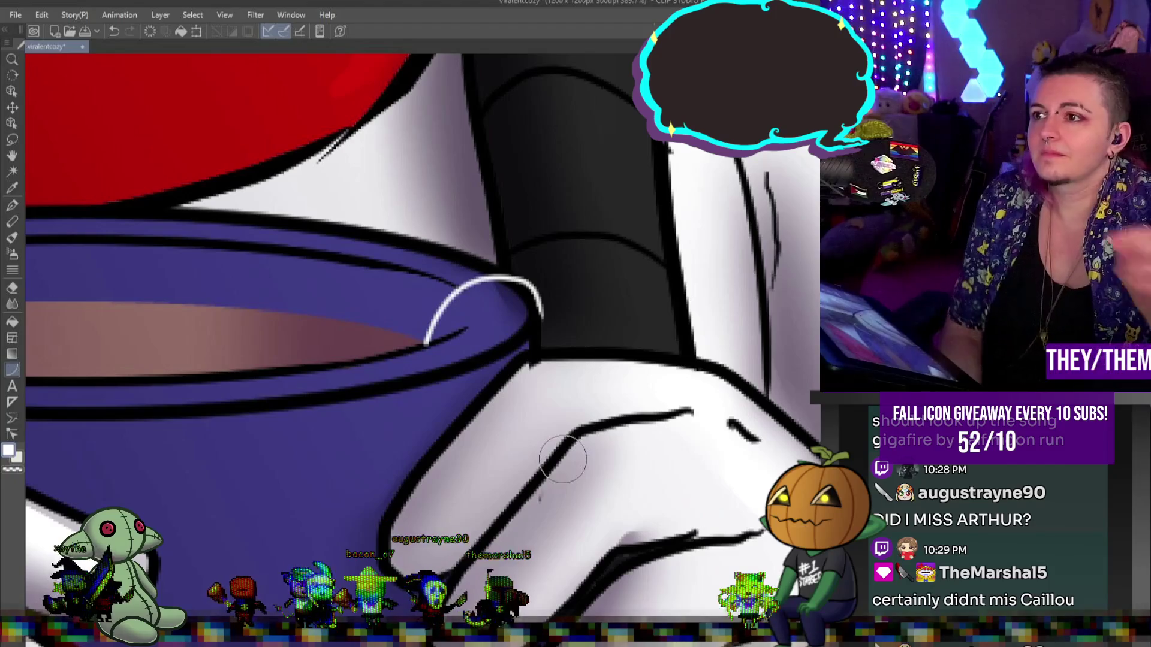
{"action": "scroll", "coordinate": [478, 267], "scroll_direction": "down", "scroll_amount": 6}
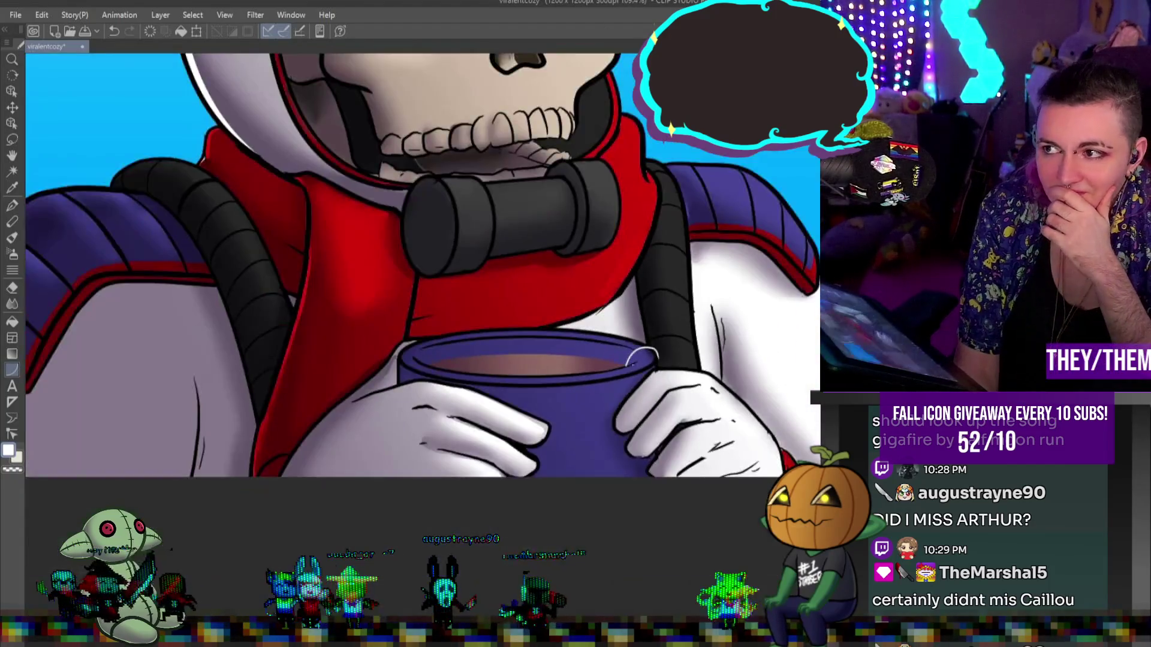
{"action": "scroll", "coordinate": [557, 231], "scroll_direction": "up", "scroll_amount": 3}
{"action": "scroll", "coordinate": [558, 231], "scroll_direction": "down", "scroll_amount": 3}
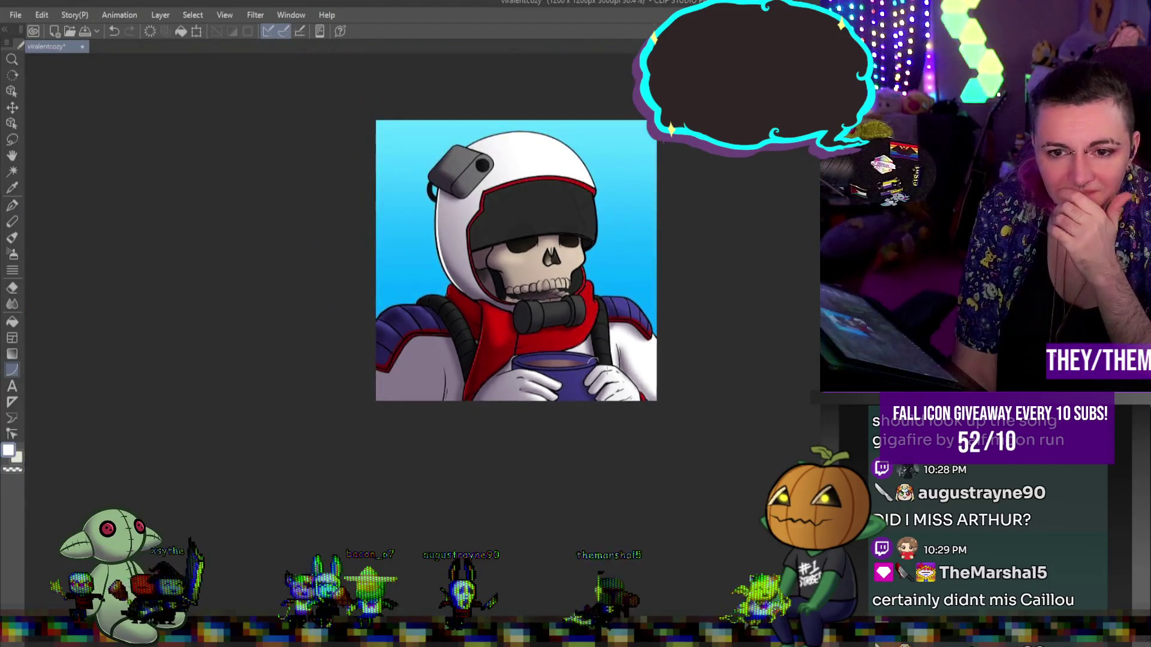
{"action": "scroll", "coordinate": [557, 231], "scroll_direction": "up", "scroll_amount": 1}
{"action": "scroll", "coordinate": [557, 230], "scroll_direction": "up", "scroll_amount": 1}
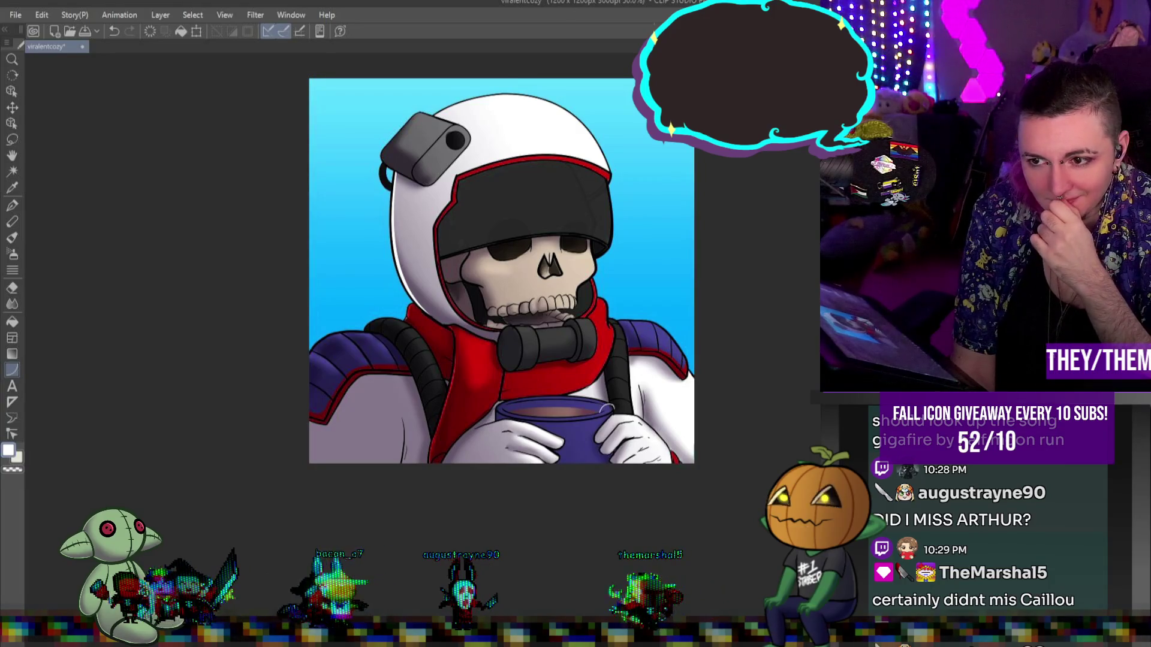
{"action": "scroll", "coordinate": [556, 198], "scroll_direction": "up", "scroll_amount": 3}
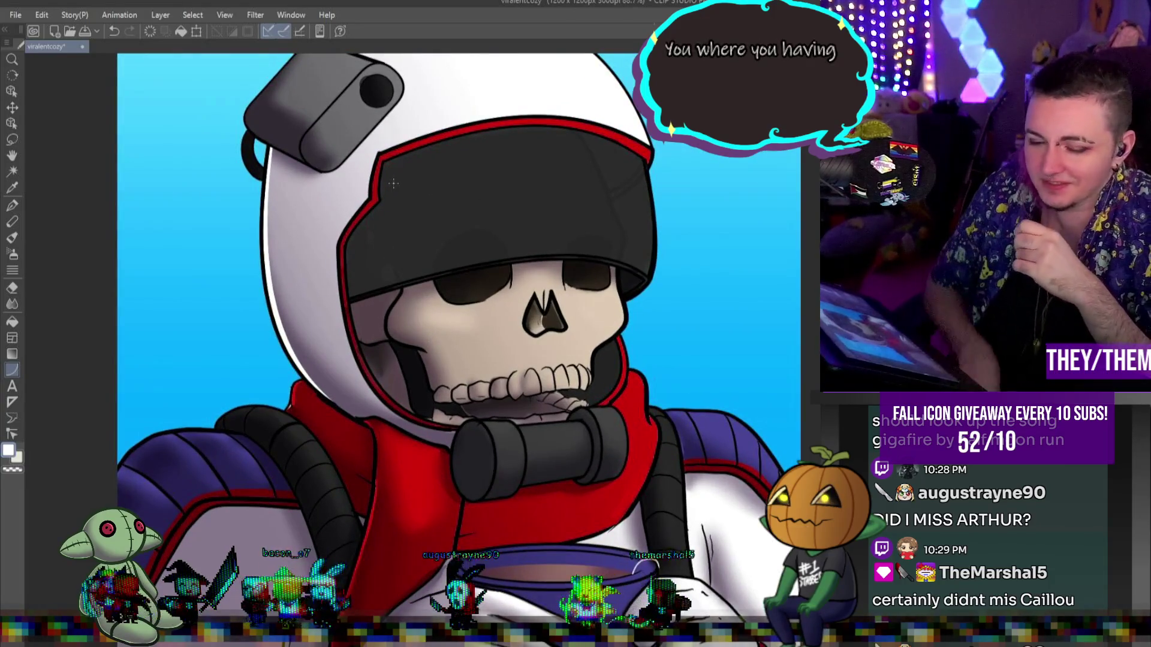
{"action": "key", "text": "b"}
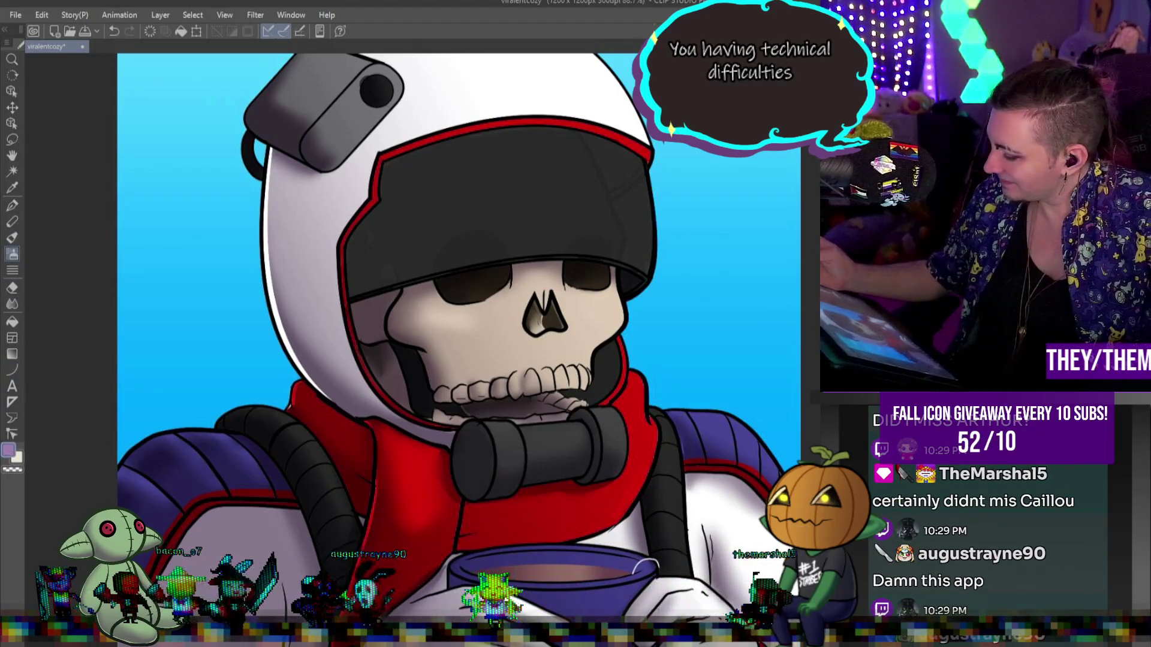
{"action": "mouse_move", "coordinate": [360, 197]}
{"action": "left_mouse_down"}
{"action": "mouse_move", "coordinate": [386, 217]}
{"action": "mouse_move", "coordinate": [426, 192]}
{"action": "mouse_move", "coordinate": [611, 210]}
{"action": "left_mouse_up"}
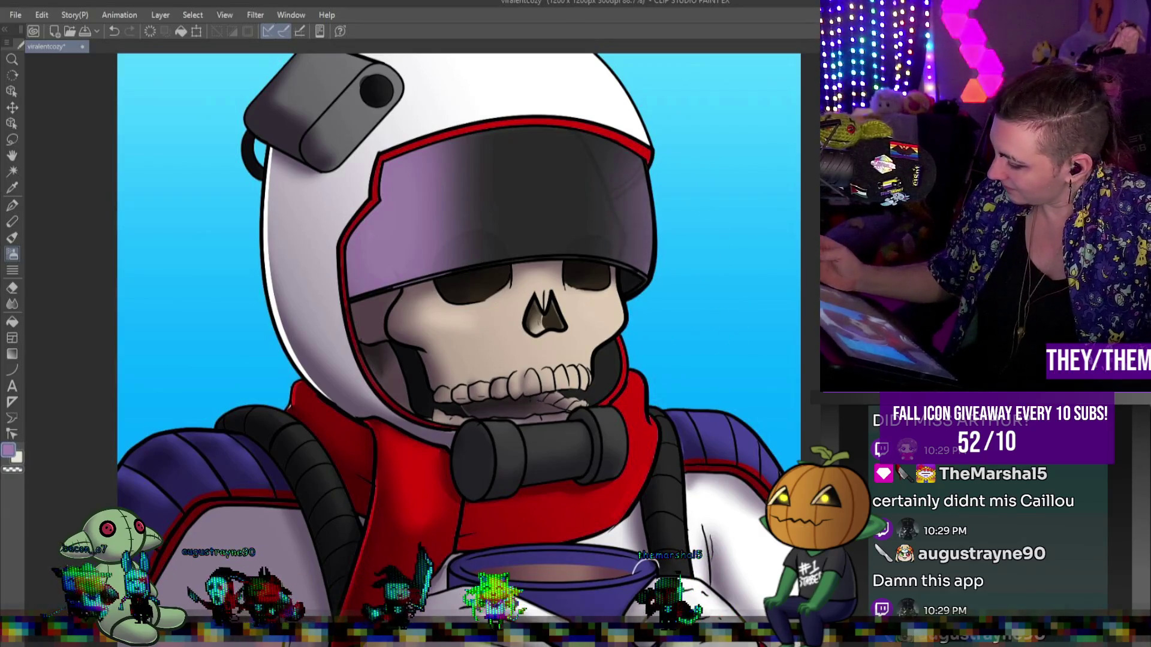
{"action": "key", "text": "ctrl+z"}
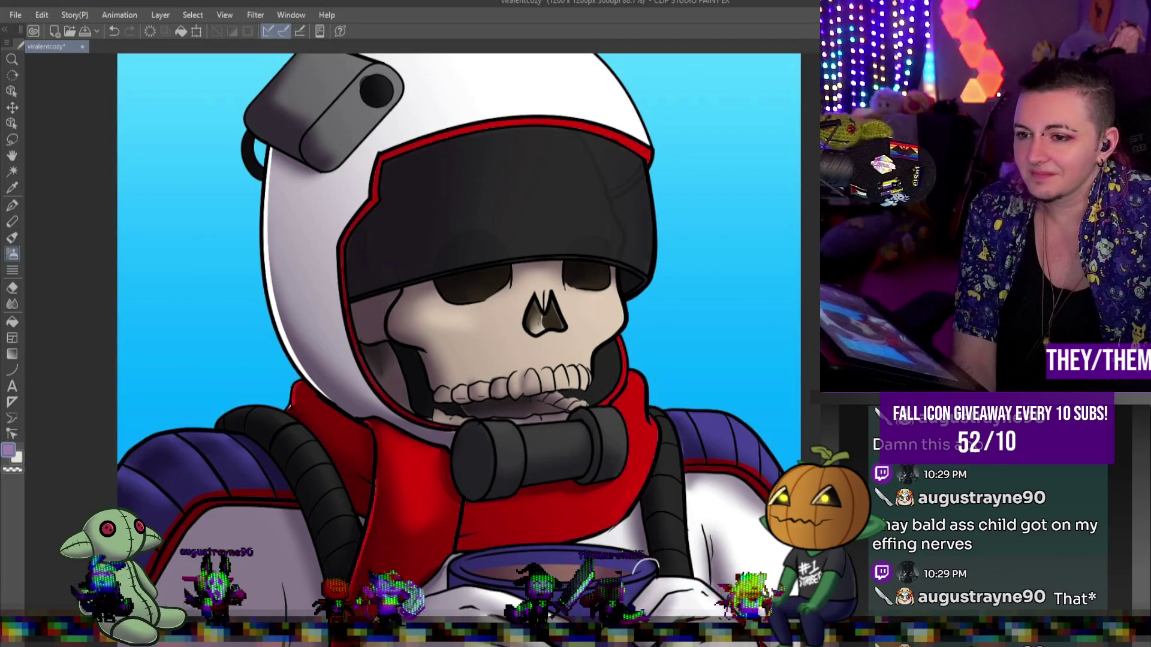
{"action": "scroll", "coordinate": [445, 145], "scroll_direction": "down", "scroll_amount": 4}
- Airbrush light grey strokes beside the camera lens and blend them into a soft gradient
{"action": "scroll", "coordinate": [362, 127], "scroll_direction": "up", "scroll_amount": 6}
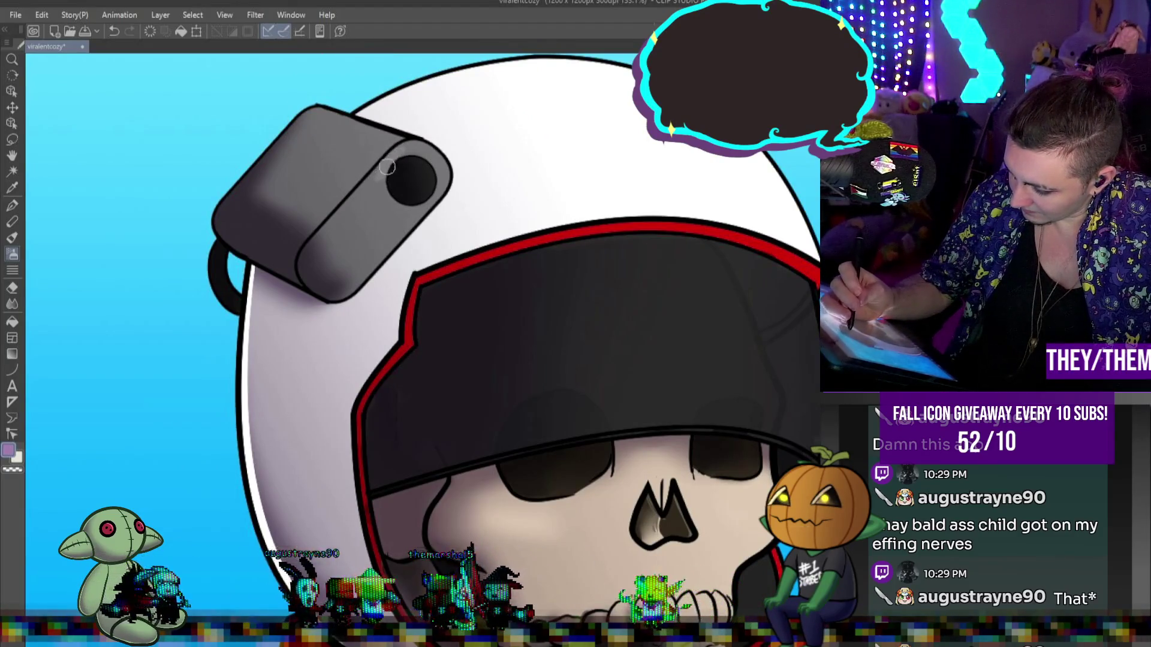
{"action": "left_click_drag", "start_coordinate": [383, 208], "coordinate": [403, 215]}
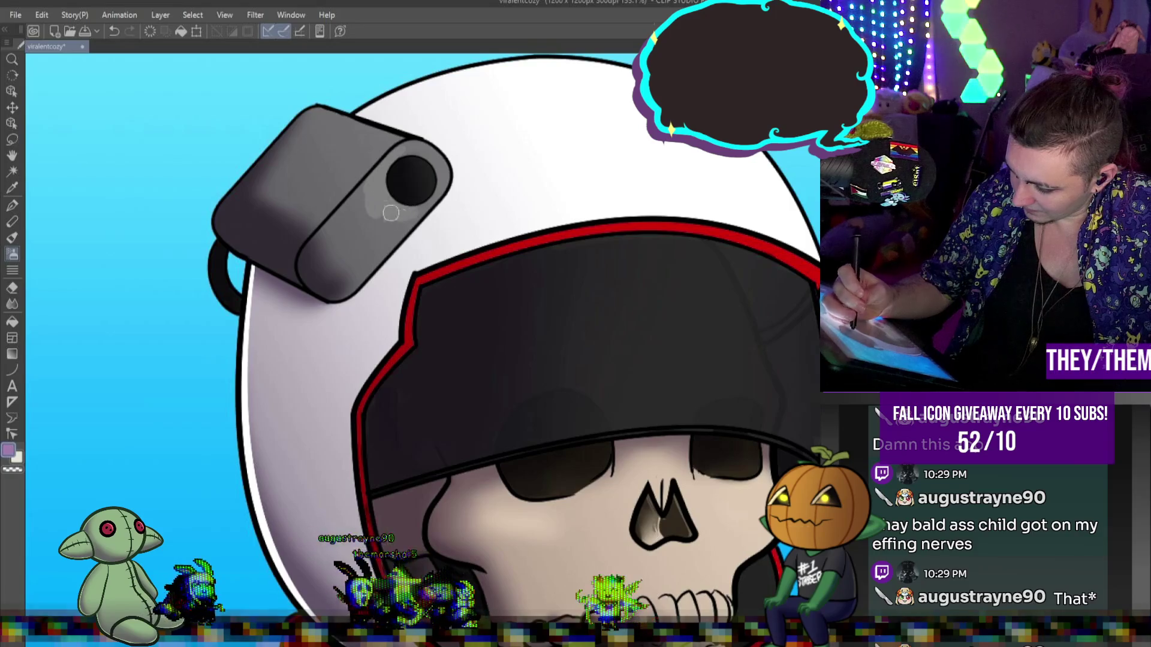
{"action": "mouse_move", "coordinate": [349, 180]}
{"action": "left_mouse_down"}
{"action": "mouse_move", "coordinate": [399, 133]}
{"action": "mouse_move", "coordinate": [360, 113]}
{"action": "mouse_move", "coordinate": [392, 93]}
{"action": "left_mouse_up"}
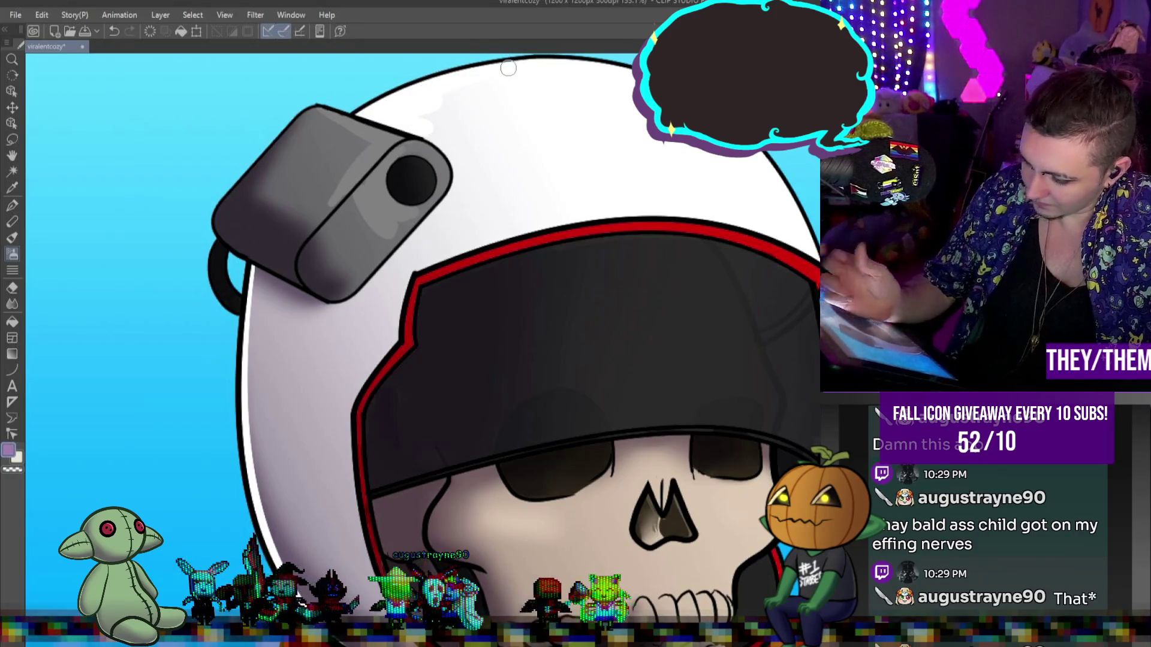
{"action": "mouse_move", "coordinate": [324, 114]}
{"action": "left_mouse_down"}
{"action": "mouse_move", "coordinate": [334, 200]}
{"action": "mouse_move", "coordinate": [371, 228]}
{"action": "mouse_move", "coordinate": [352, 200]}
{"action": "mouse_move", "coordinate": [359, 216]}
{"action": "left_mouse_up"}
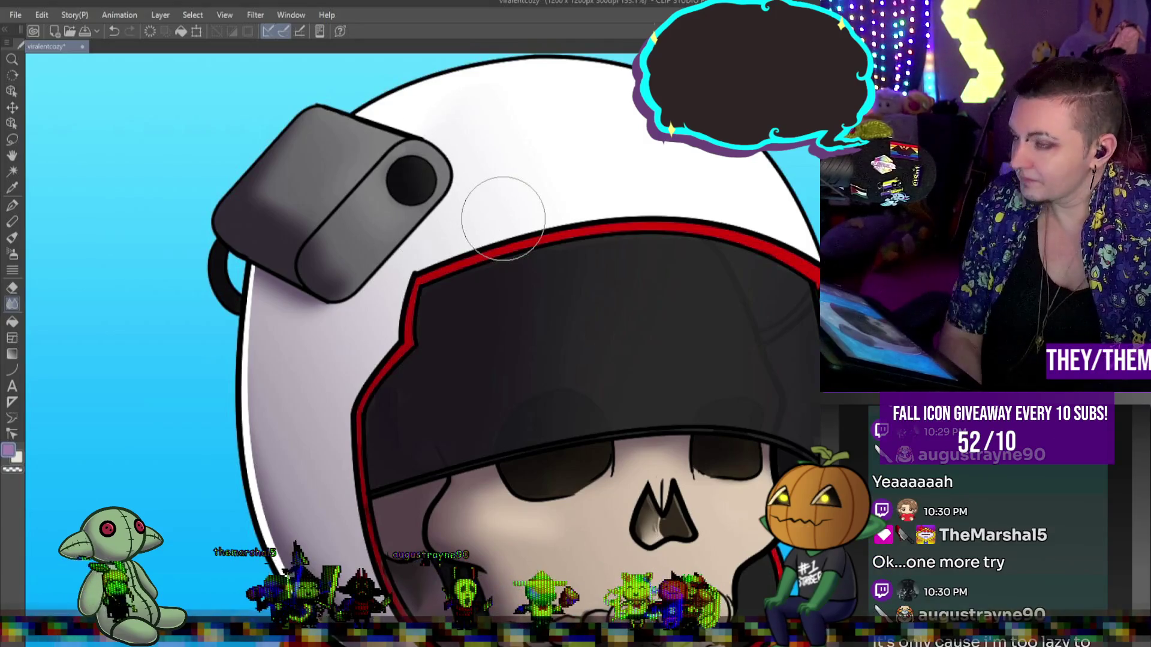
{"action": "key", "text": "ctrl+minus"}
{"action": "key", "text": "ctrl+minus"}
{"action": "key", "text": "ctrl+minus"}
{"action": "scroll", "coordinate": [751, 346], "scroll_direction": "up", "scroll_amount": 3}
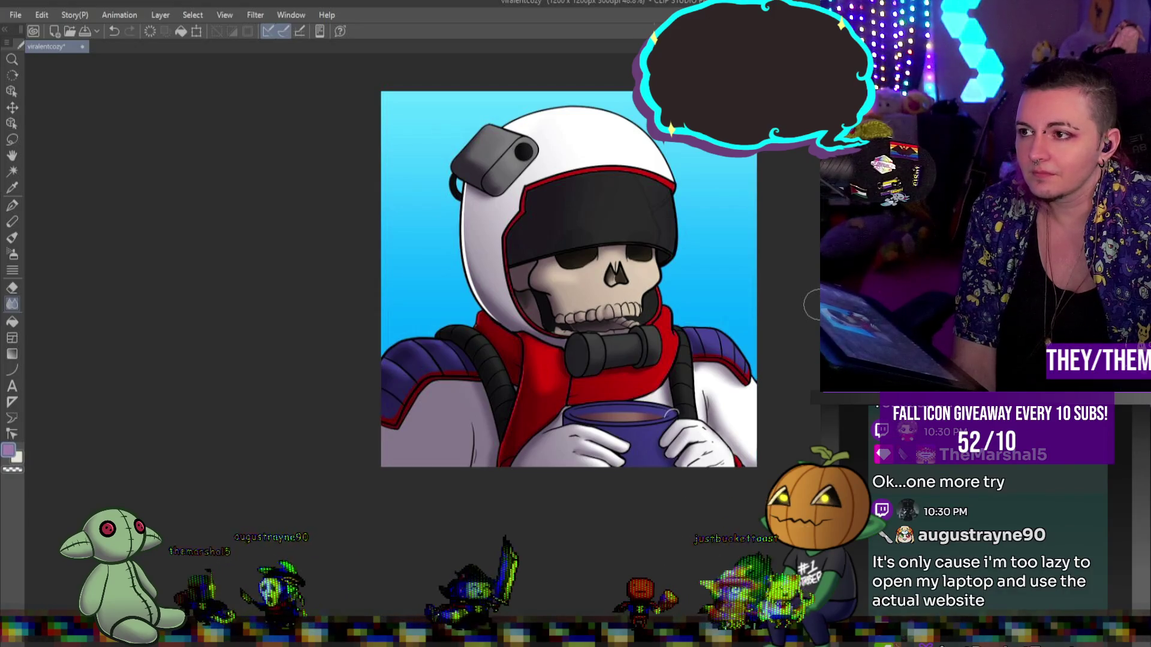
{"action": "scroll", "coordinate": [812, 305], "scroll_direction": "down", "scroll_amount": 2}
{"action": "scroll", "coordinate": [621, 315], "scroll_direction": "up", "scroll_amount": 3}
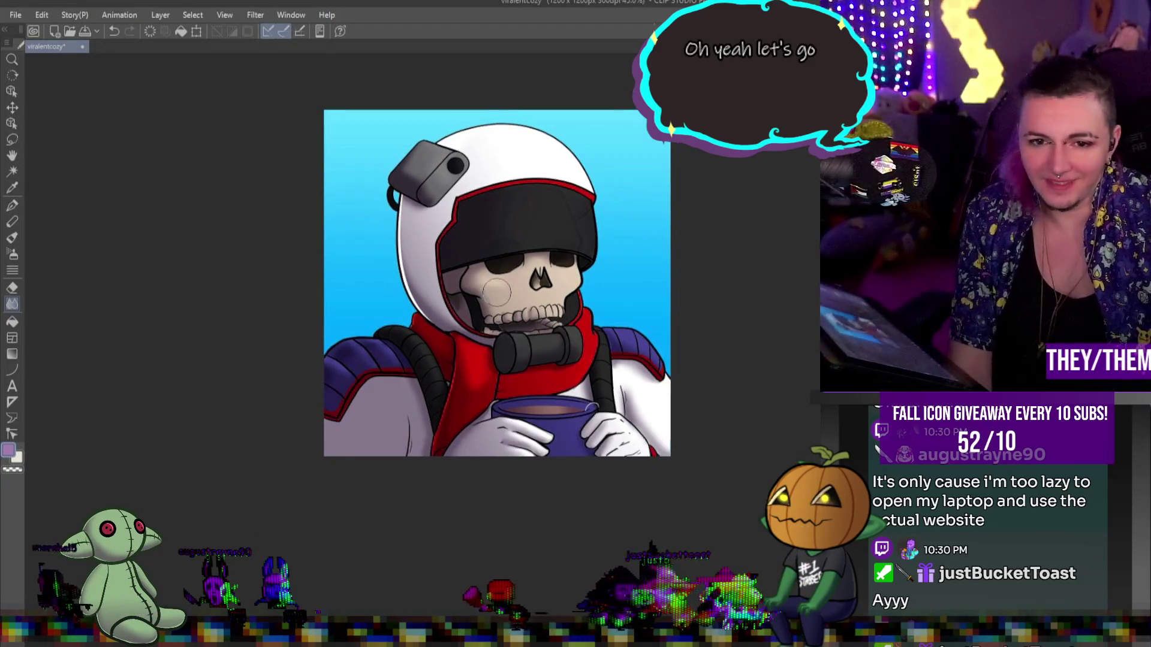
{"action": "scroll", "coordinate": [501, 376], "scroll_direction": "up", "scroll_amount": 3}
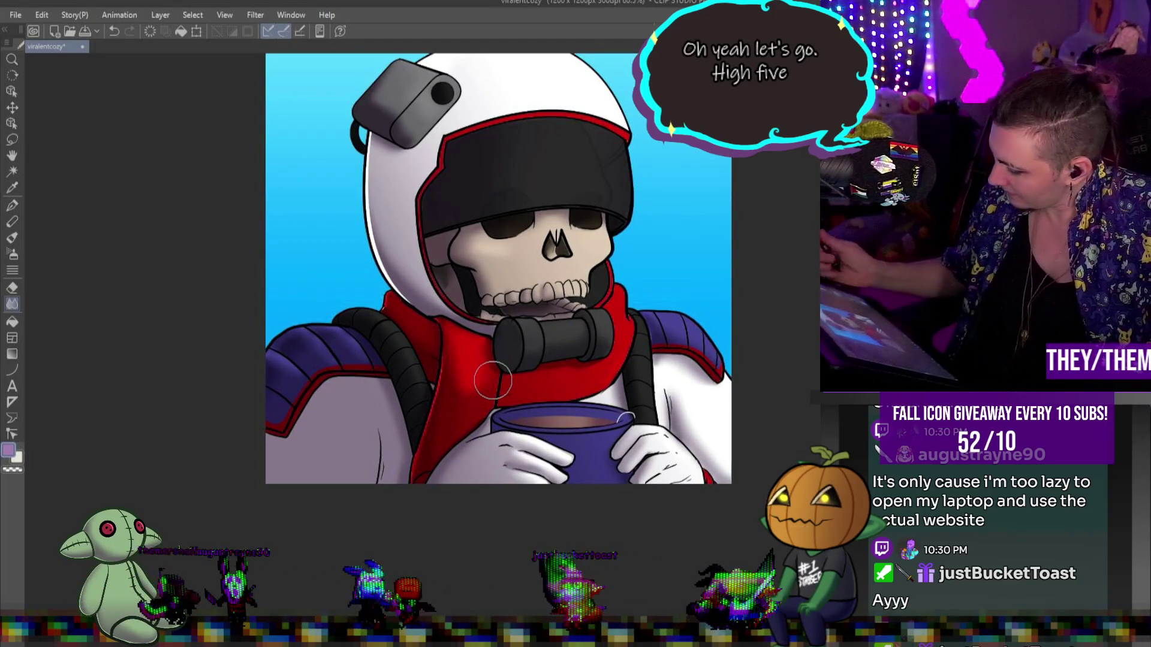
{"action": "left_click", "coordinate": [12, 256]}
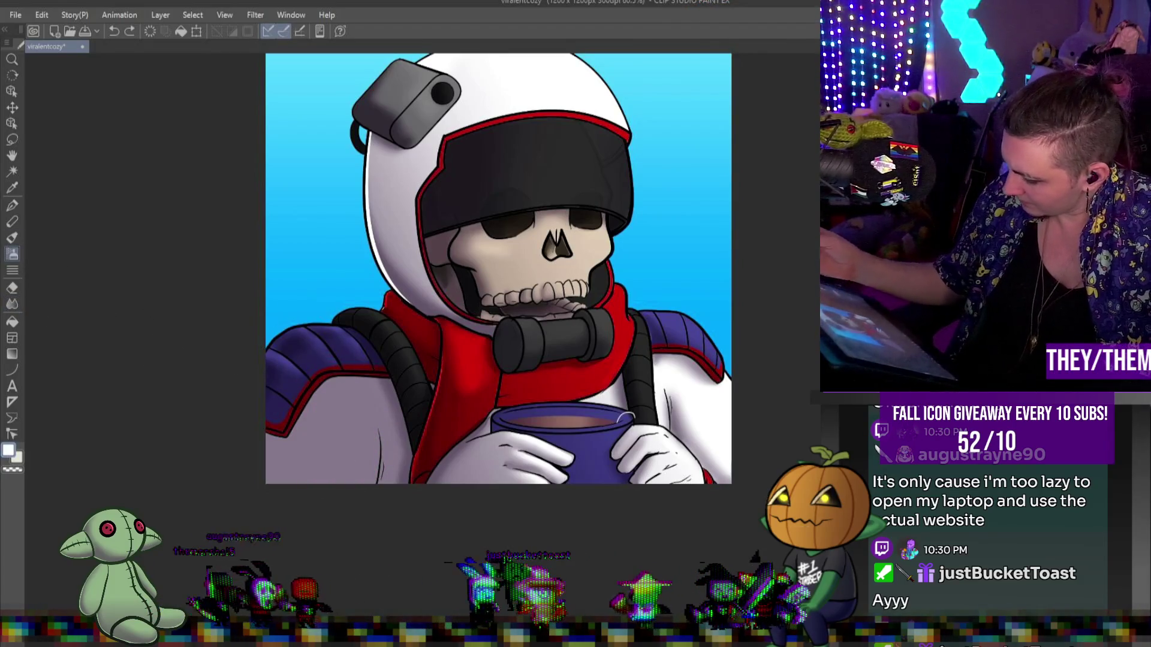
{"action": "mouse_move", "coordinate": [326, 434]}
{"action": "left_mouse_down"}
{"action": "mouse_move", "coordinate": [347, 462]}
{"action": "mouse_move", "coordinate": [337, 419]}
{"action": "left_mouse_up"}
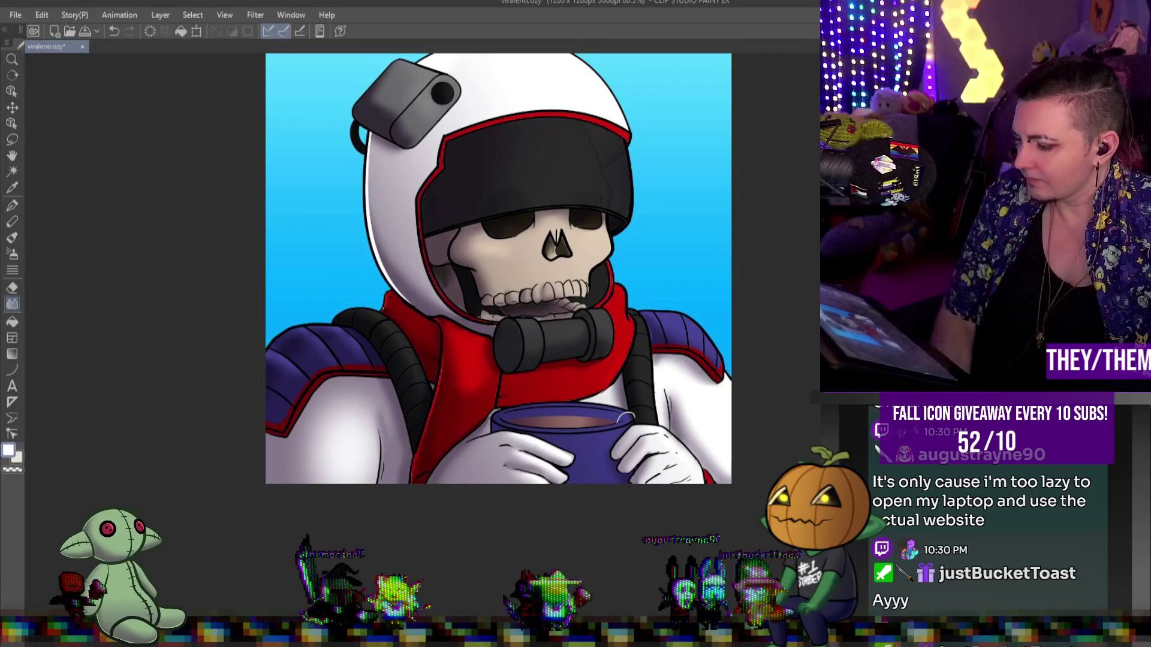
{"action": "scroll", "coordinate": [672, 287], "scroll_direction": "down", "scroll_amount": 4}
{"action": "scroll", "coordinate": [684, 301], "scroll_direction": "up", "scroll_amount": 3}
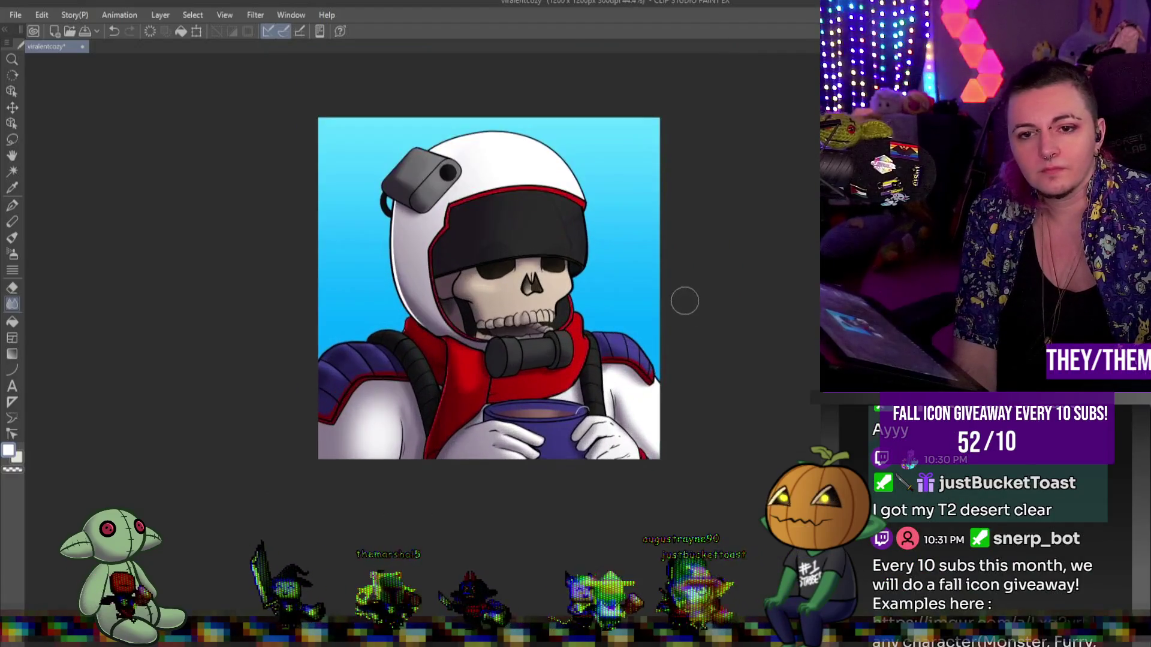
{"action": "scroll", "coordinate": [683, 300], "scroll_direction": "down", "scroll_amount": 2}
{"action": "scroll", "coordinate": [654, 296], "scroll_direction": "up", "scroll_amount": 2}
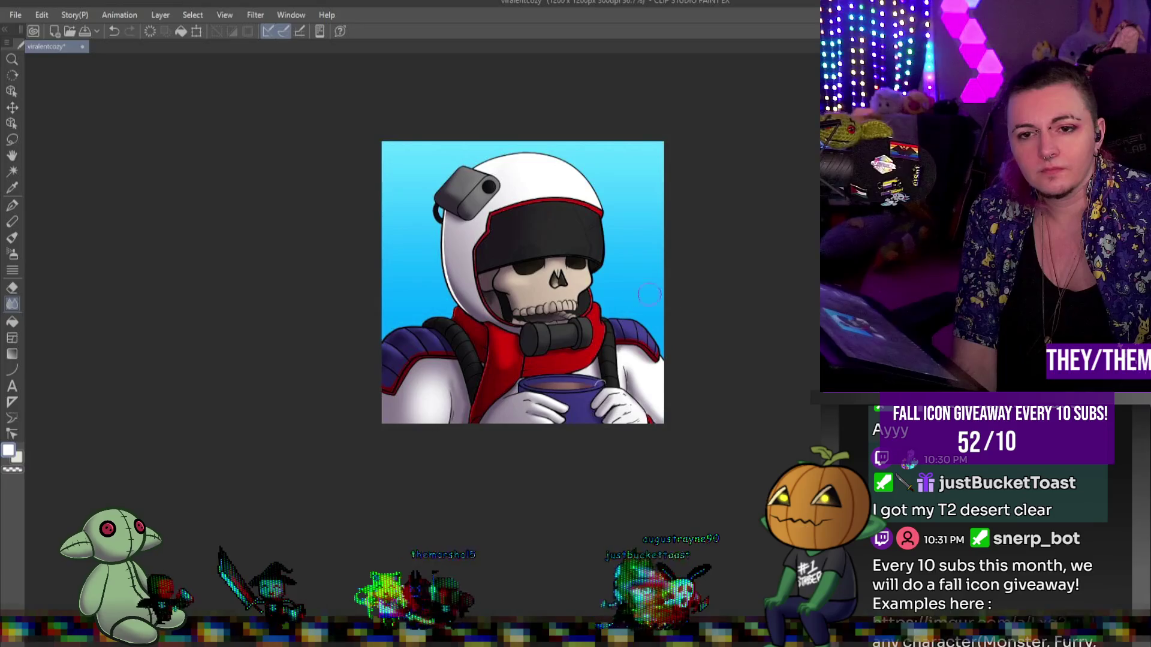
{"action": "scroll", "coordinate": [659, 314], "scroll_direction": "up", "scroll_amount": 1}
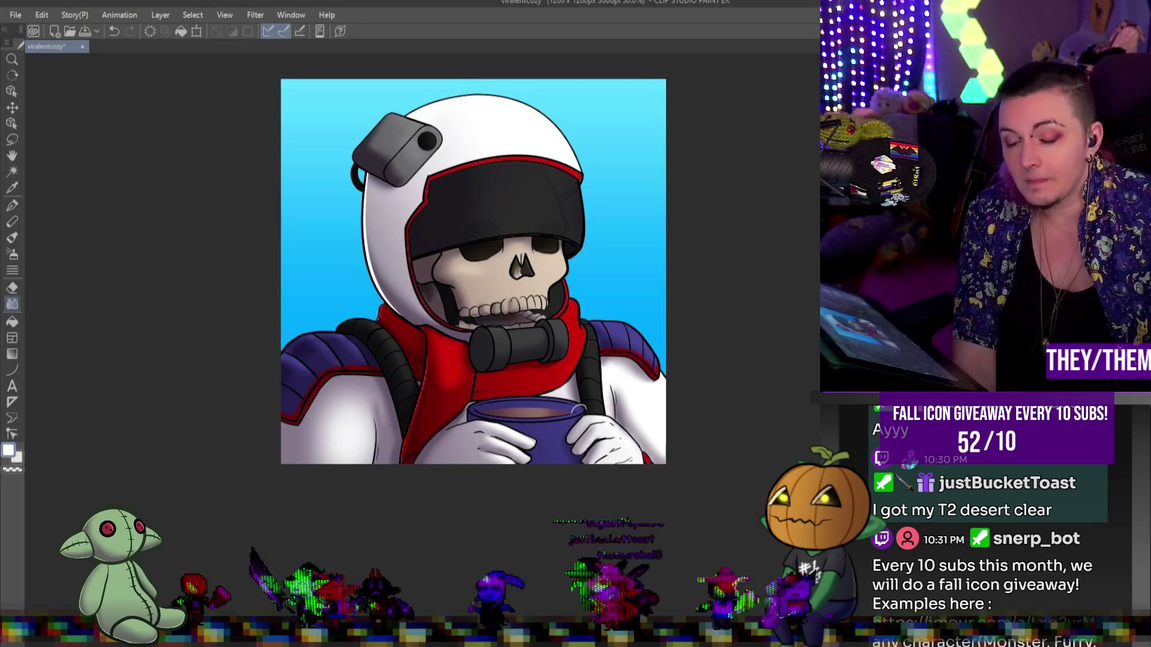
{"action": "scroll", "coordinate": [641, 354], "scroll_direction": "up", "scroll_amount": 2}
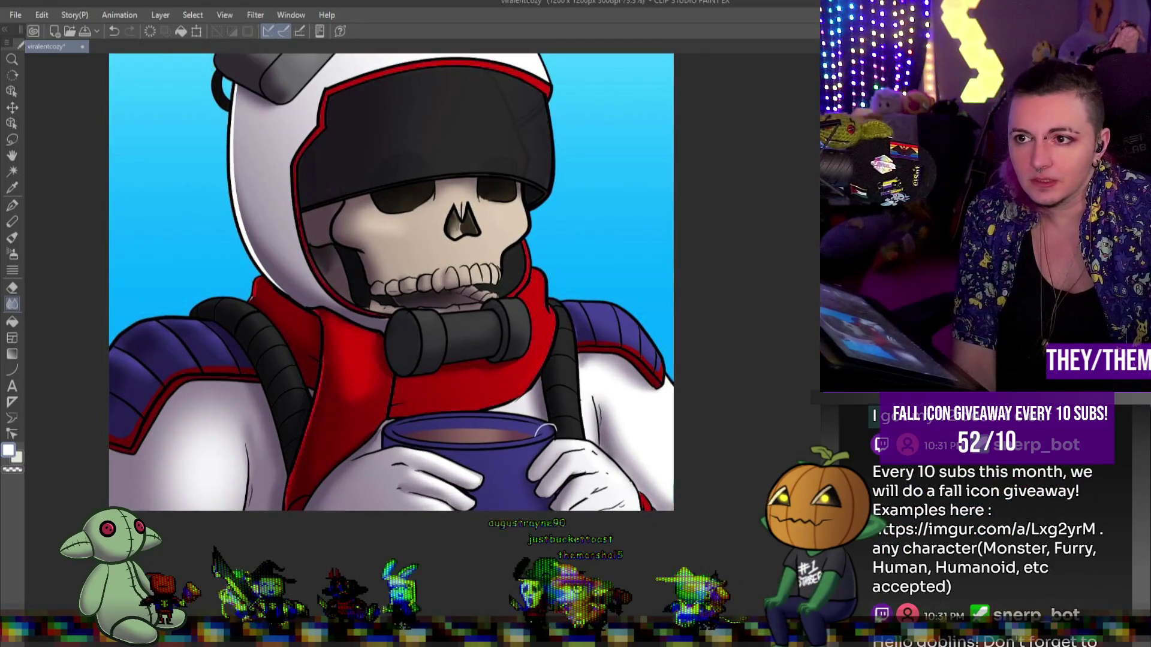
{"action": "scroll", "coordinate": [656, 279], "scroll_direction": "up", "scroll_amount": 2}
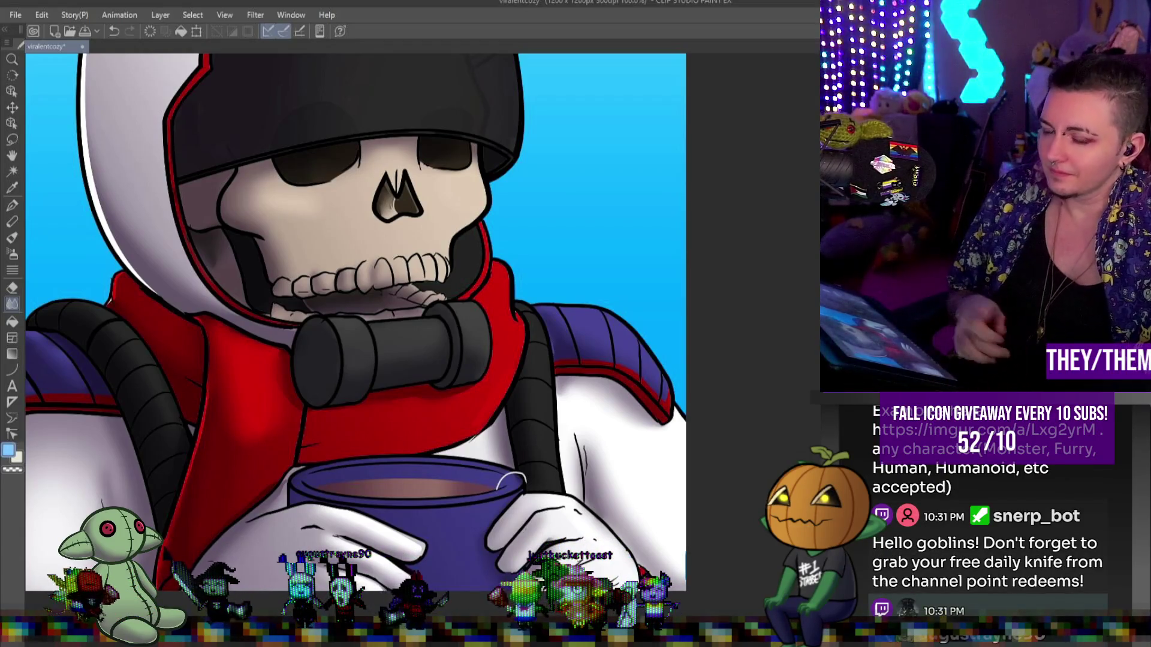
- Pen light-blue highlights along the collar edge and mouthpiece, undoing stray strokes
{"action": "key", "text": "p"}
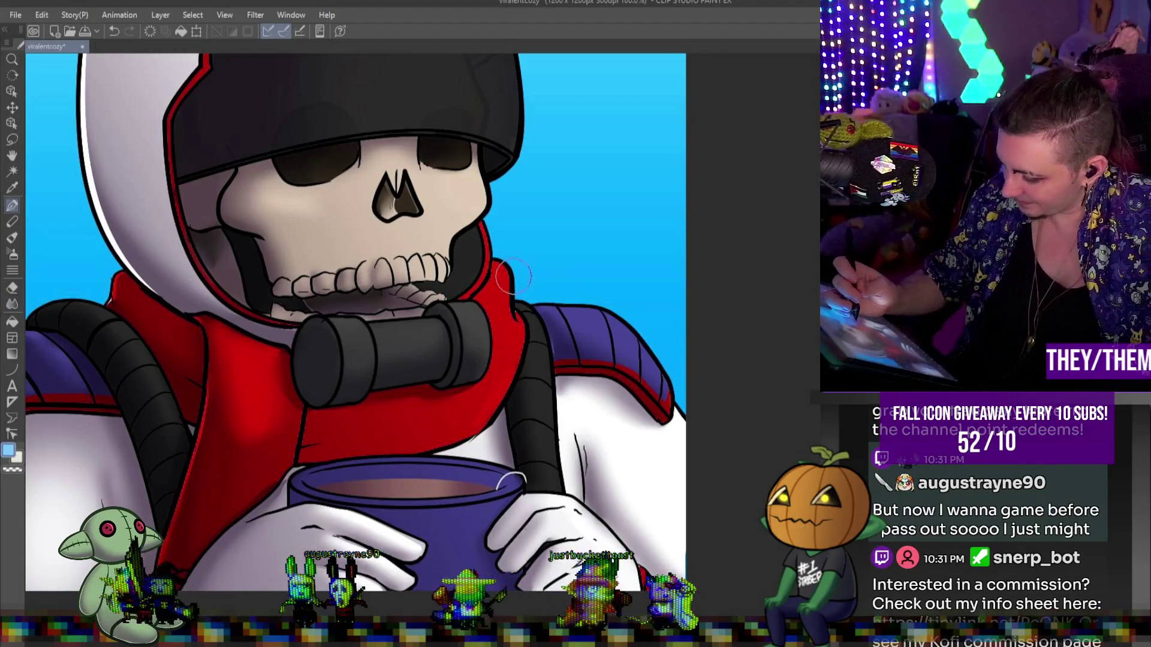
{"action": "mouse_move", "coordinate": [500, 263]}
{"action": "left_mouse_down"}
{"action": "mouse_move", "coordinate": [541, 374]}
{"action": "mouse_move", "coordinate": [560, 494]}
{"action": "left_mouse_up"}
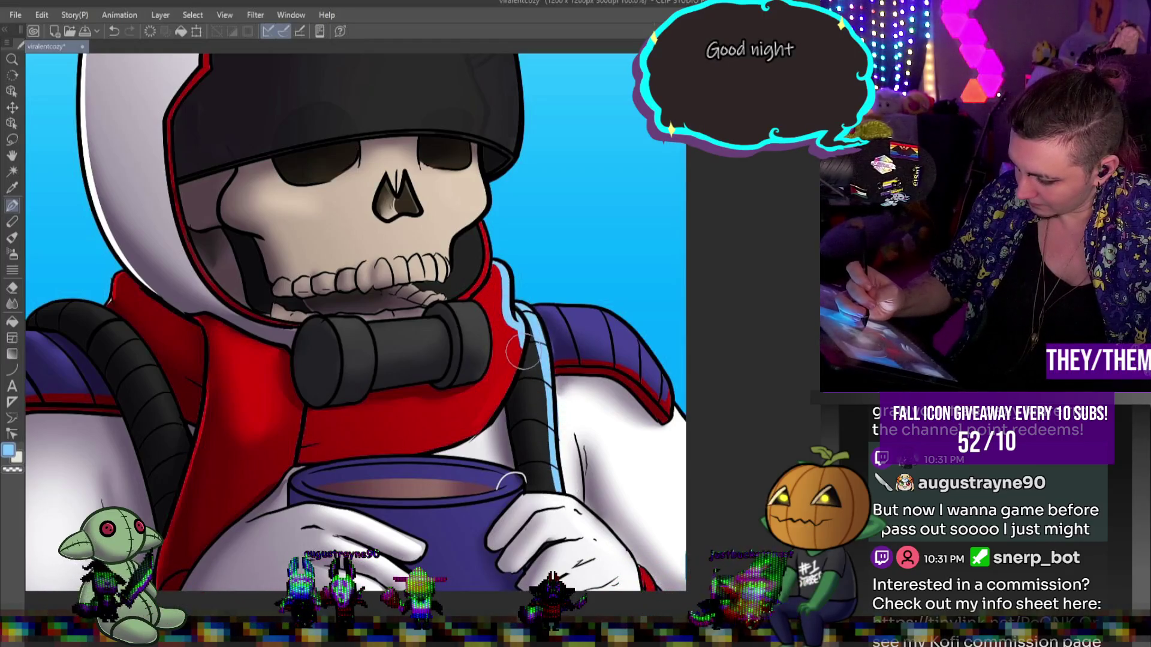
{"action": "mouse_move", "coordinate": [464, 326]}
{"action": "left_mouse_down"}
{"action": "mouse_move", "coordinate": [484, 322]}
{"action": "mouse_move", "coordinate": [479, 311]}
{"action": "mouse_move", "coordinate": [464, 323]}
{"action": "mouse_move", "coordinate": [488, 342]}
{"action": "left_mouse_up"}
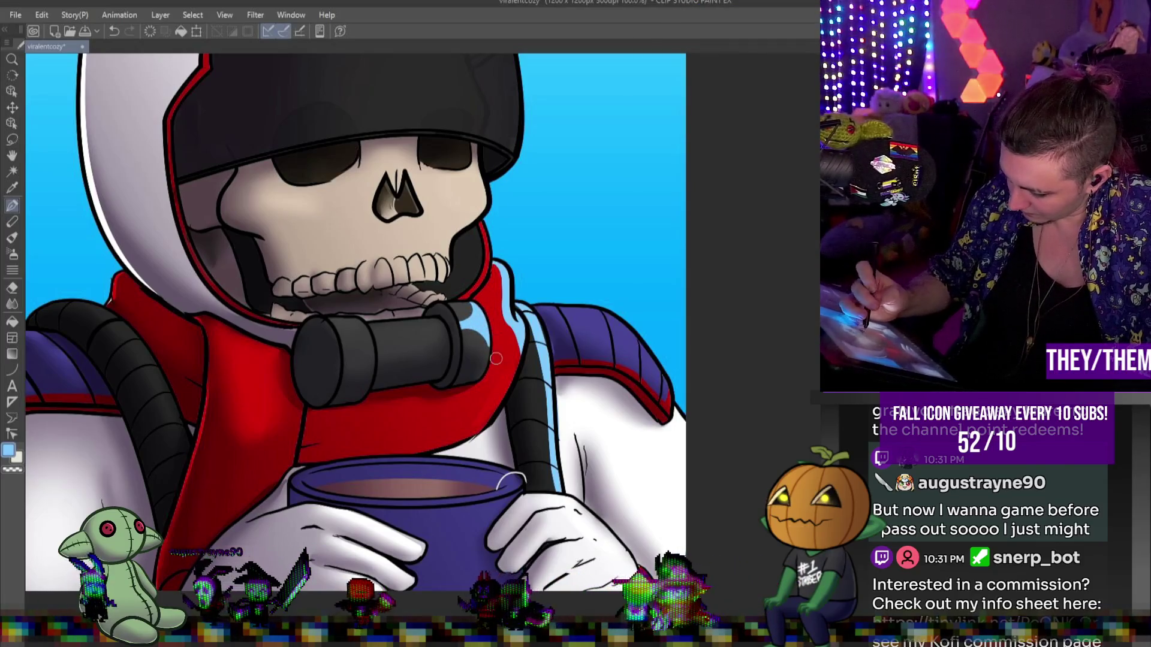
{"action": "left_click_drag", "start_coordinate": [487, 334], "coordinate": [486, 351]}
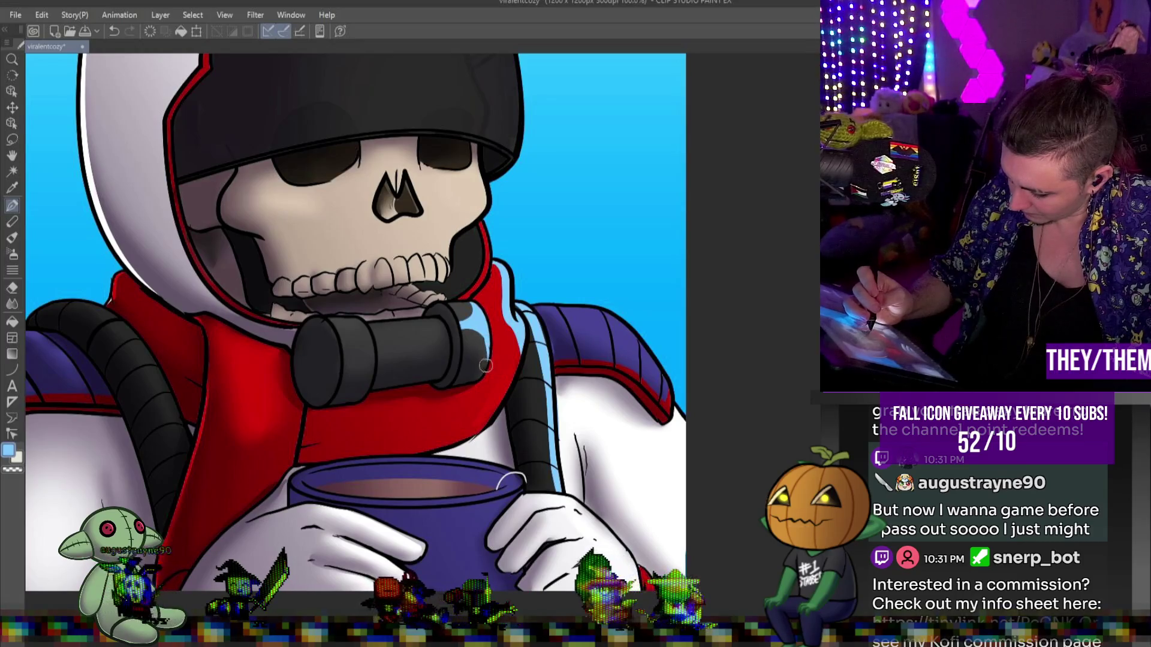
{"action": "key", "text": "ctrl+z"}
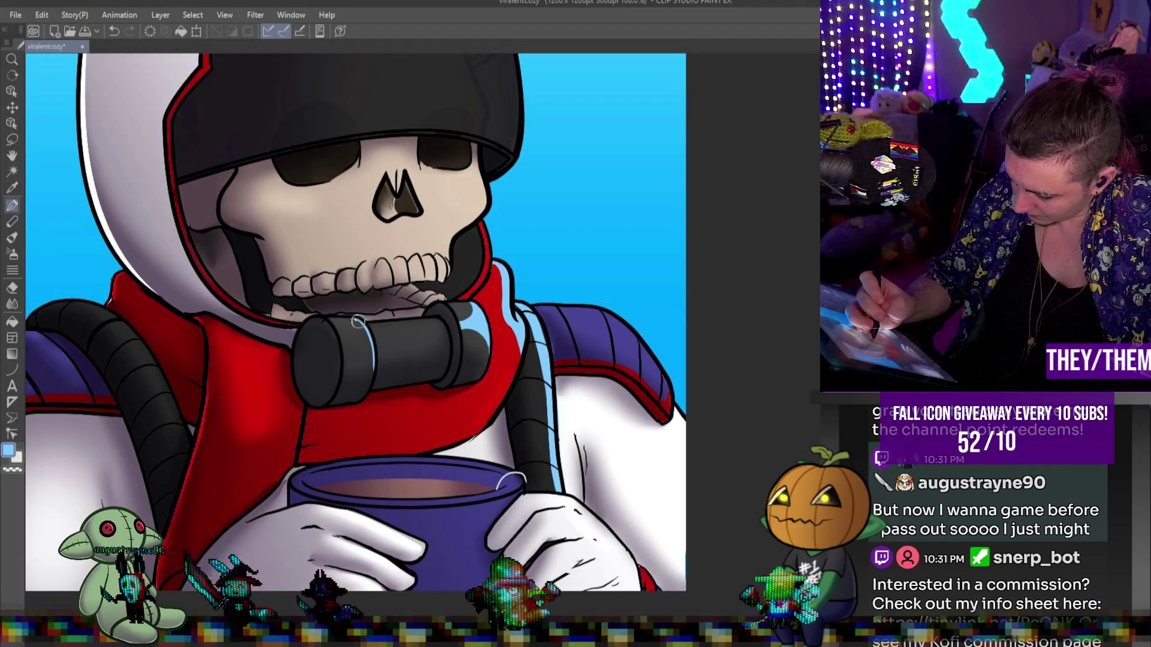
{"action": "left_click_drag", "start_coordinate": [368, 390], "coordinate": [360, 325]}
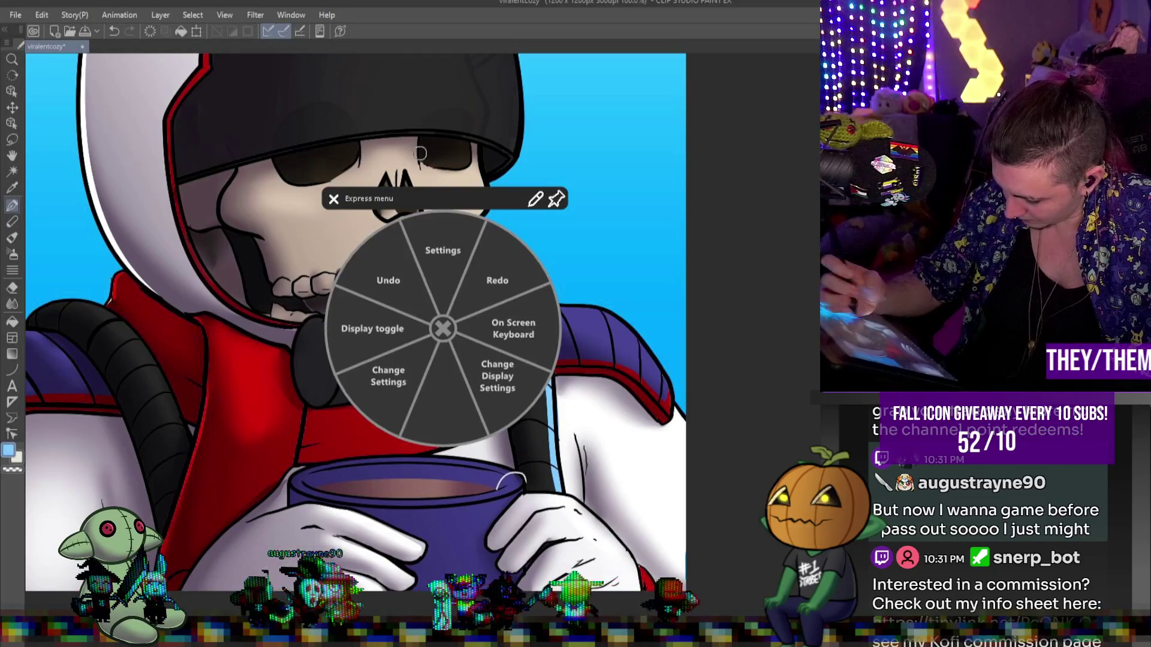
{"action": "left_click", "coordinate": [386, 278]}
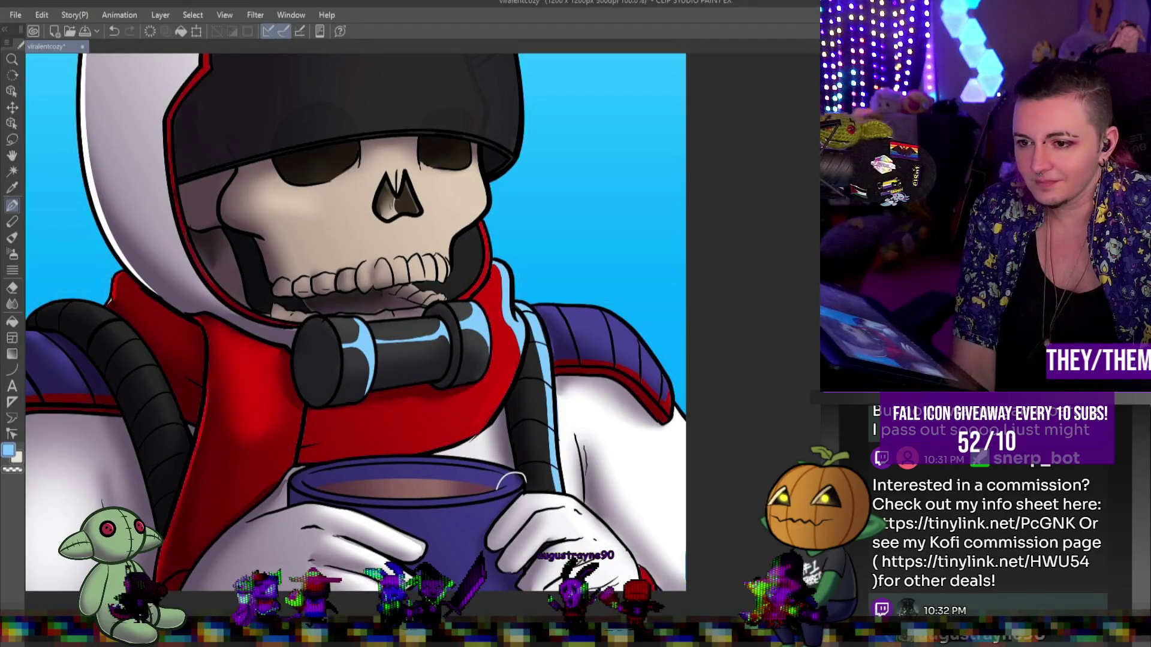
{"action": "scroll", "coordinate": [355, 322], "scroll_direction": "down", "scroll_amount": 3}
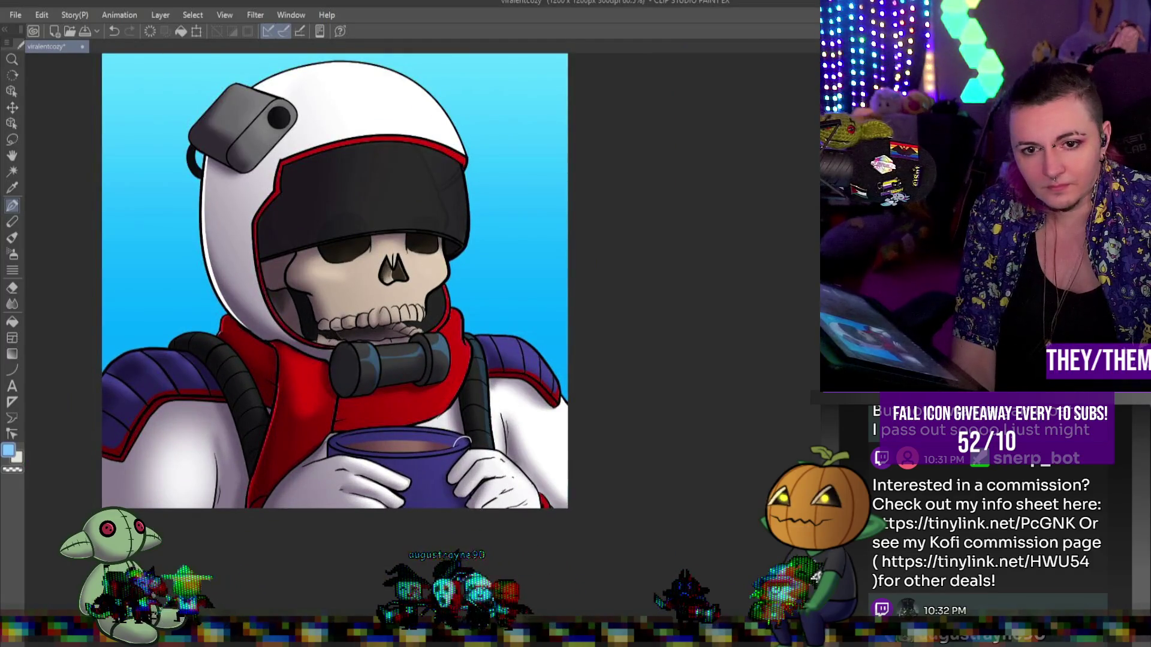
- Compare the mouthpiece with and without its cyan highlights, keeping them
{"action": "key", "text": "ctrl+z"}
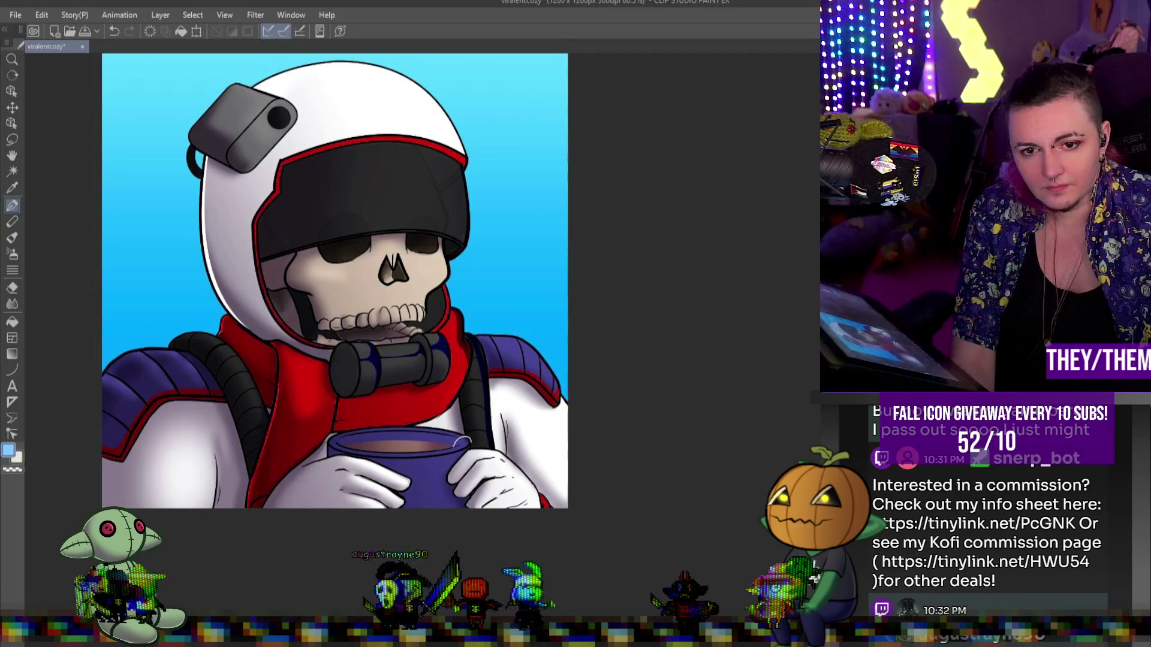
{"action": "key", "text": "ctrl+z"}
{"action": "key", "text": "ctrl+y"}
{"action": "key", "text": "ctrl+z"}
{"action": "key", "text": "ctrl+y"}
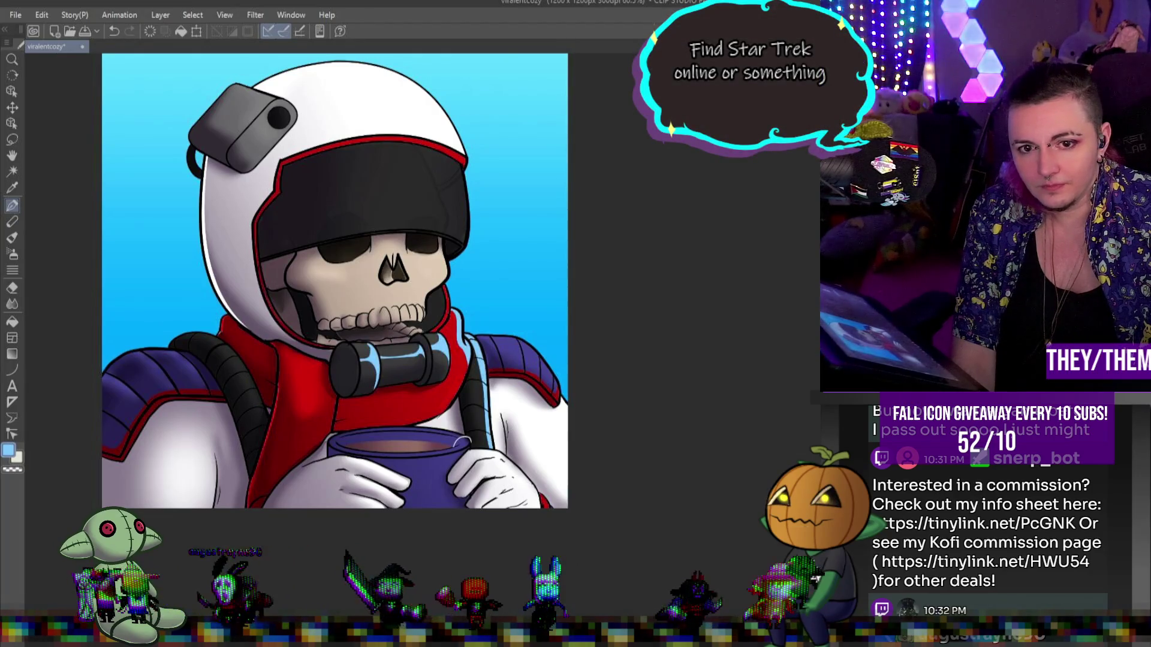
{"action": "key", "text": "ctrl+z"}
{"action": "key", "text": "ctrl+y"}
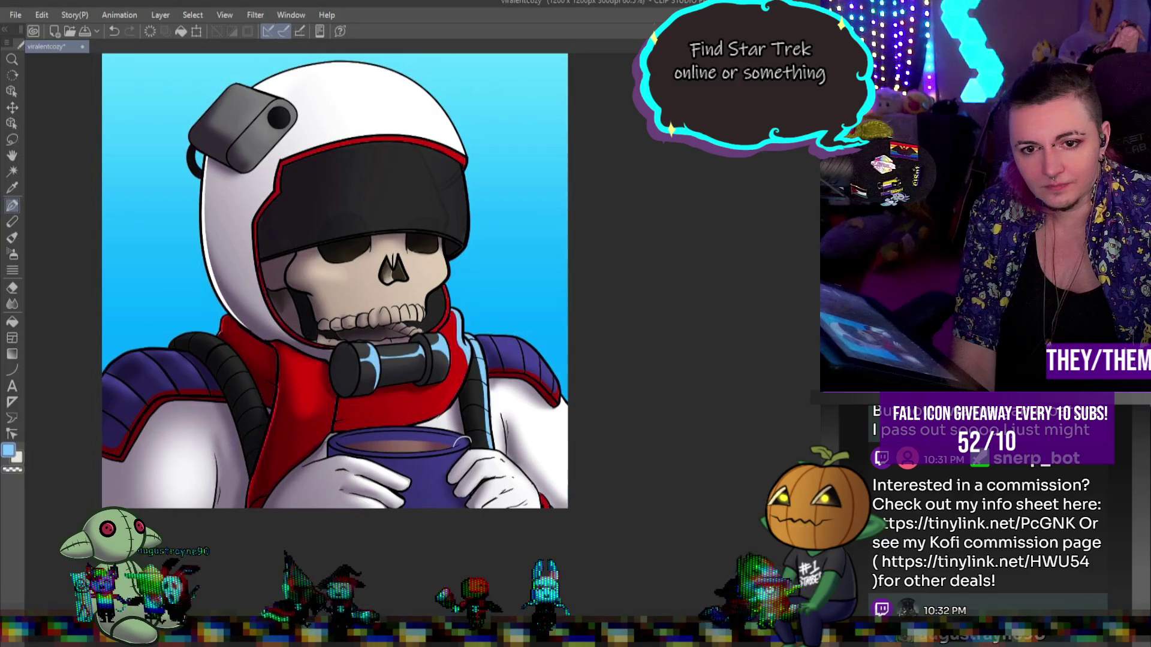
{"action": "scroll", "coordinate": [502, 395], "scroll_direction": "up", "scroll_amount": 2}
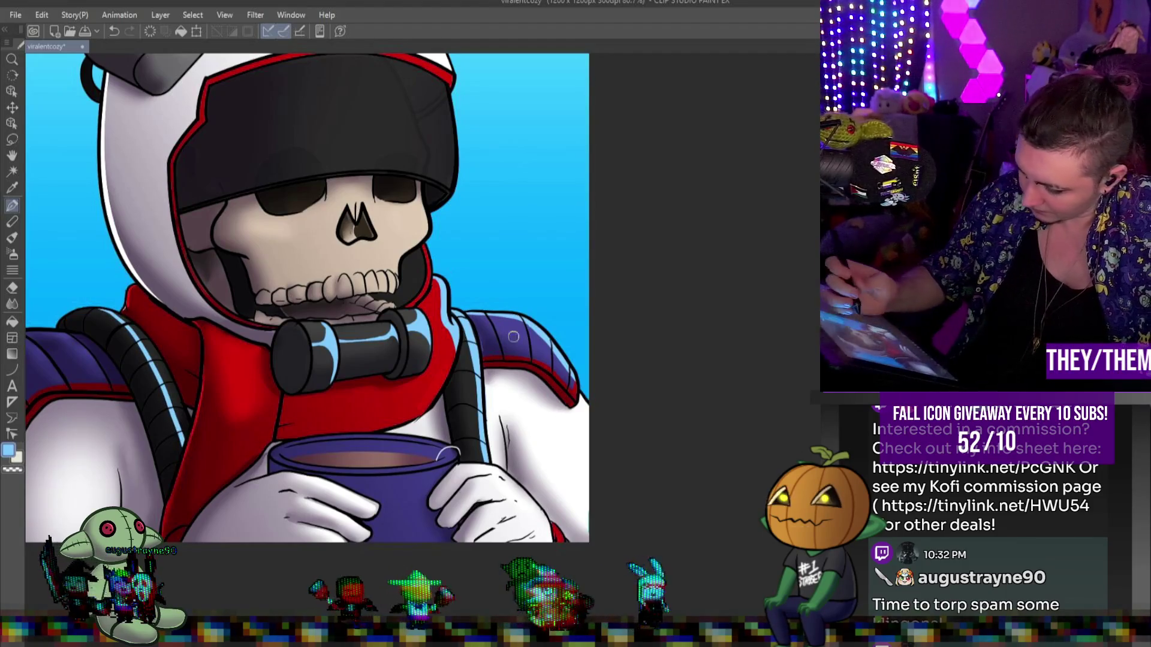
{"action": "scroll", "coordinate": [519, 376], "scroll_direction": "down", "scroll_amount": 3}
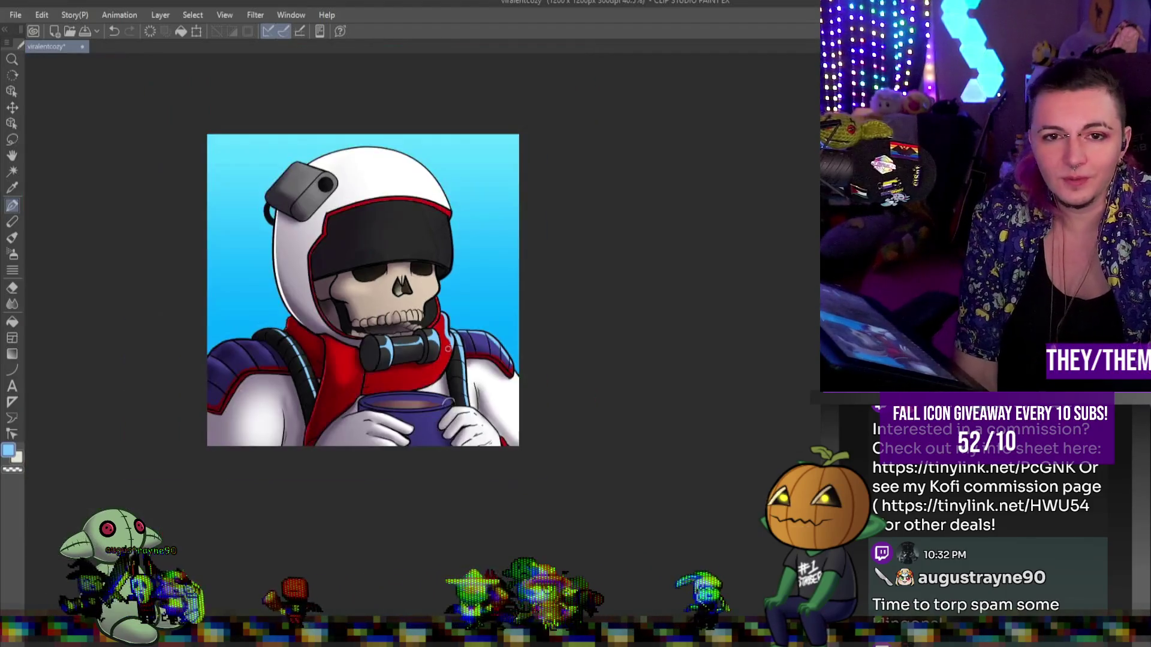
{"action": "scroll", "coordinate": [335, 179], "scroll_direction": "up", "scroll_amount": 2}
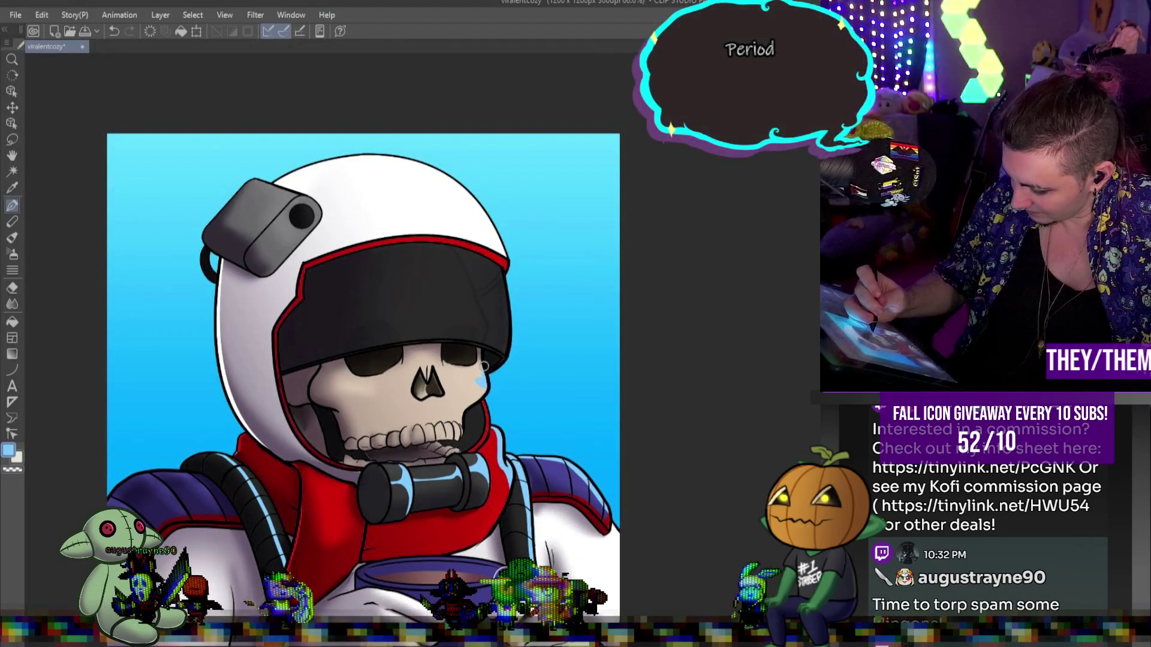
- Paint pale highlights on both cheeks under the skull's eye sockets
{"action": "left_click_drag", "start_coordinate": [483, 384], "coordinate": [479, 374]}
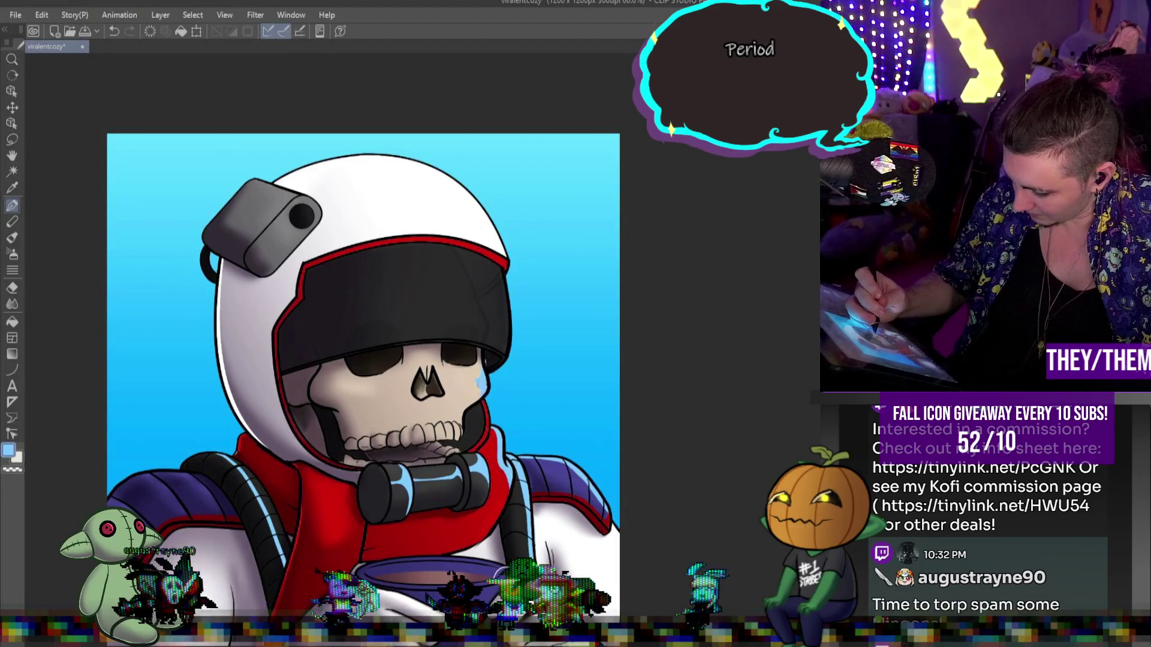
{"action": "left_click_drag", "start_coordinate": [345, 386], "coordinate": [373, 391]}
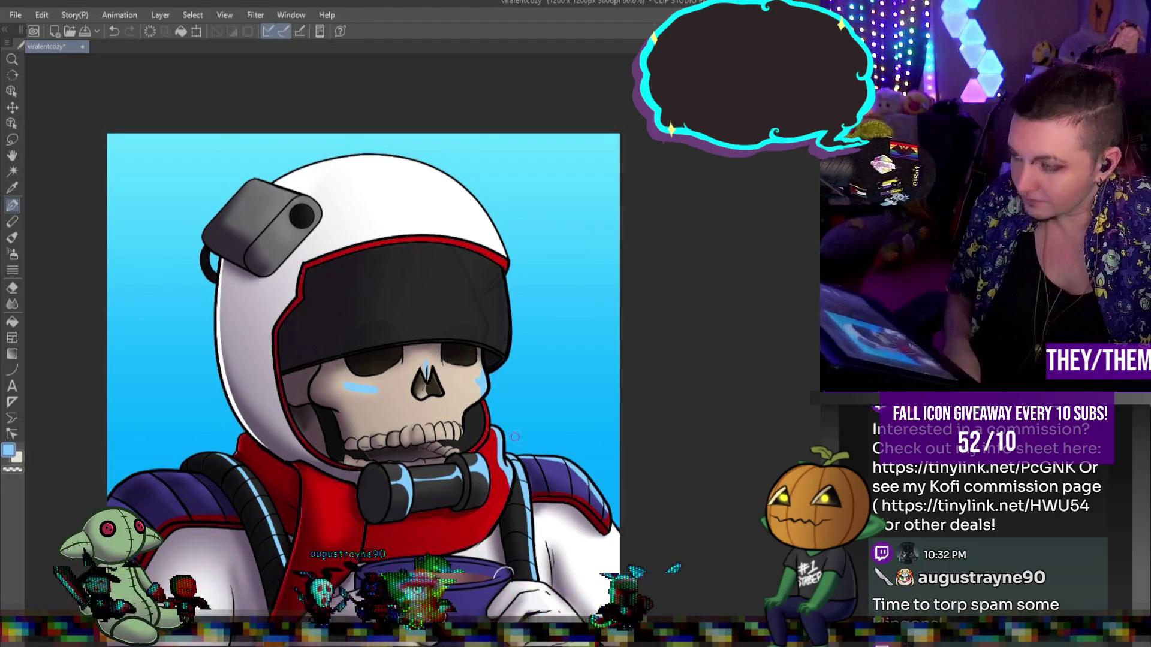
{"action": "key", "text": "ctrl+minus"}
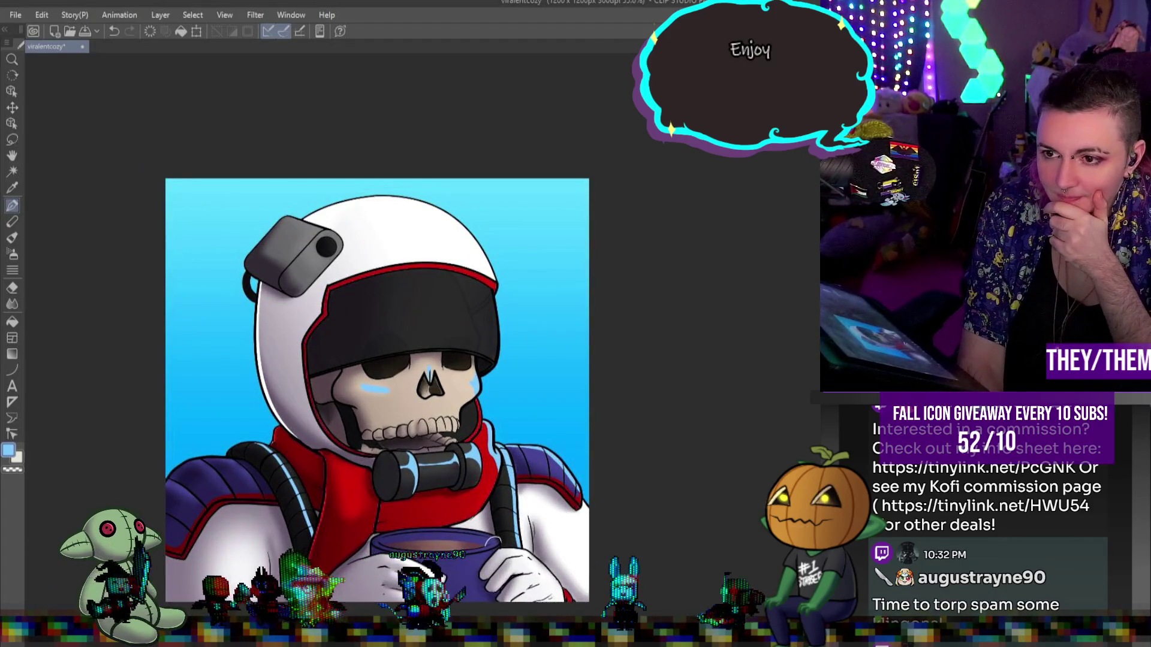
{"action": "key", "text": "ctrl+z"}
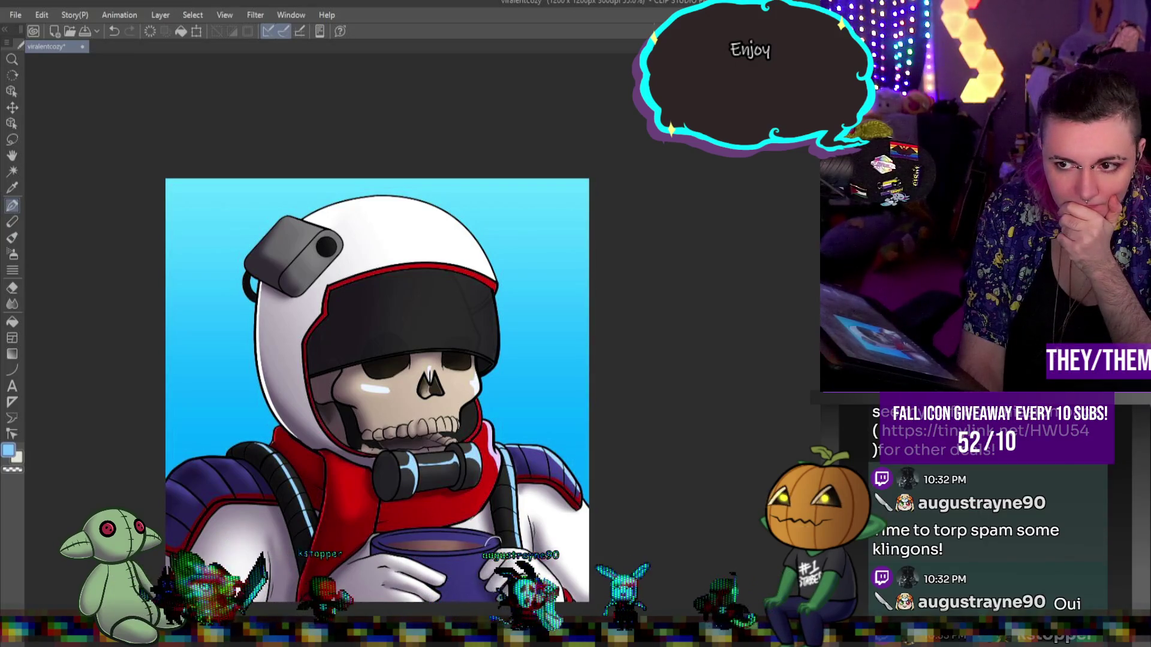
{"action": "key", "text": "ctrl+z"}
{"action": "scroll", "coordinate": [377, 390], "scroll_direction": "down", "scroll_amount": 2}
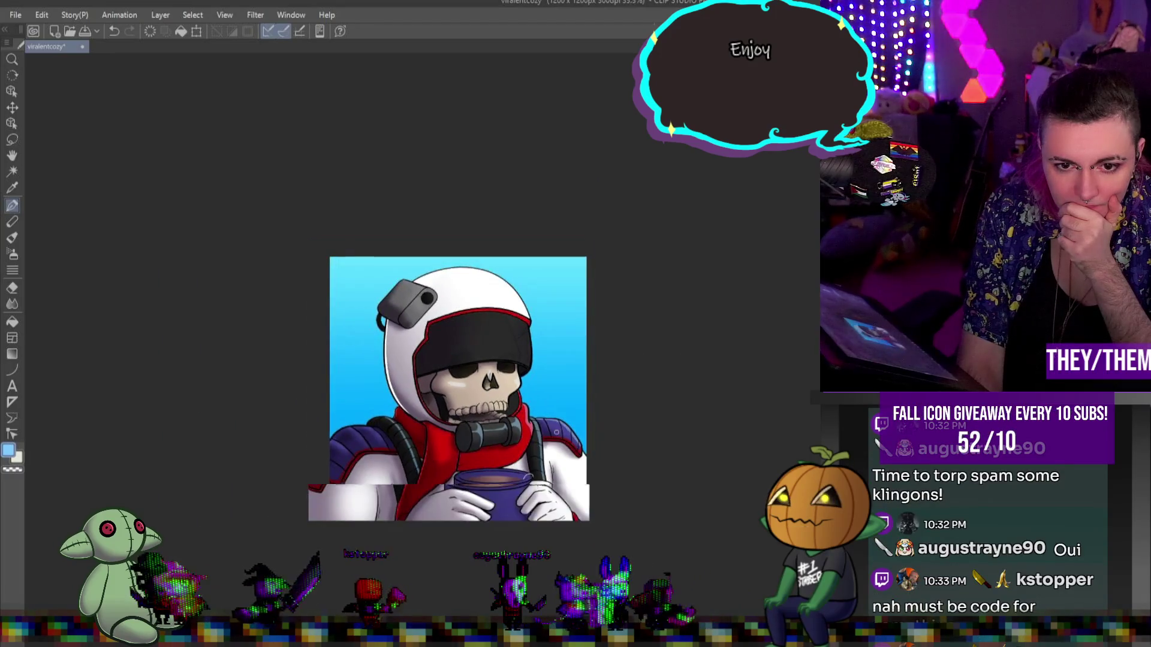
- Soften the hose's blue highlights and add a blended gloss highlight on the red scarf
{"action": "scroll", "coordinate": [377, 390], "scroll_direction": "up", "scroll_amount": 4}
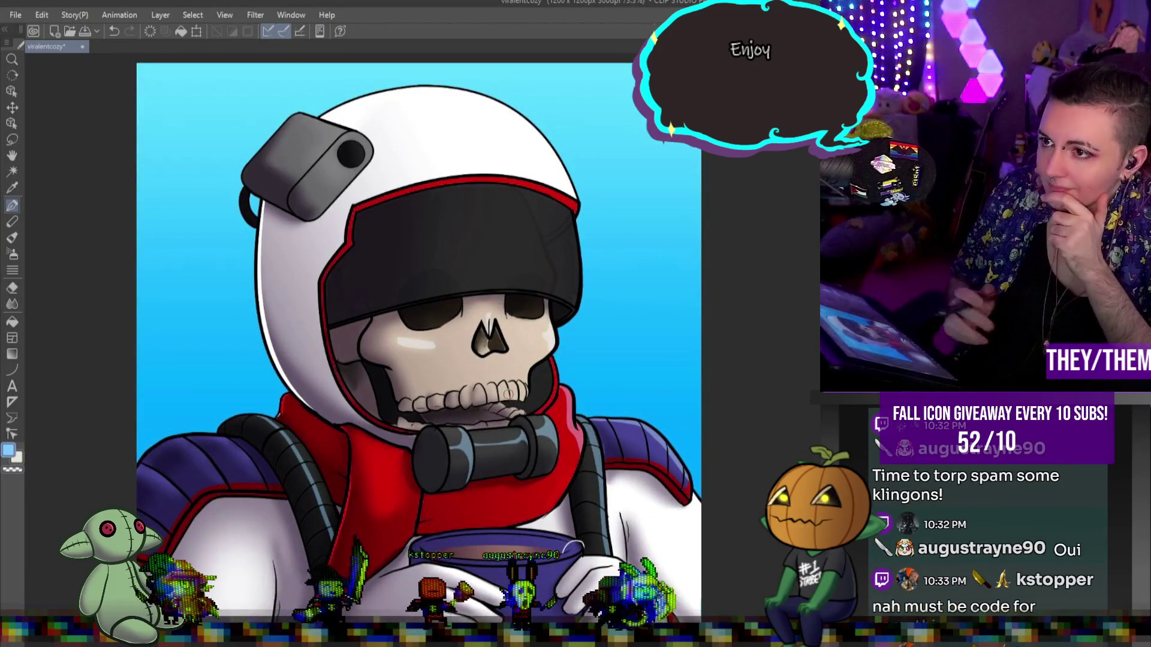
{"action": "left_click", "coordinate": [16, 307]}
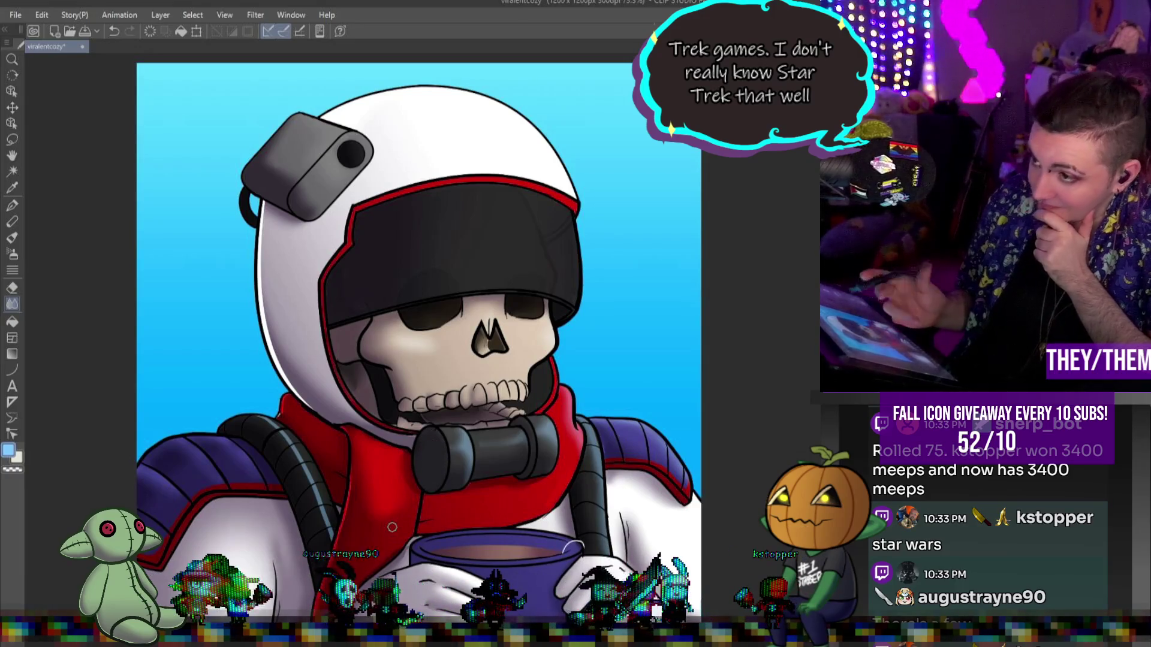
{"action": "mouse_move", "coordinate": [271, 395]}
{"action": "left_mouse_down"}
{"action": "mouse_move", "coordinate": [264, 423]}
{"action": "mouse_move", "coordinate": [321, 520]}
{"action": "left_mouse_up"}
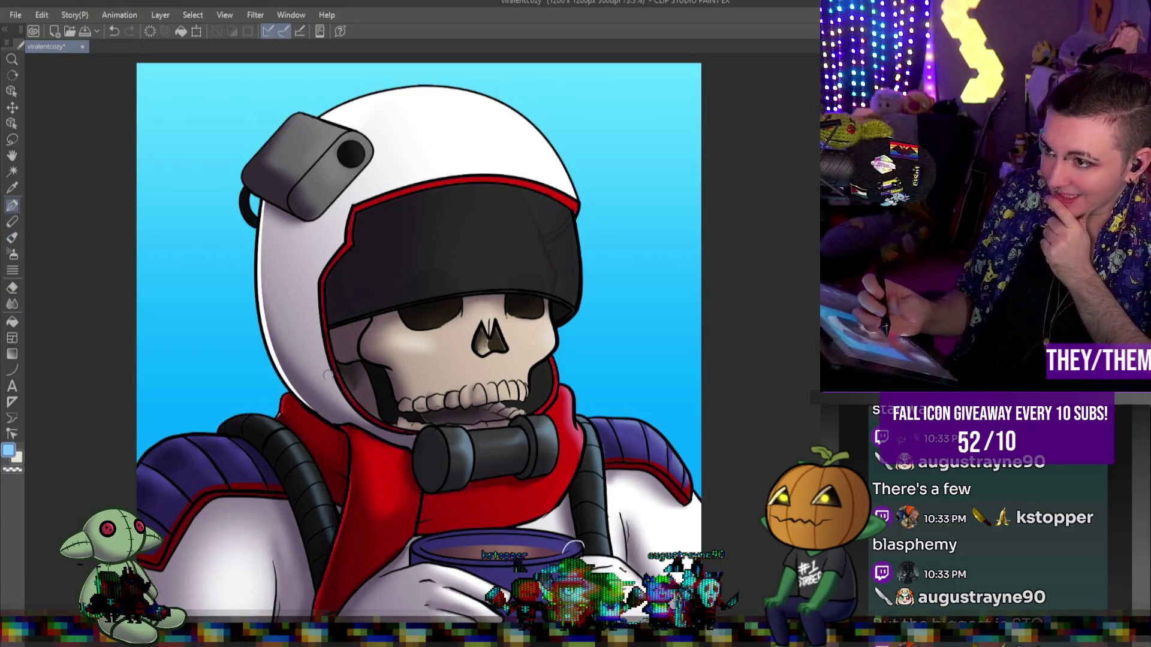
{"action": "mouse_move", "coordinate": [373, 450]}
{"action": "left_mouse_down"}
{"action": "mouse_move", "coordinate": [391, 459]}
{"action": "mouse_move", "coordinate": [384, 499]}
{"action": "left_mouse_up"}
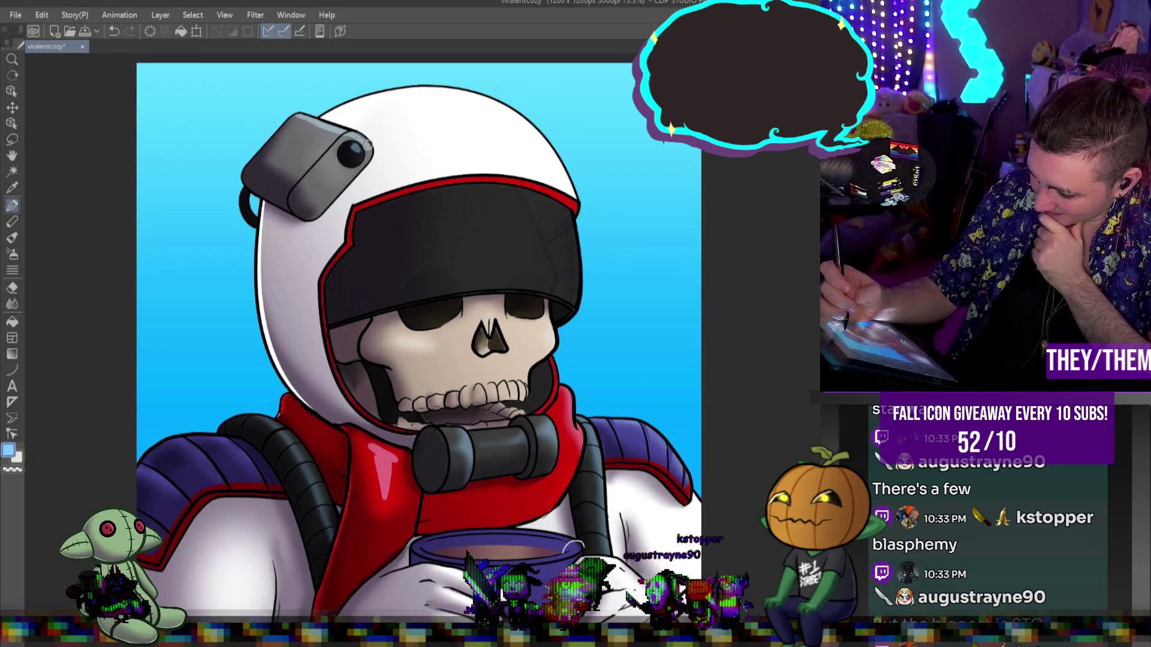
{"action": "left_click", "coordinate": [11, 305]}
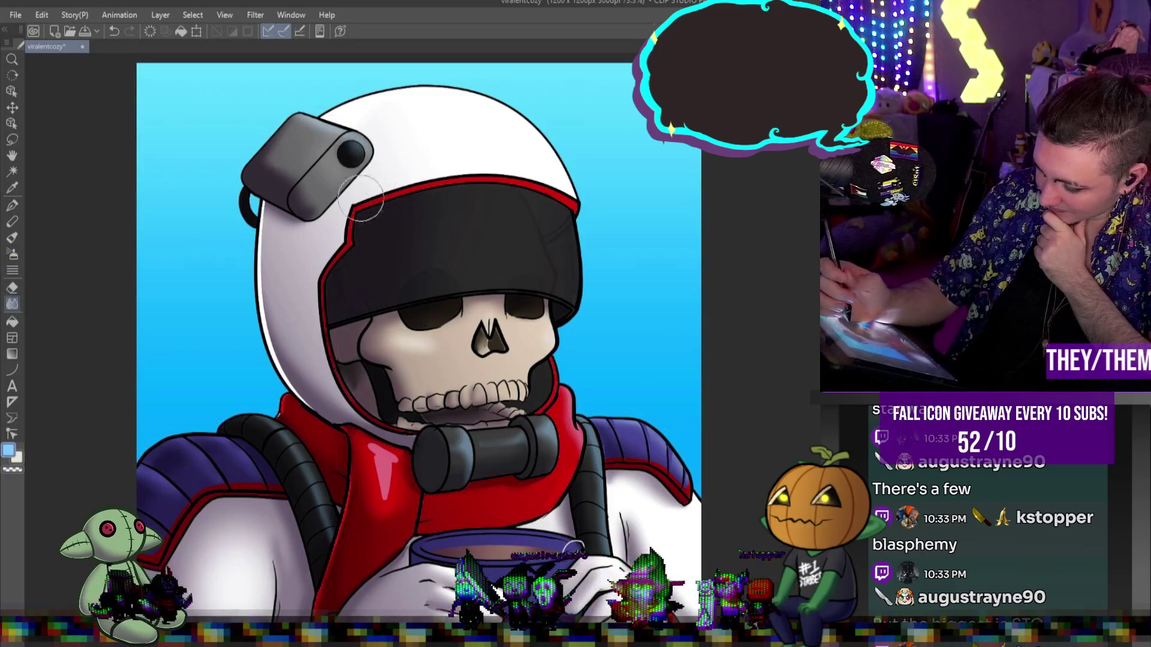
{"action": "mouse_move", "coordinate": [378, 505]}
{"action": "left_mouse_down"}
{"action": "mouse_move", "coordinate": [381, 474]}
{"action": "mouse_move", "coordinate": [404, 464]}
{"action": "mouse_move", "coordinate": [393, 513]}
{"action": "left_mouse_up"}
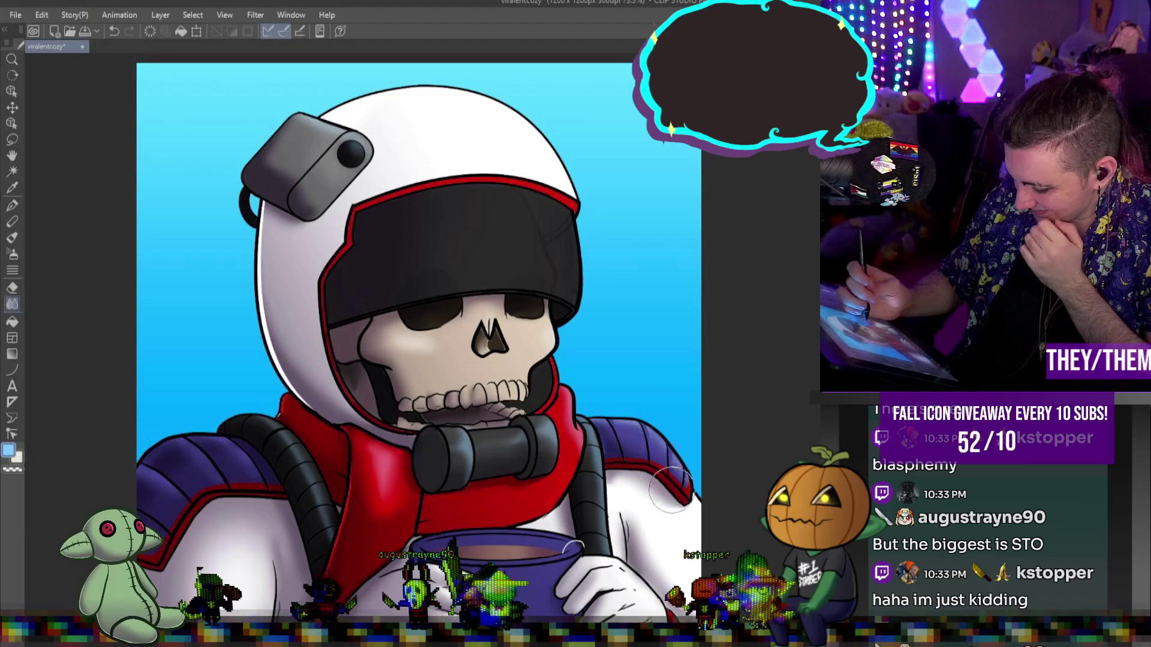
- Blend the colours along the hose and scarf edge
{"action": "left_click", "coordinate": [12, 205]}
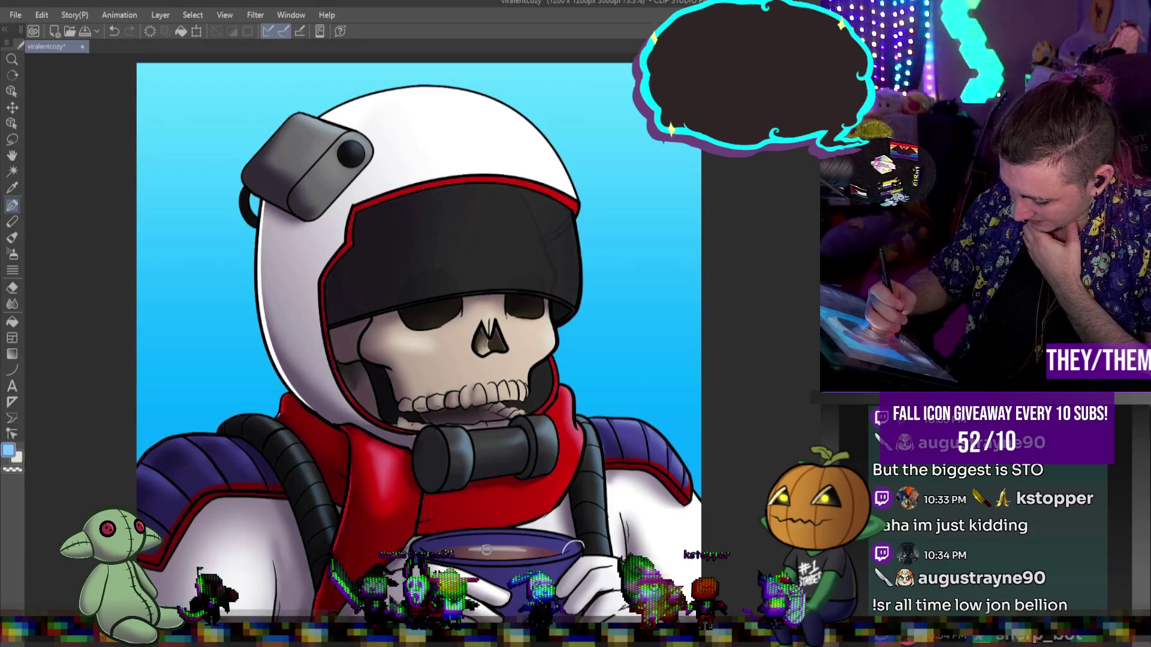
{"action": "left_click", "coordinate": [13, 304]}
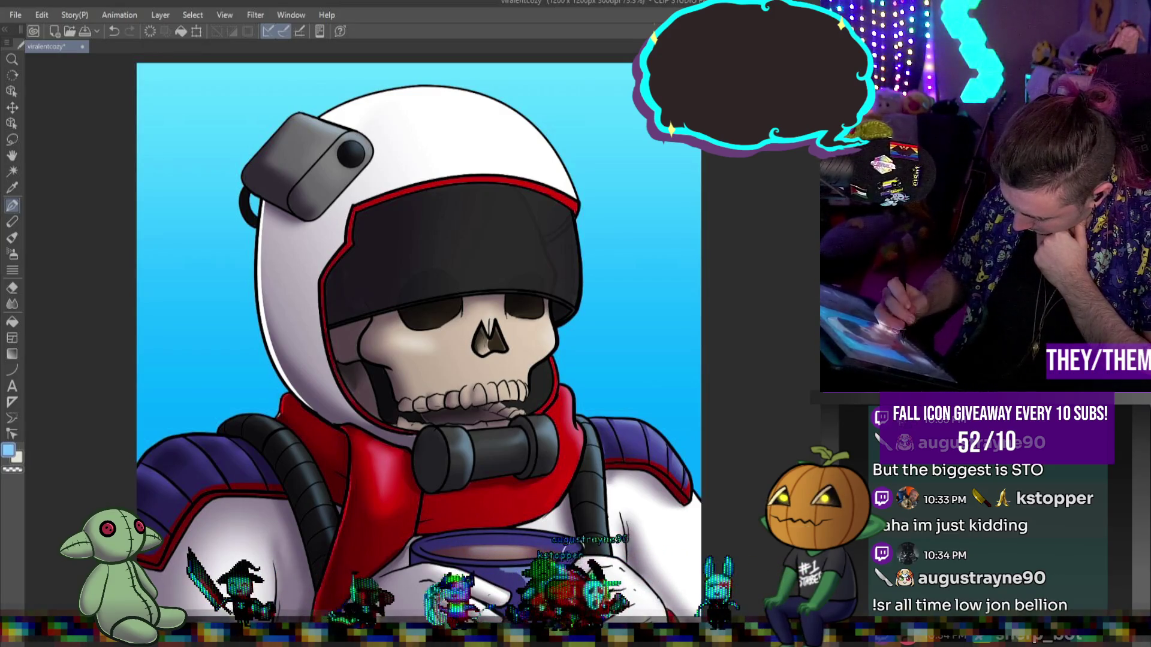
{"action": "key", "text": "j"}
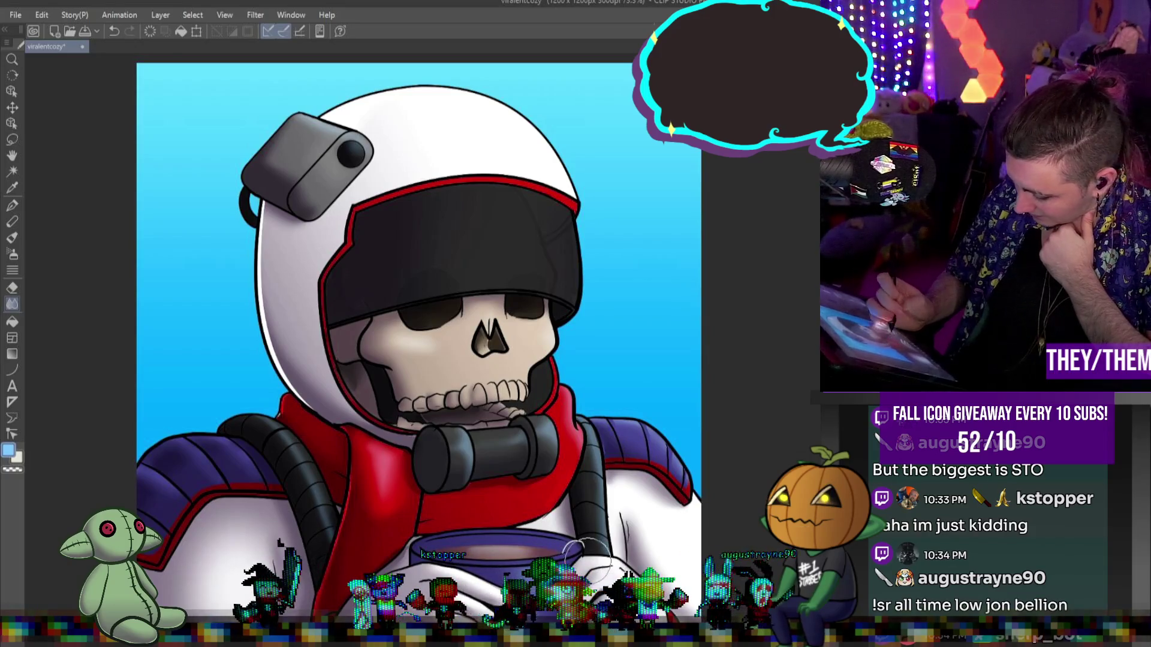
{"action": "mouse_move", "coordinate": [623, 419]}
{"action": "left_mouse_down"}
{"action": "mouse_move", "coordinate": [600, 458]}
{"action": "mouse_move", "coordinate": [617, 491]}
{"action": "left_mouse_up"}
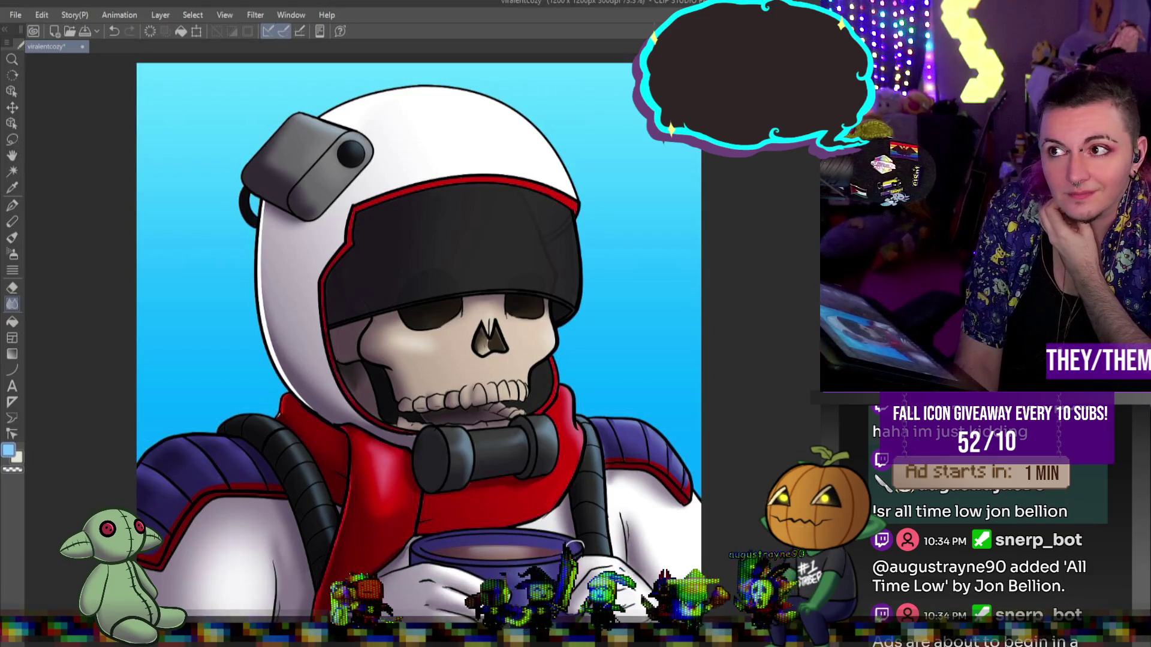
{"action": "scroll", "coordinate": [576, 482], "scroll_direction": "down", "scroll_amount": 5}
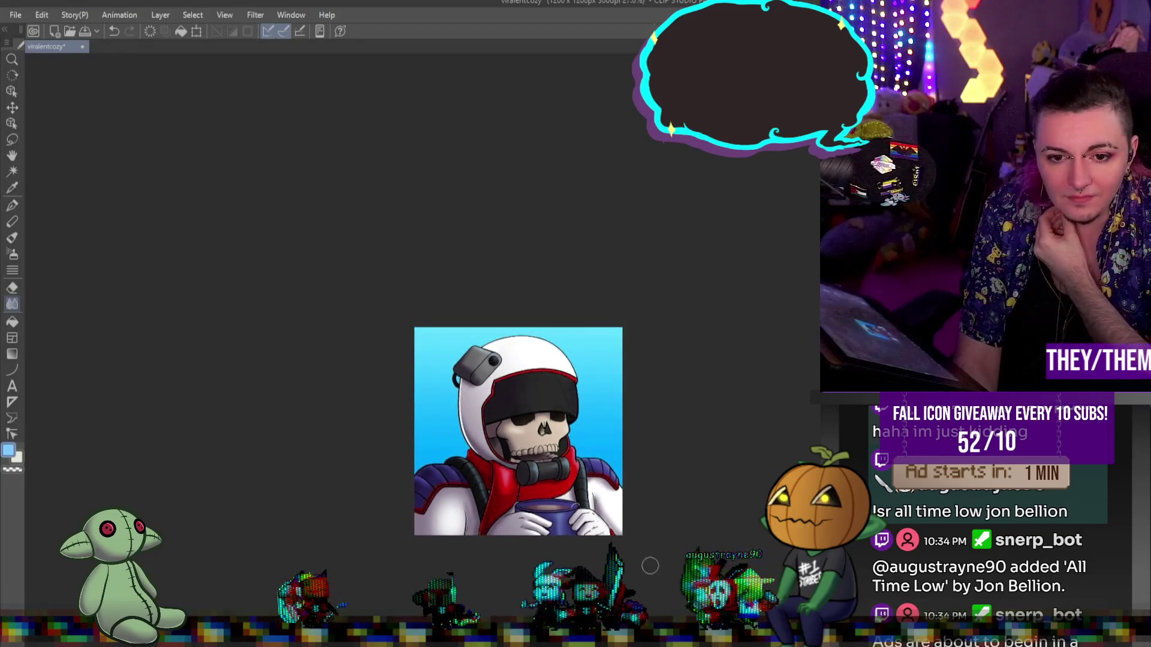
{"action": "scroll", "coordinate": [582, 481], "scroll_direction": "up", "scroll_amount": 3}
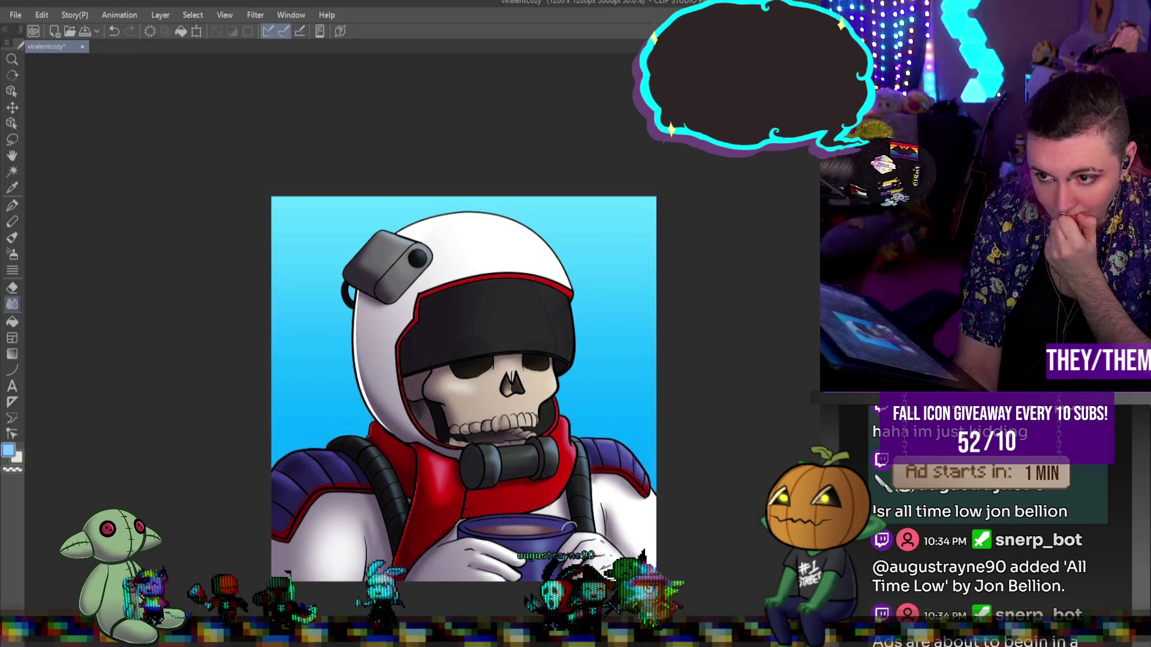
{"action": "scroll", "coordinate": [518, 277], "scroll_direction": "up", "scroll_amount": 1}
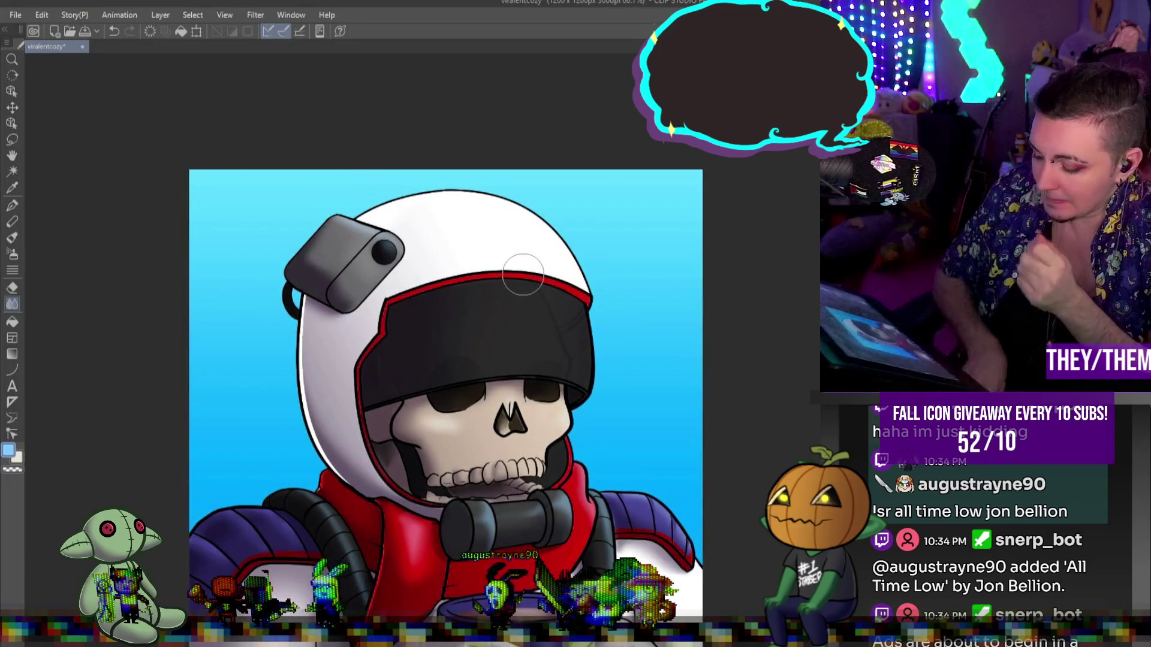
- Airbrush lighter bluish shading across the visor top and a stroke along its lower right edge
{"action": "left_click", "coordinate": [12, 254]}
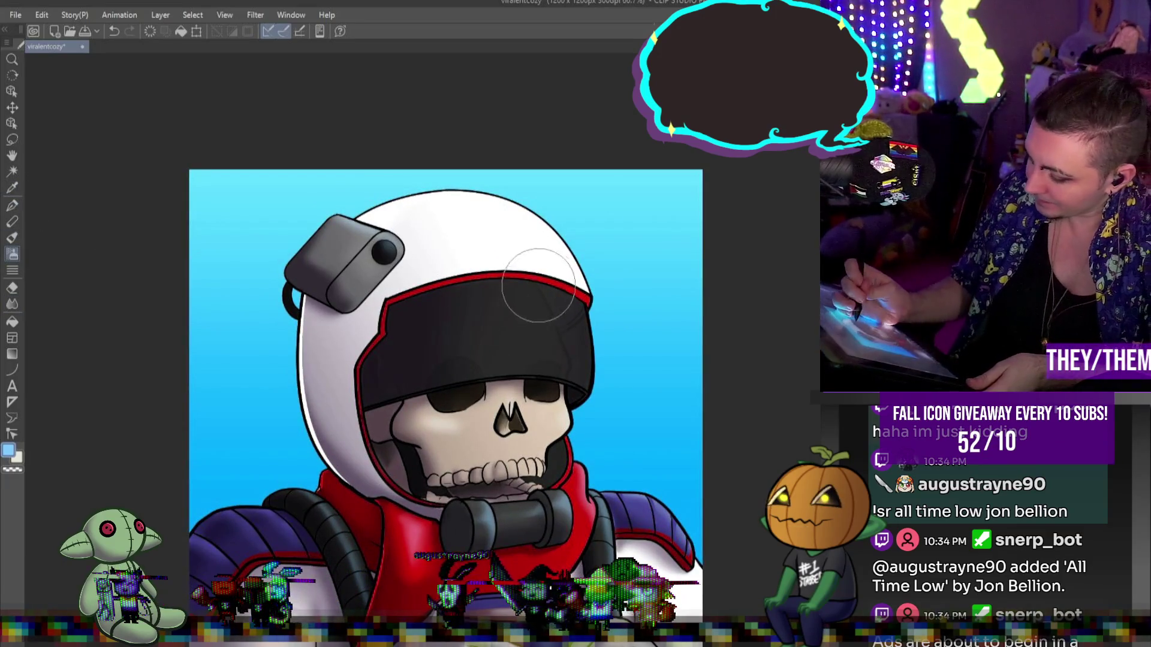
{"action": "left_click_drag", "start_coordinate": [549, 348], "coordinate": [479, 311]}
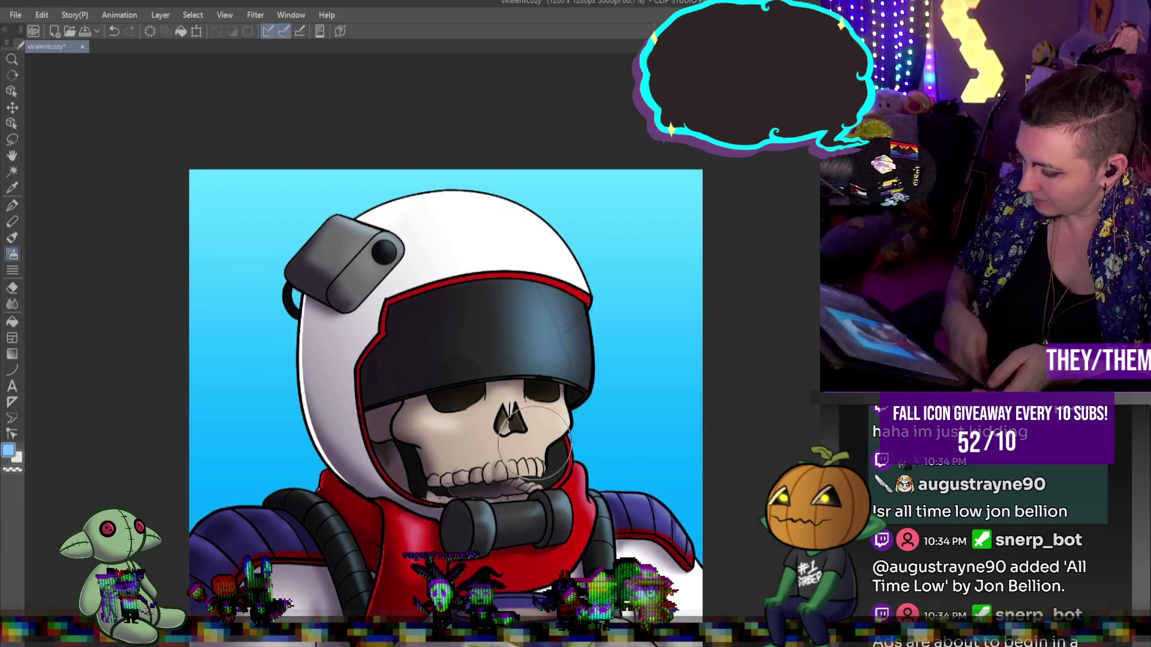
{"action": "scroll", "coordinate": [576, 336], "scroll_direction": "down", "scroll_amount": 2}
{"action": "scroll", "coordinate": [645, 279], "scroll_direction": "up", "scroll_amount": 1}
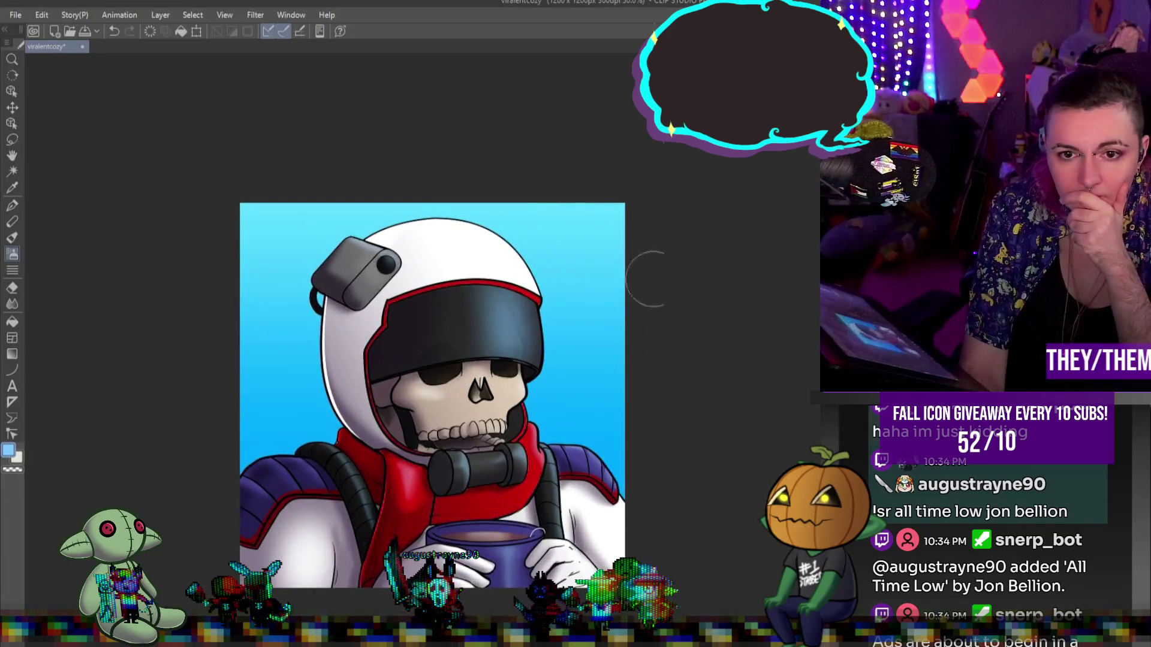
{"action": "key", "text": "ctrl+z"}
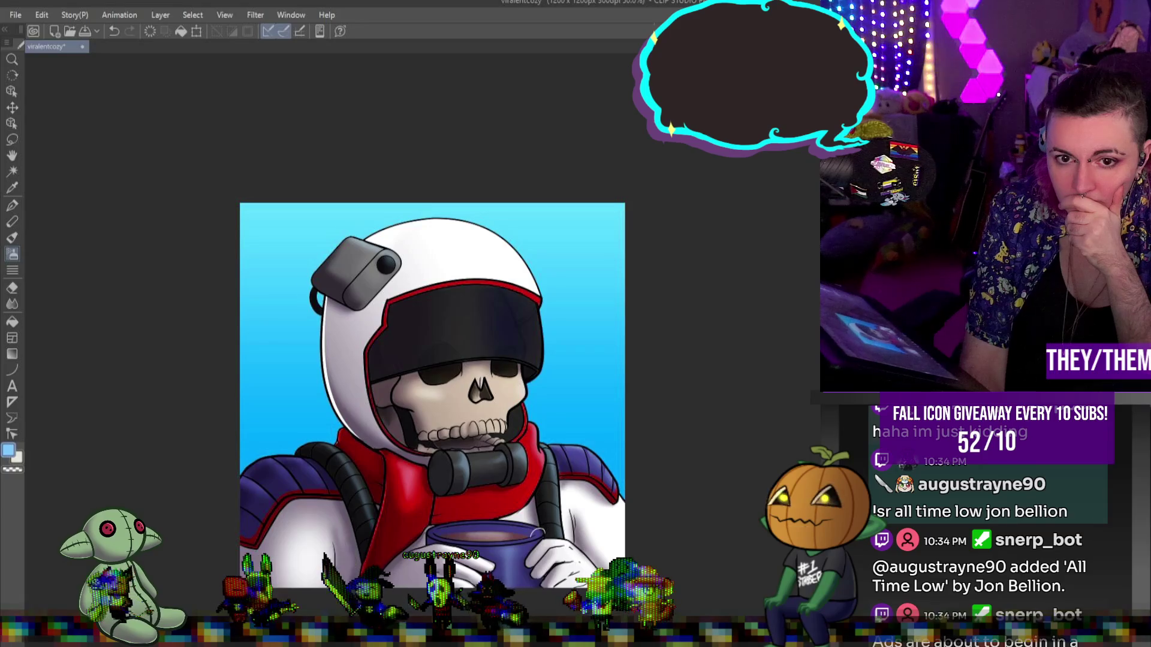
{"action": "key", "text": "ctrl+y"}
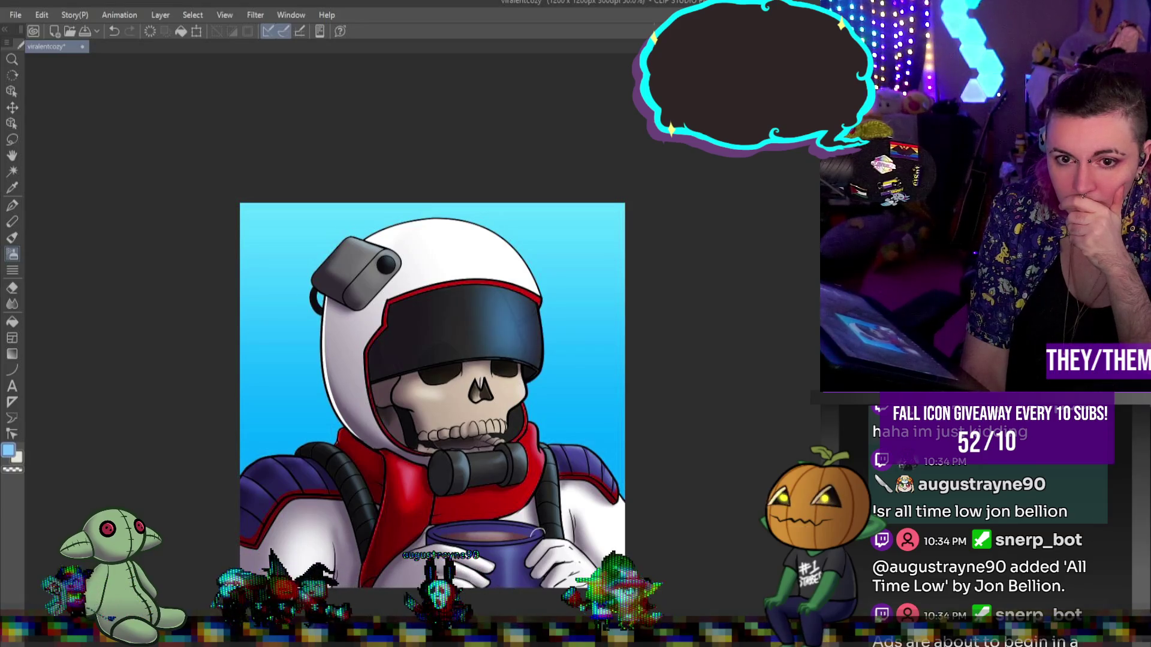
{"action": "scroll", "coordinate": [680, 371], "scroll_direction": "up", "scroll_amount": 1}
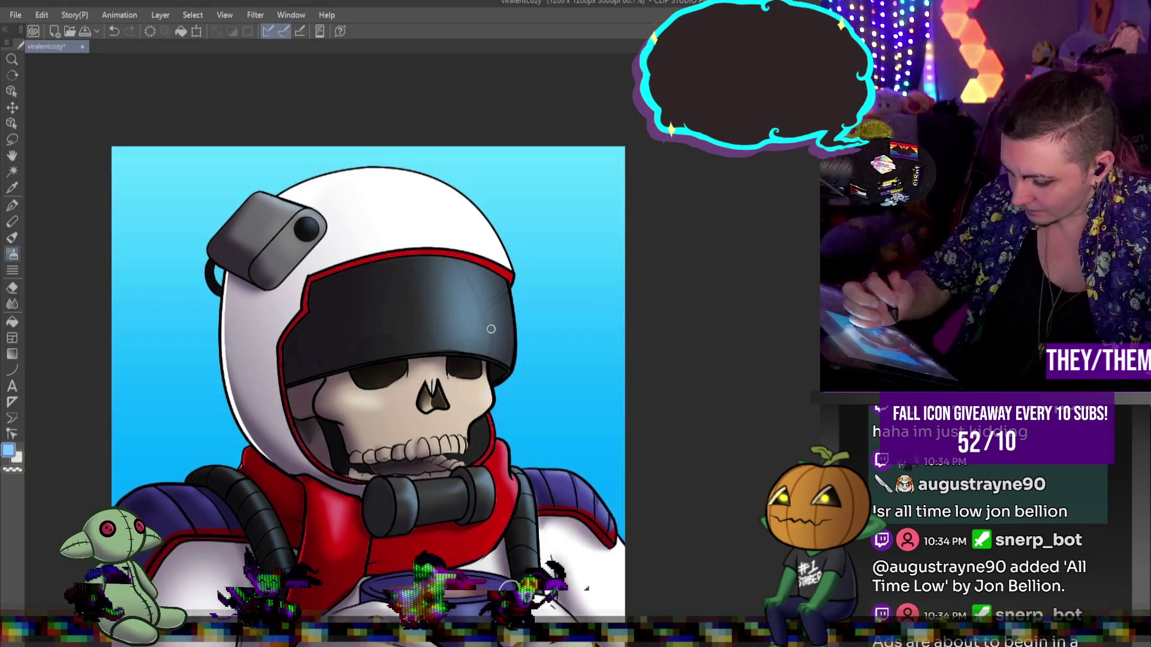
{"action": "key", "text": "ctrl+z"}
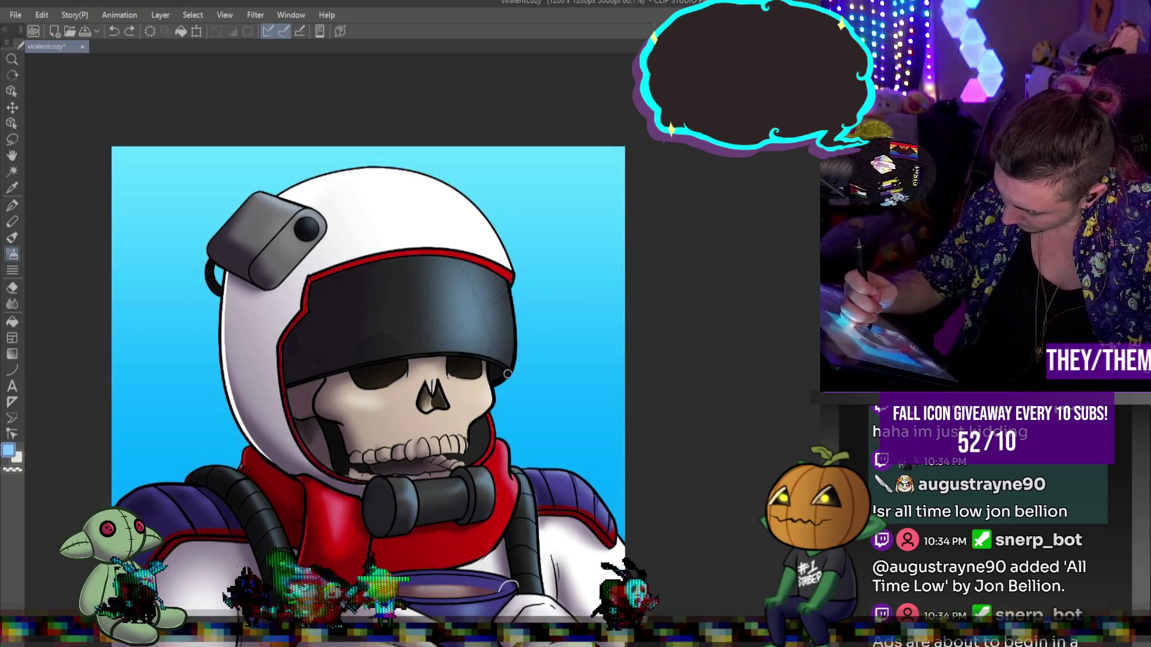
{"action": "left_click_drag", "start_coordinate": [426, 362], "coordinate": [511, 370]}
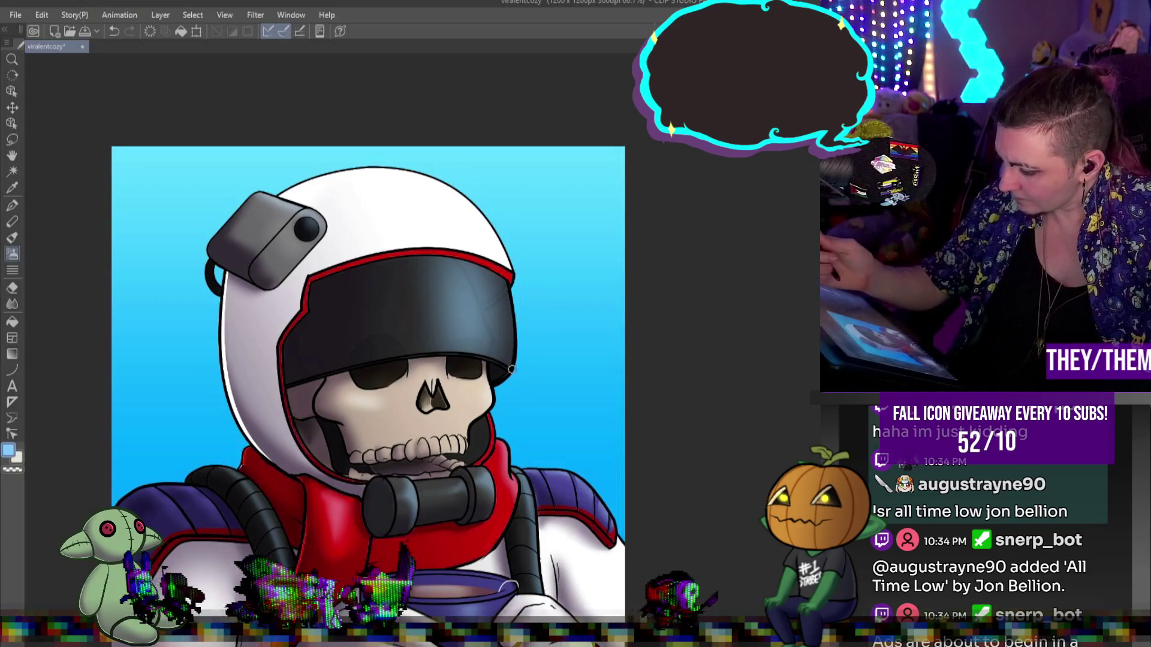
{"action": "scroll", "coordinate": [512, 368], "scroll_direction": "down", "scroll_amount": 3}
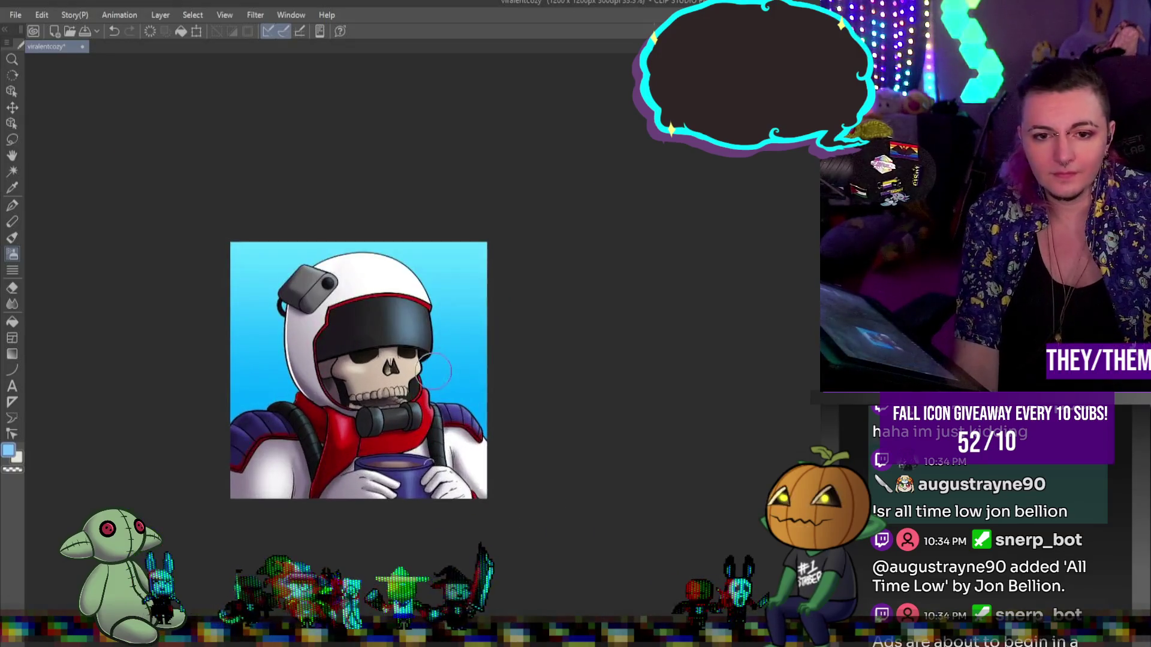
{"action": "scroll", "coordinate": [422, 396], "scroll_direction": "up", "scroll_amount": 1}
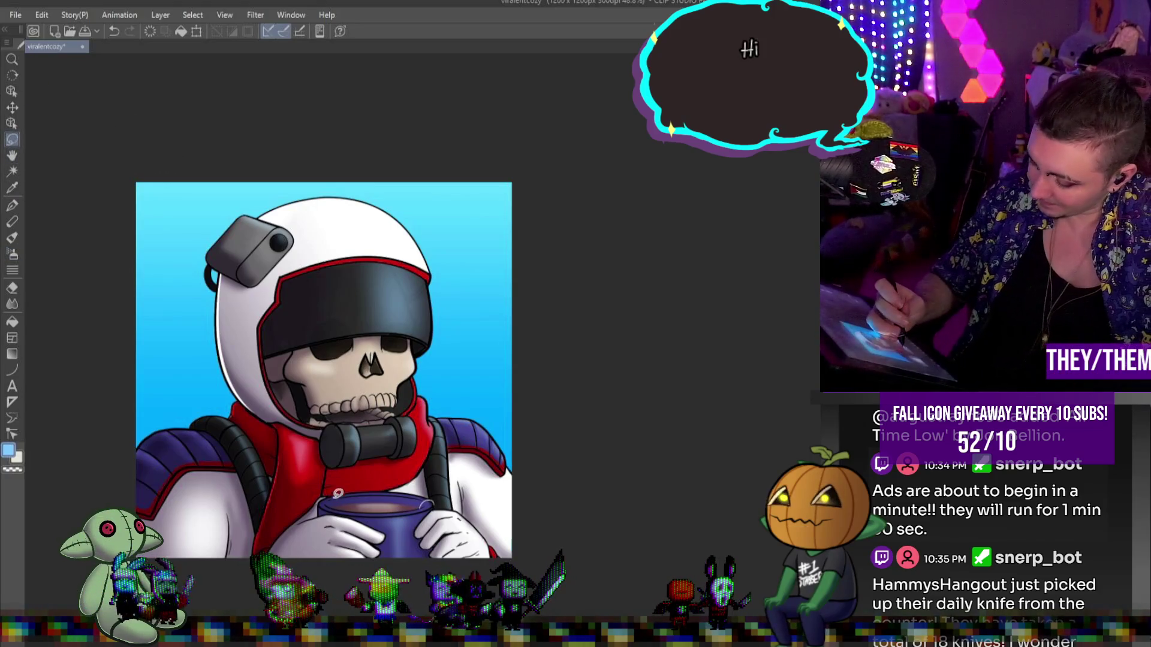
- Lasso-select the area over the skull and visor down around the cup
{"action": "left_click_drag", "start_coordinate": [314, 467], "coordinate": [318, 420]}
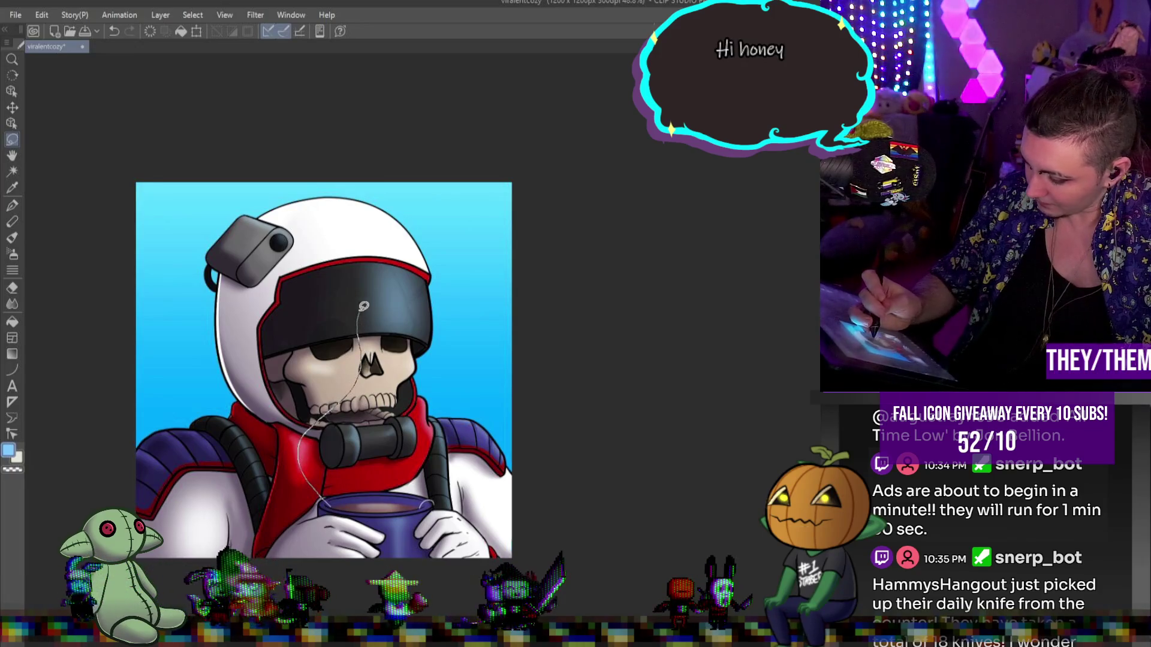
{"action": "mouse_move", "coordinate": [395, 268]}
{"action": "left_mouse_down"}
{"action": "mouse_move", "coordinate": [397, 301]}
{"action": "mouse_move", "coordinate": [452, 374]}
{"action": "left_mouse_up"}
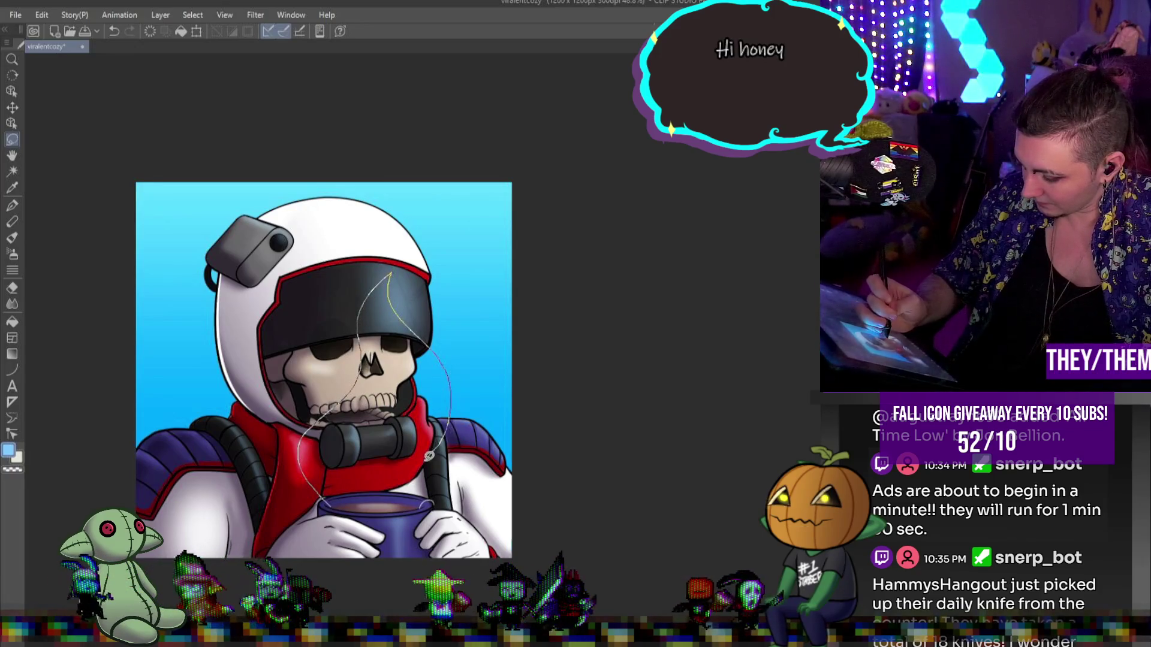
{"action": "left_click_drag", "start_coordinate": [425, 501], "coordinate": [422, 504]}
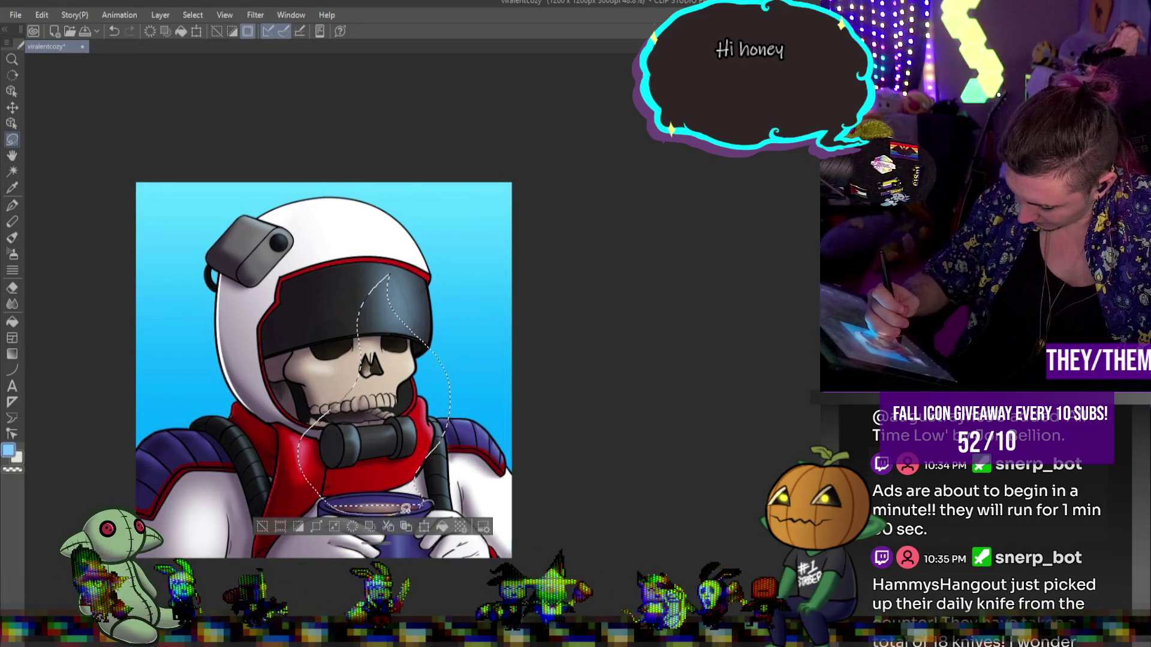
{"action": "left_click_drag", "start_coordinate": [406, 508], "coordinate": [335, 509]}
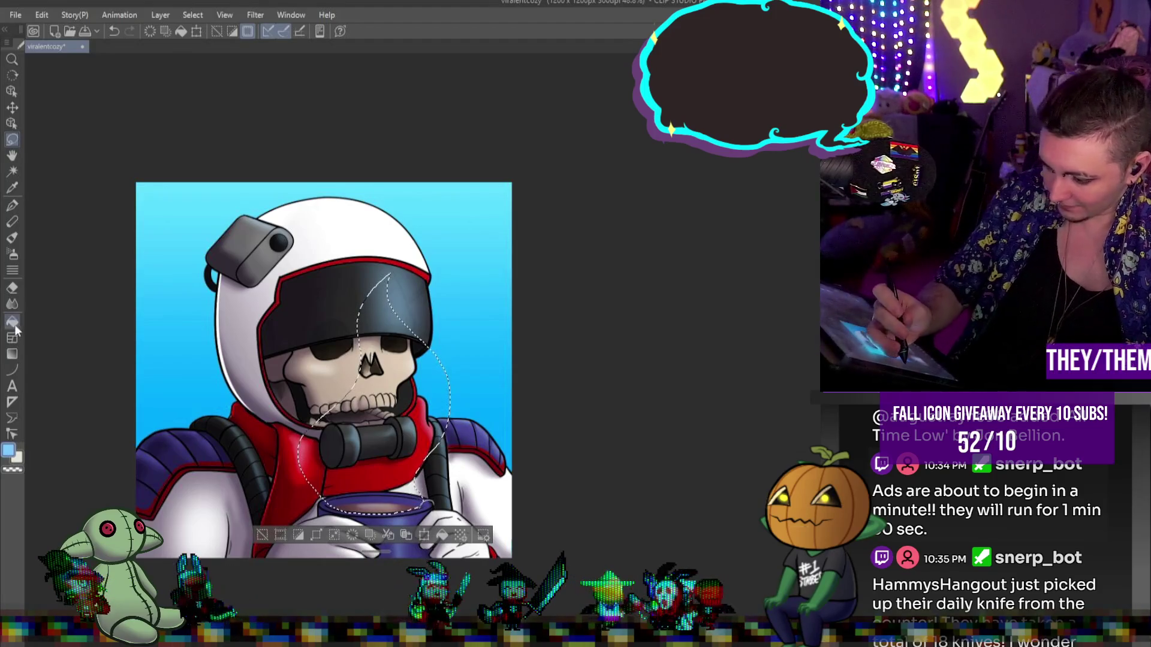
- Fill the selection with one faint white fading gradient and deselect
{"action": "left_click", "coordinate": [12, 354]}
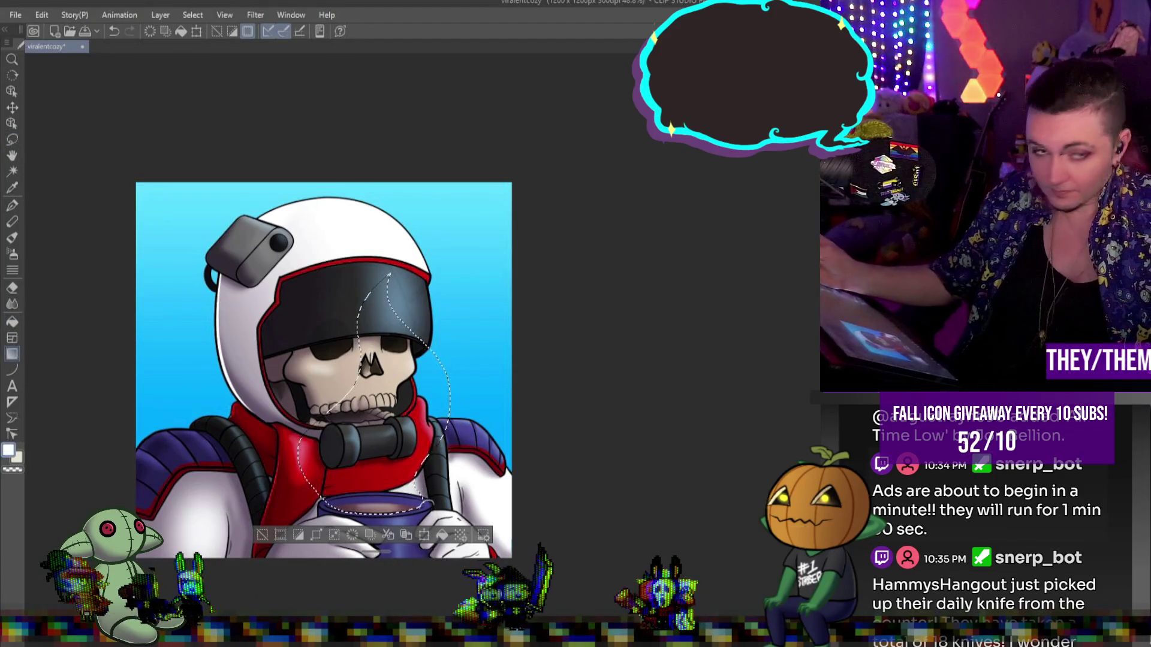
{"action": "left_click_drag", "start_coordinate": [420, 183], "coordinate": [419, 515]}
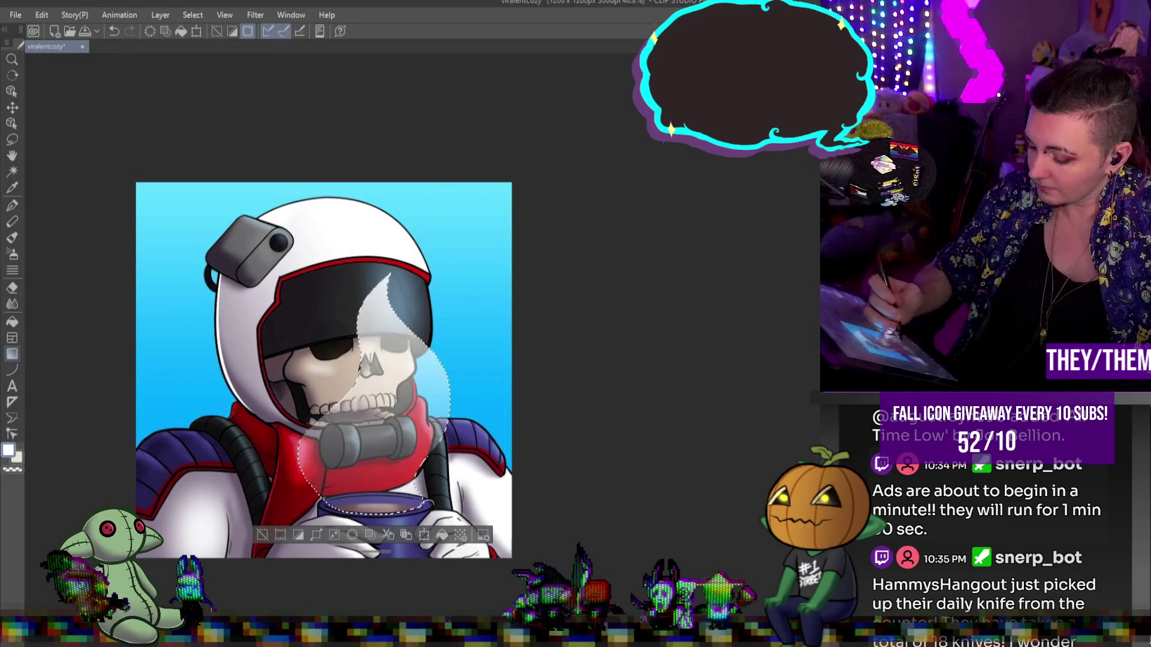
{"action": "left_click_drag", "start_coordinate": [420, 183], "coordinate": [420, 515]}
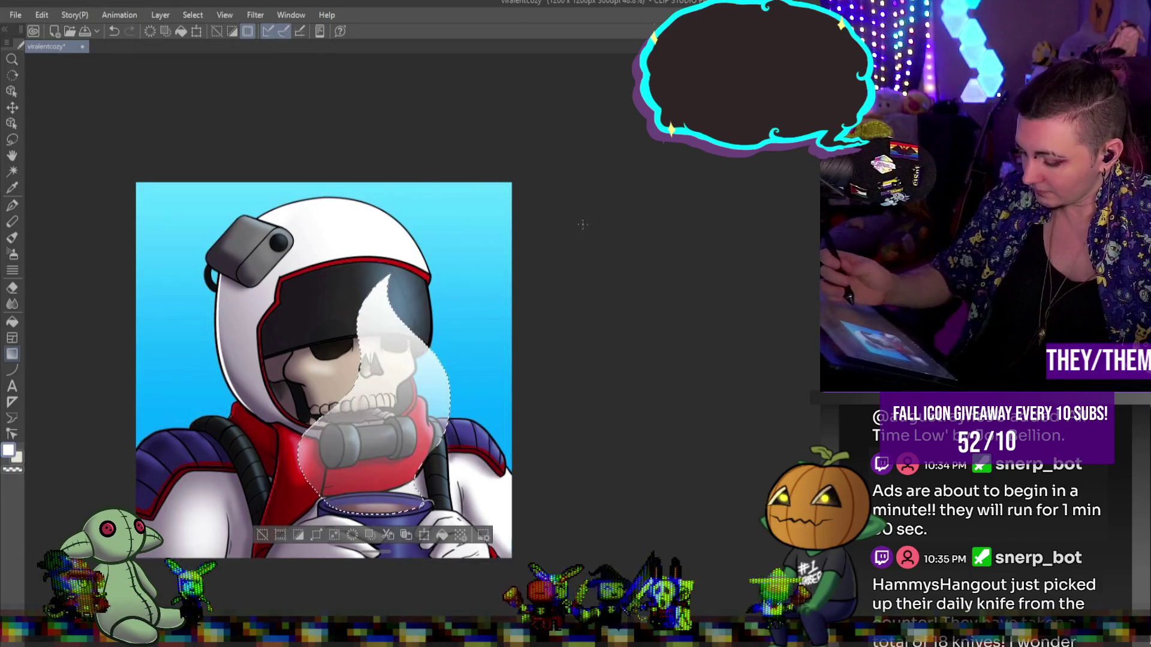
{"action": "left_click", "coordinate": [12, 139]}
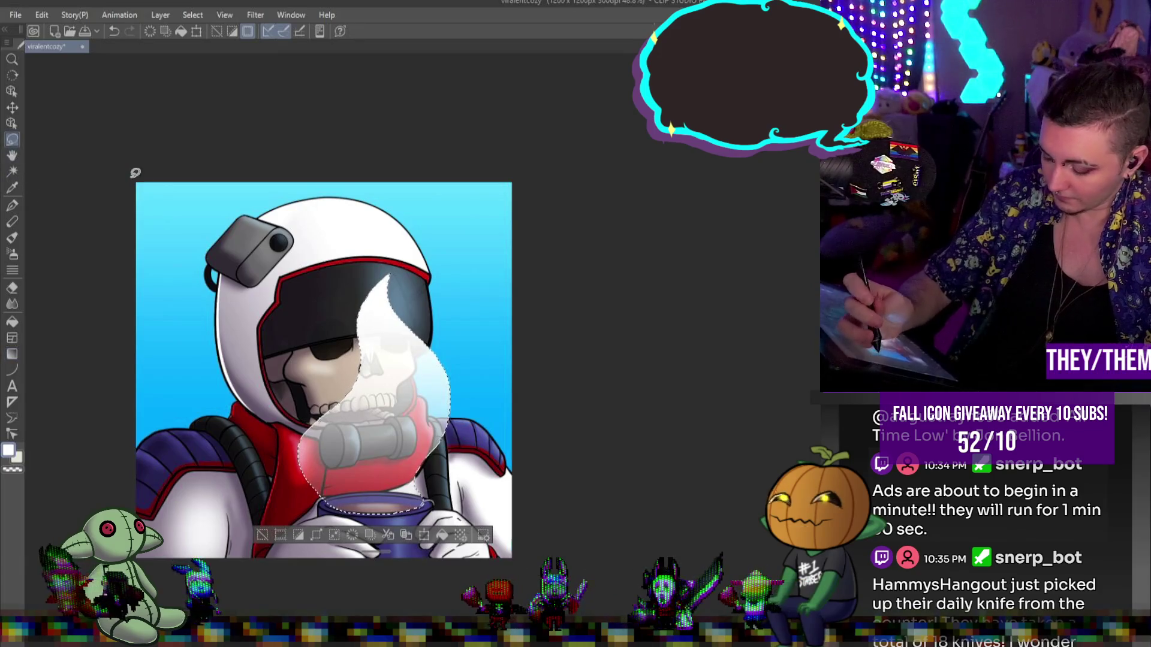
{"action": "key", "text": "ctrl+d"}
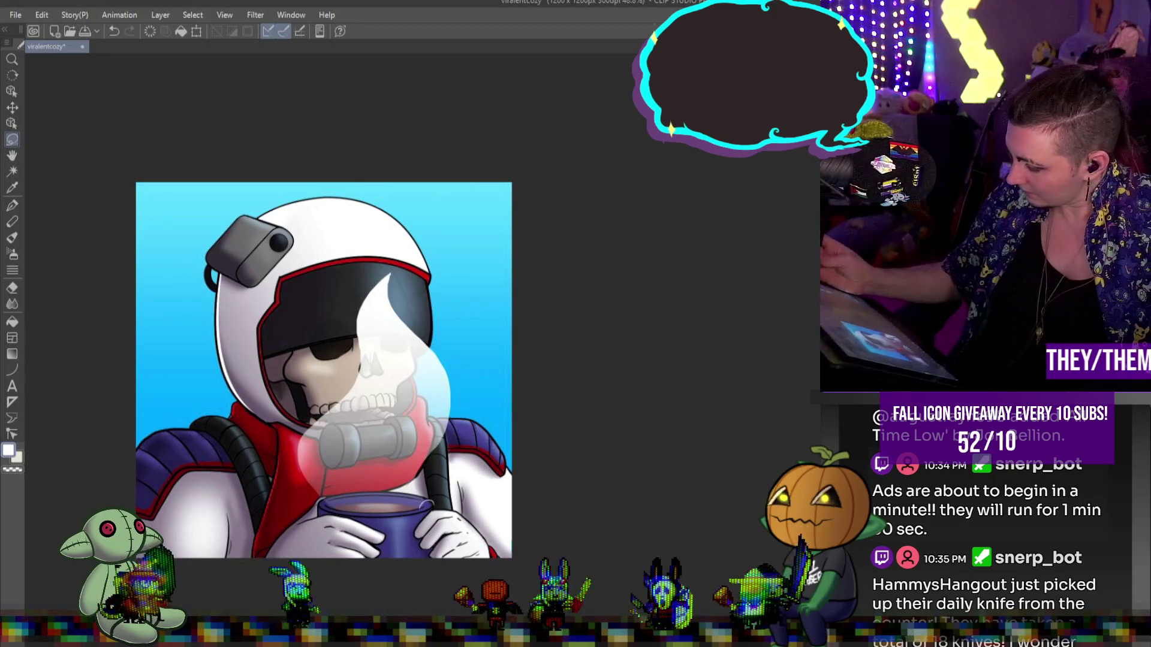
{"action": "key", "text": "ctrl+z"}
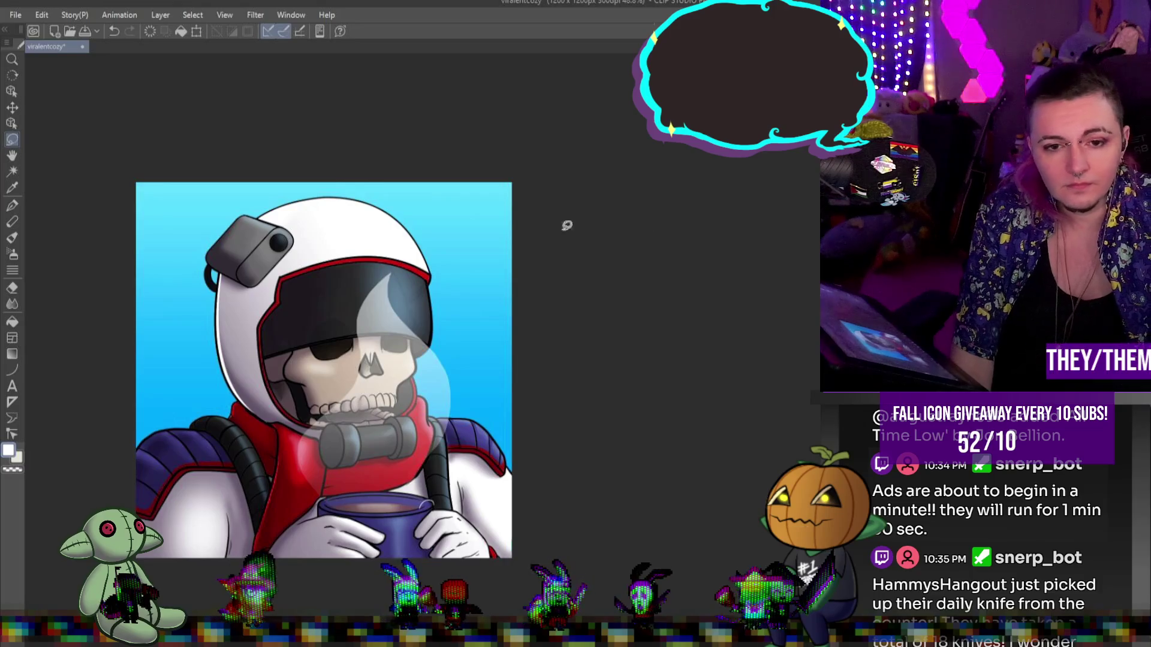
{"action": "scroll", "coordinate": [509, 409], "scroll_direction": "up", "scroll_amount": 3}
{"action": "scroll", "coordinate": [509, 408], "scroll_direction": "down", "scroll_amount": 3}
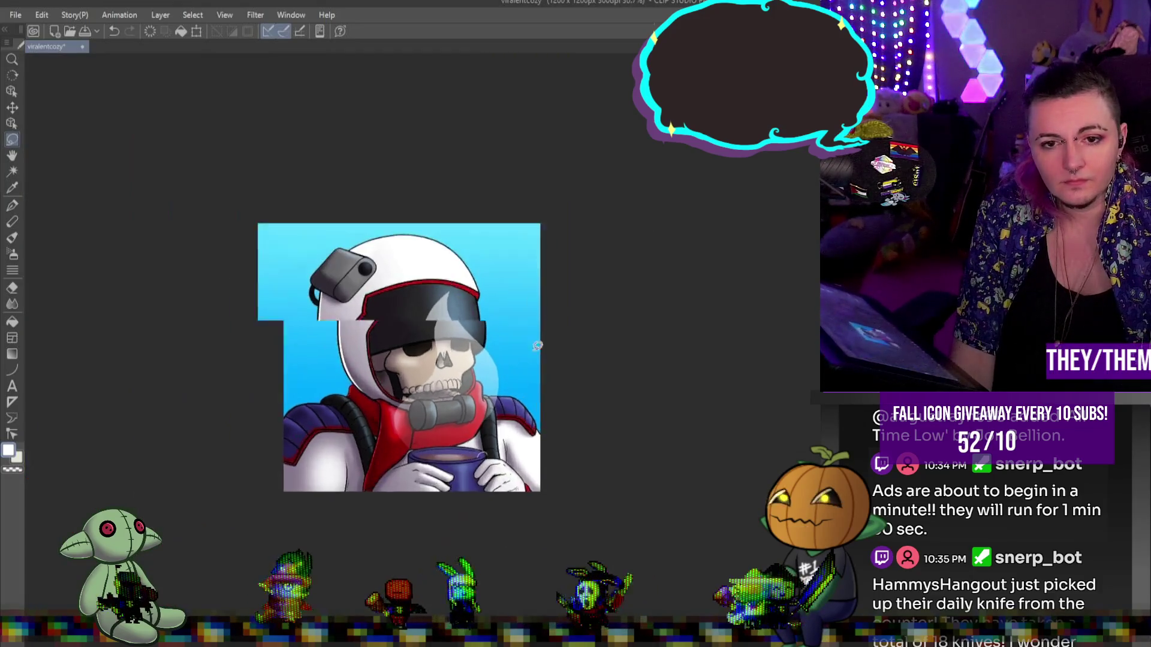
{"action": "scroll", "coordinate": [497, 336], "scroll_direction": "up", "scroll_amount": 1}
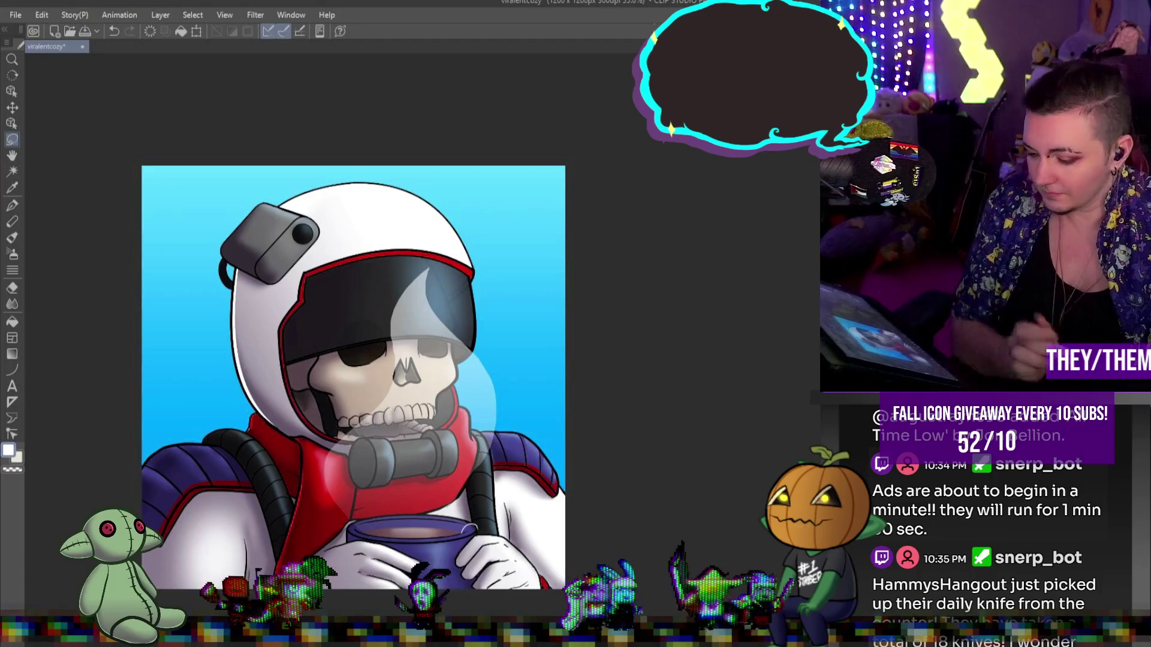
{"action": "key", "text": "p"}
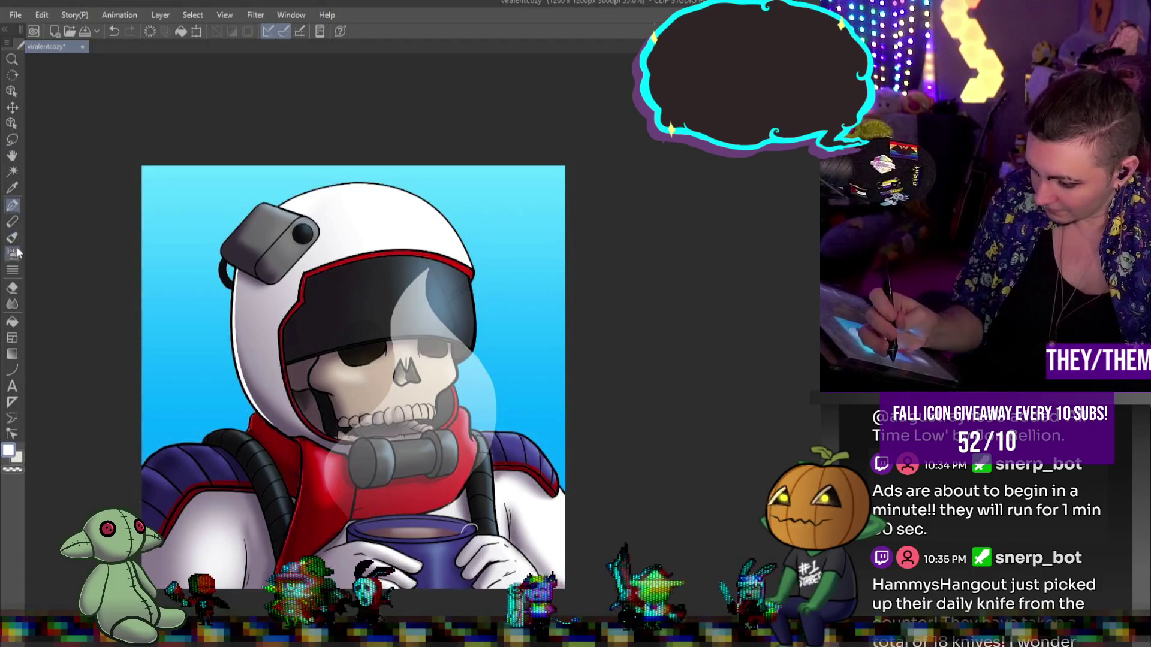
{"action": "left_click", "coordinate": [12, 254]}
{"action": "mouse_move", "coordinate": [382, 331]}
{"action": "left_mouse_down"}
{"action": "mouse_move", "coordinate": [447, 320]}
{"action": "mouse_move", "coordinate": [393, 318]}
{"action": "mouse_move", "coordinate": [410, 337]}
{"action": "left_mouse_up"}
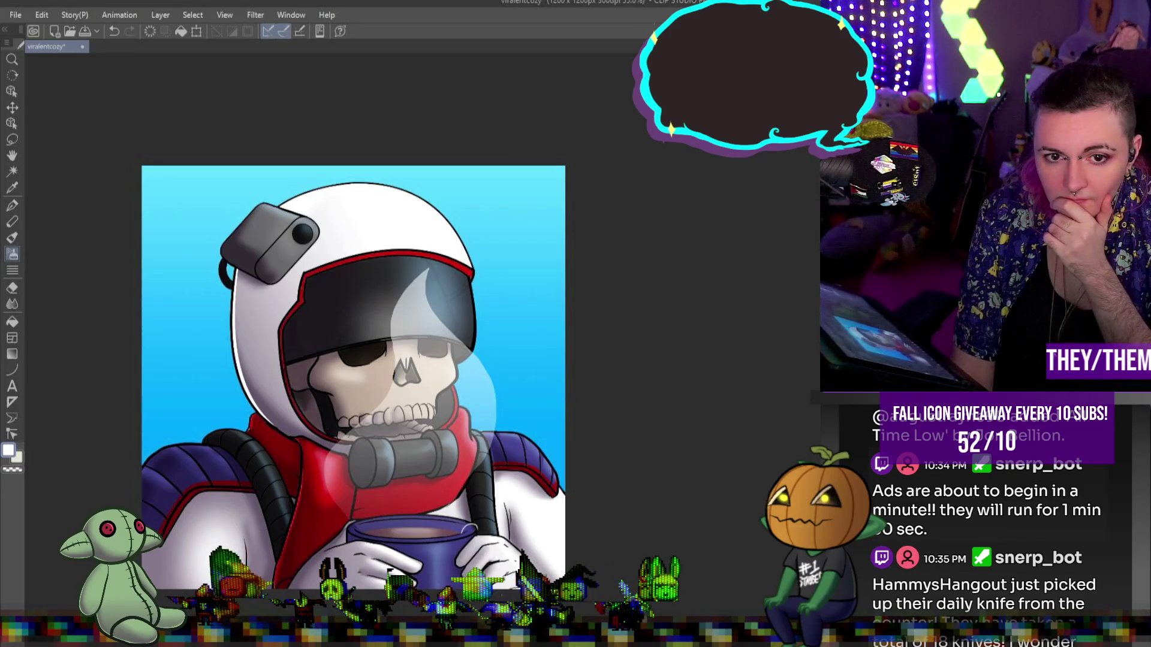
{"action": "scroll", "coordinate": [407, 258], "scroll_direction": "down", "scroll_amount": 6}
{"action": "scroll", "coordinate": [407, 258], "scroll_direction": "up", "scroll_amount": 7}
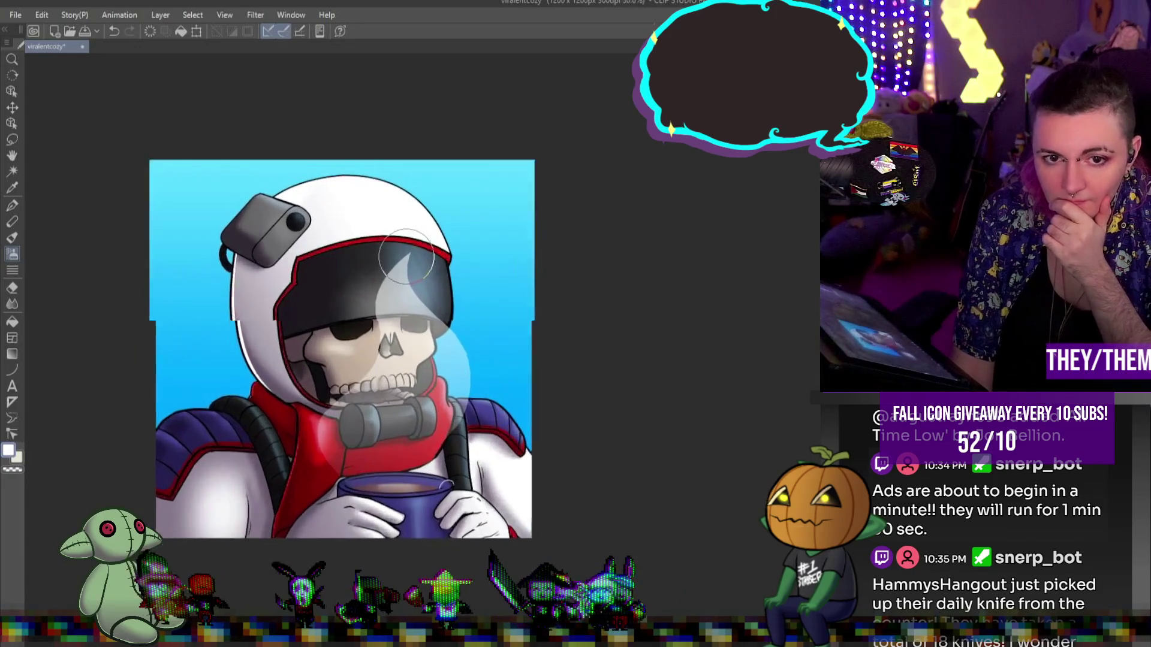
{"action": "scroll", "coordinate": [371, 276], "scroll_direction": "up", "scroll_amount": 1}
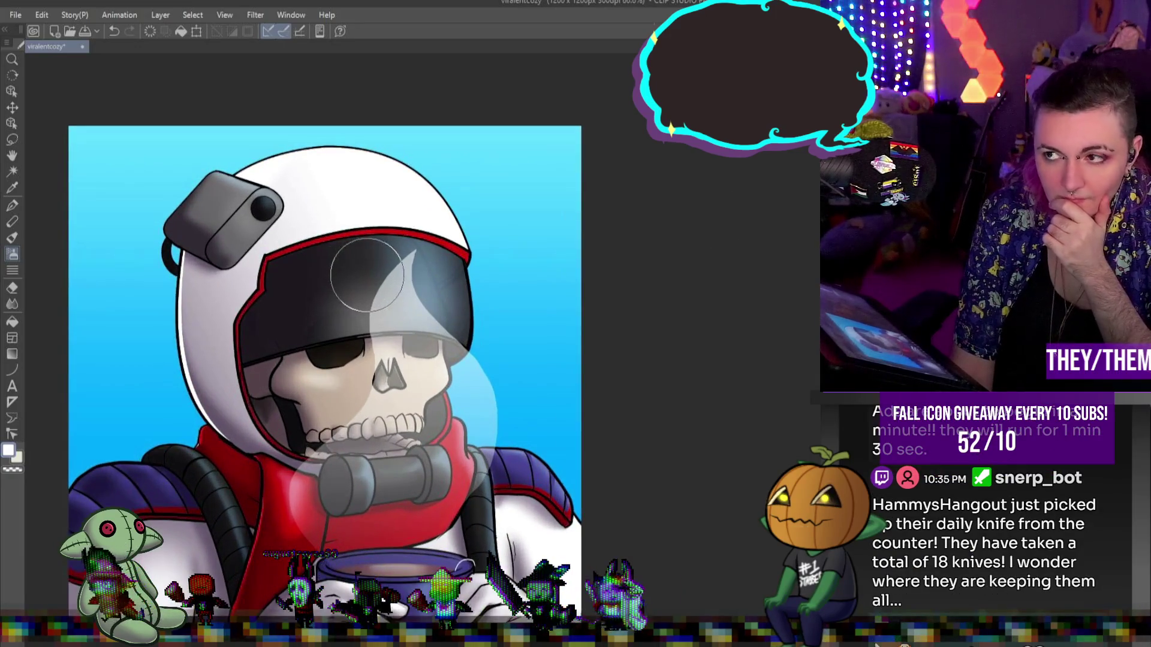
{"action": "scroll", "coordinate": [441, 273], "scroll_direction": "down", "scroll_amount": 2}
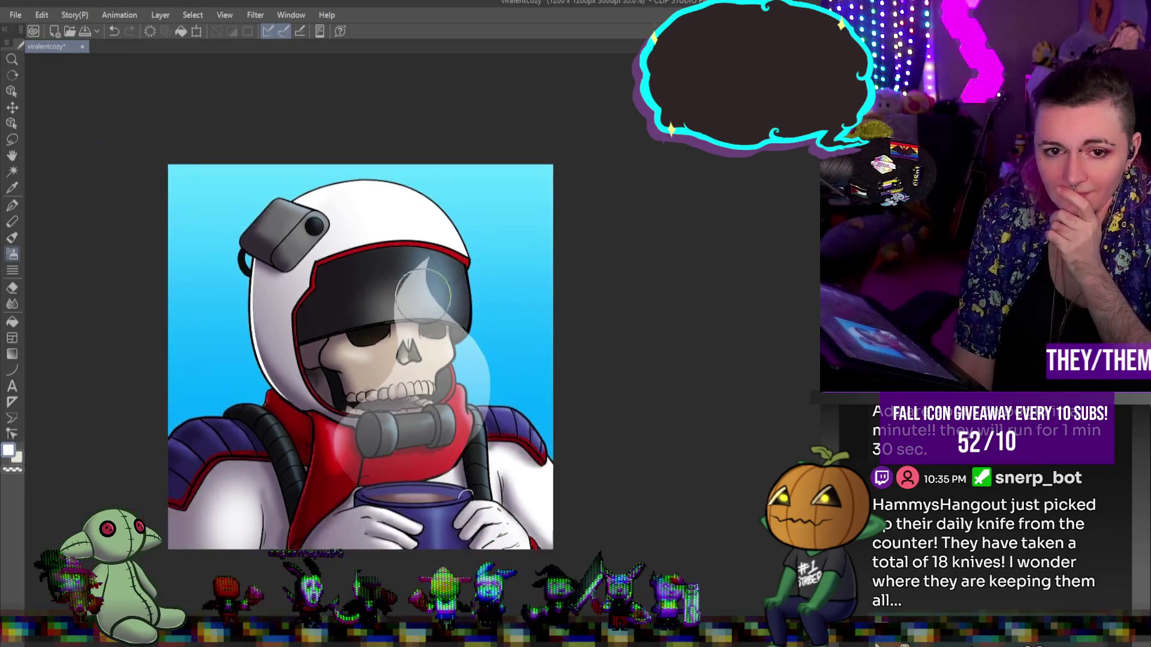
{"action": "scroll", "coordinate": [426, 308], "scroll_direction": "up", "scroll_amount": 3}
{"action": "scroll", "coordinate": [426, 308], "scroll_direction": "up", "scroll_amount": 1}
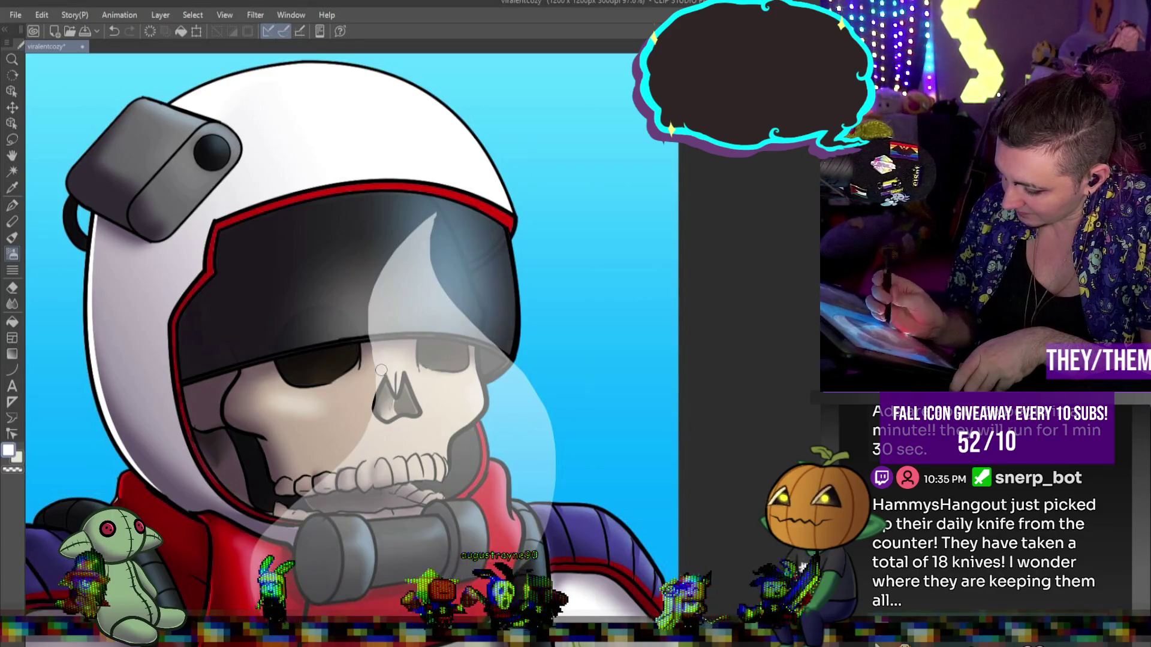
{"action": "key", "text": "j"}
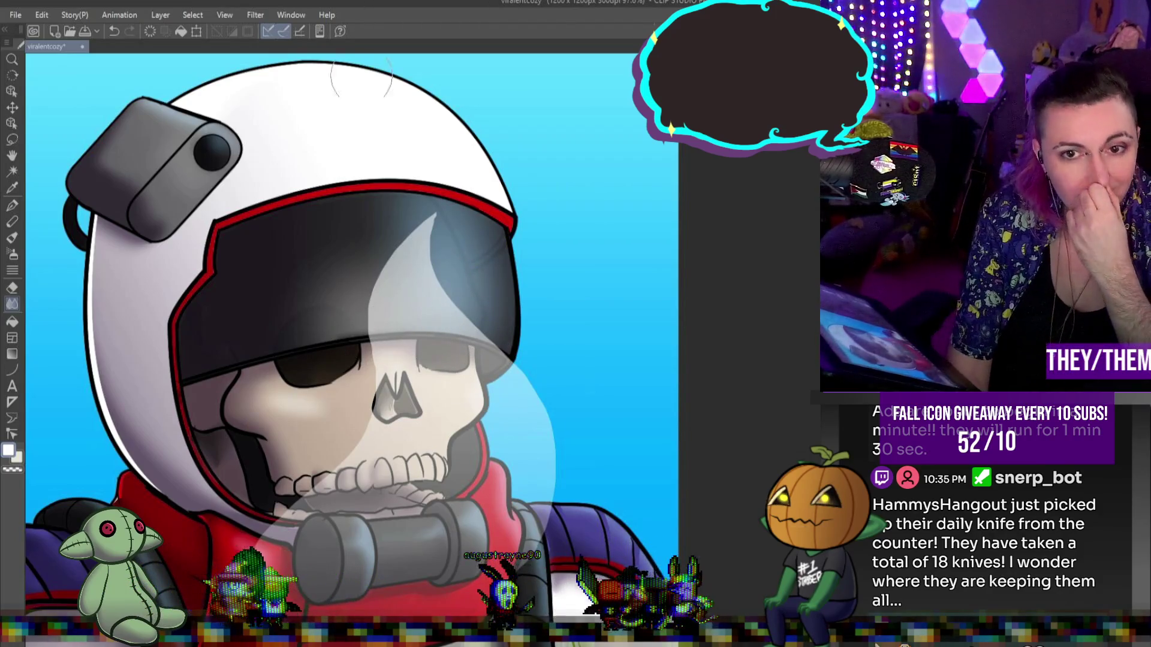
{"action": "scroll", "coordinate": [409, 234], "scroll_direction": "down", "scroll_amount": 2}
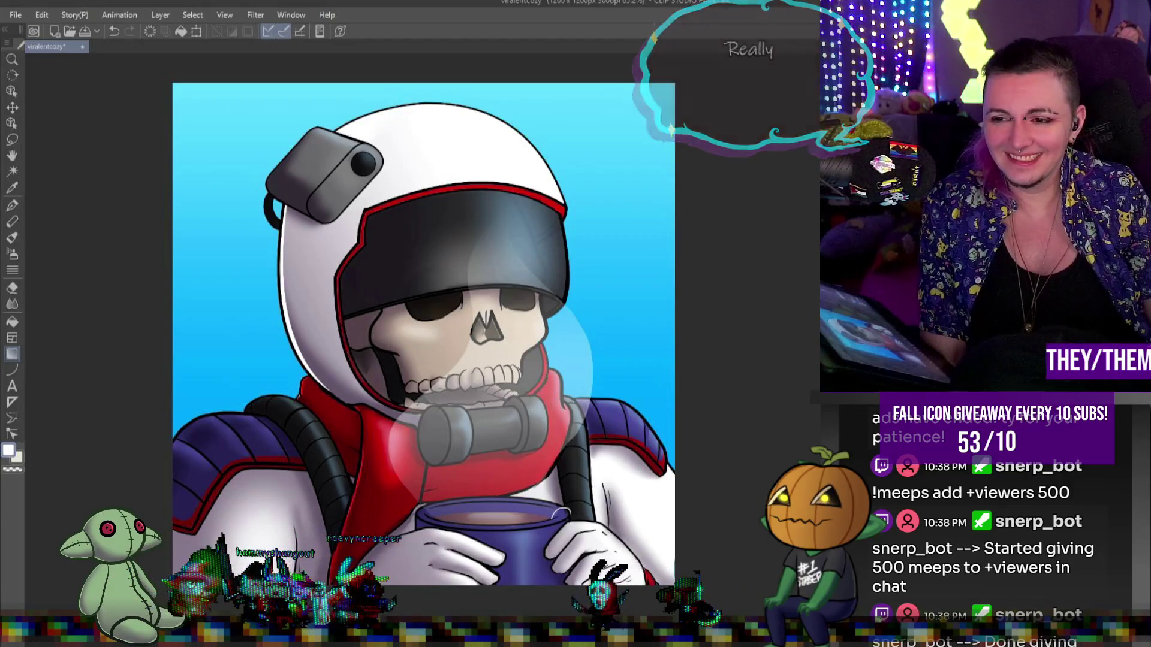
- Paint light highlight strokes along the skull's cheek and jaw edge, then blend them softly
{"action": "scroll", "coordinate": [407, 350], "scroll_direction": "up", "scroll_amount": 4}
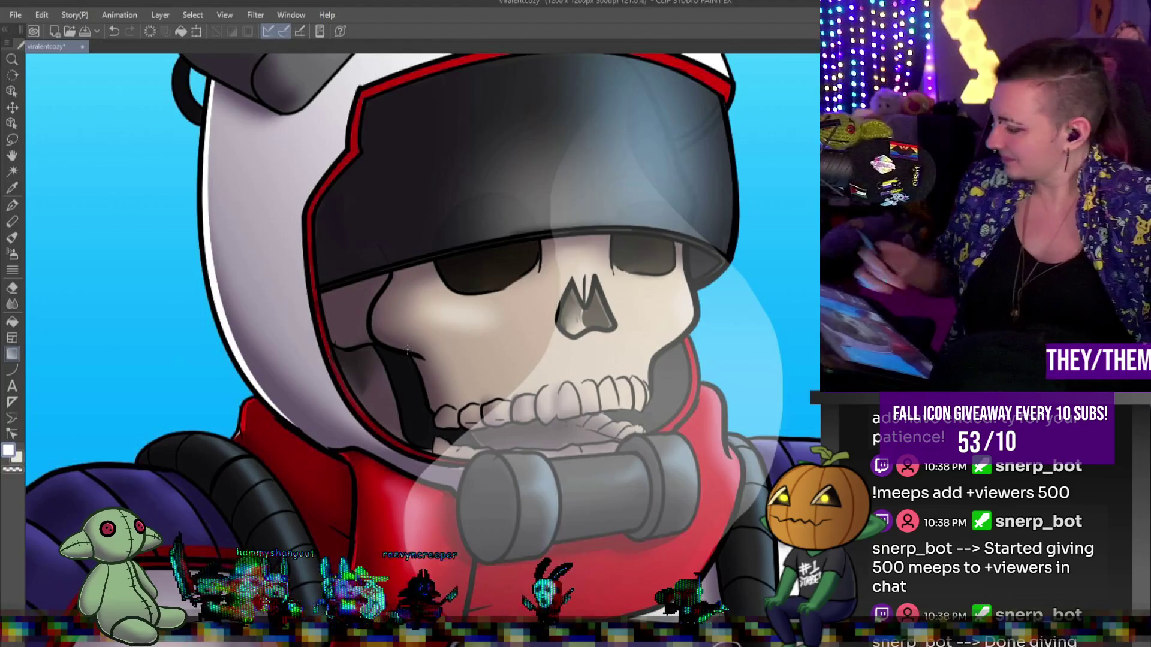
{"action": "key", "text": "p"}
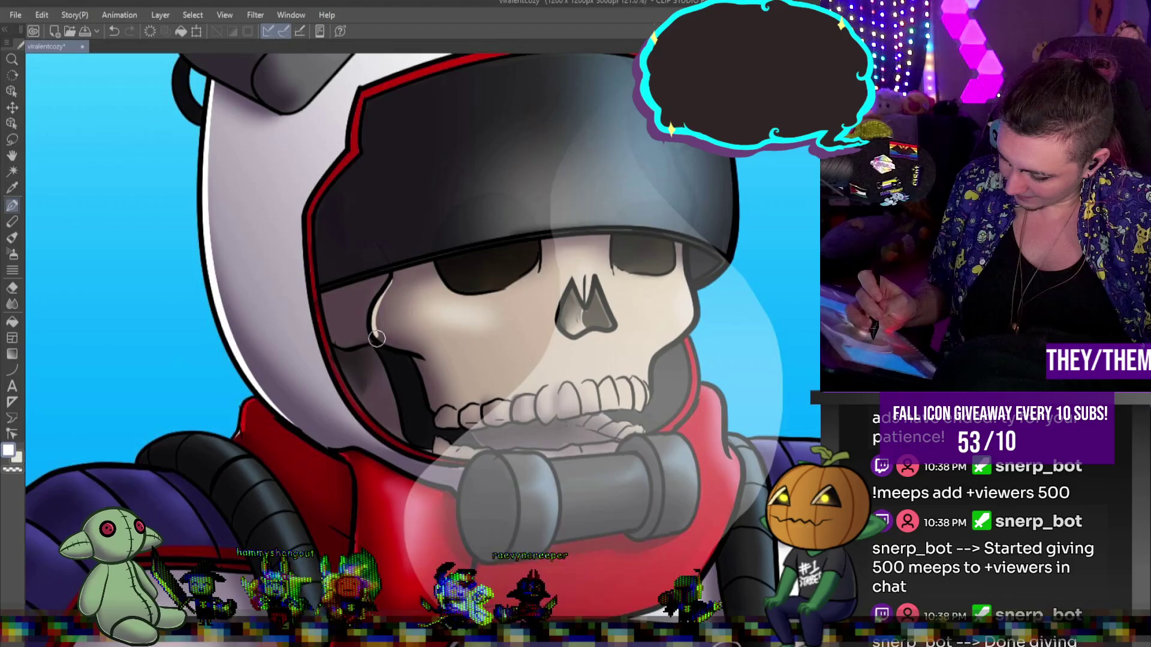
{"action": "mouse_move", "coordinate": [363, 341]}
{"action": "left_mouse_down"}
{"action": "mouse_move", "coordinate": [333, 347]}
{"action": "mouse_move", "coordinate": [374, 340]}
{"action": "mouse_move", "coordinate": [419, 354]}
{"action": "left_mouse_up"}
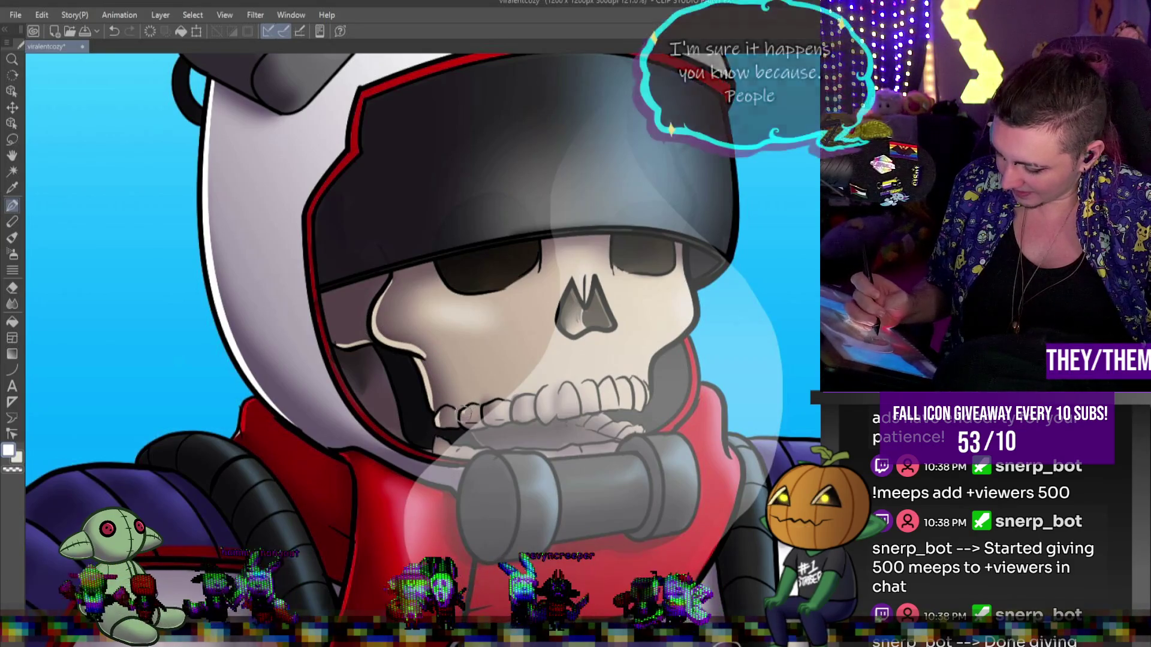
{"action": "left_click", "coordinate": [12, 304]}
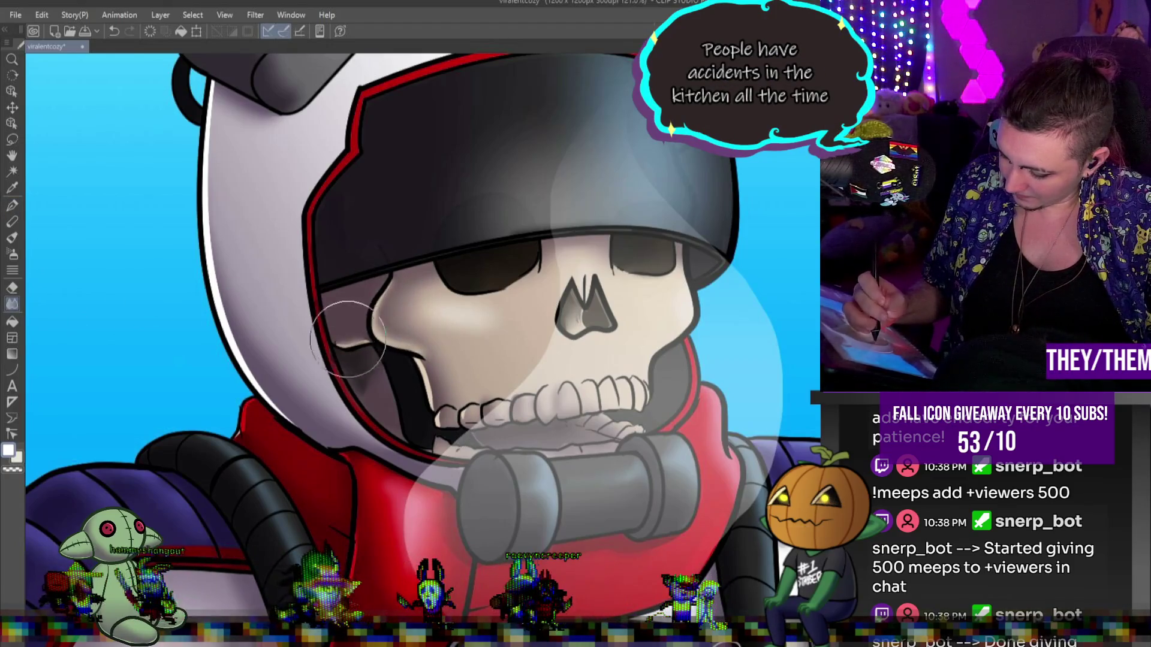
{"action": "left_click", "coordinate": [12, 205]}
{"action": "left_click_drag", "start_coordinate": [366, 347], "coordinate": [396, 415]}
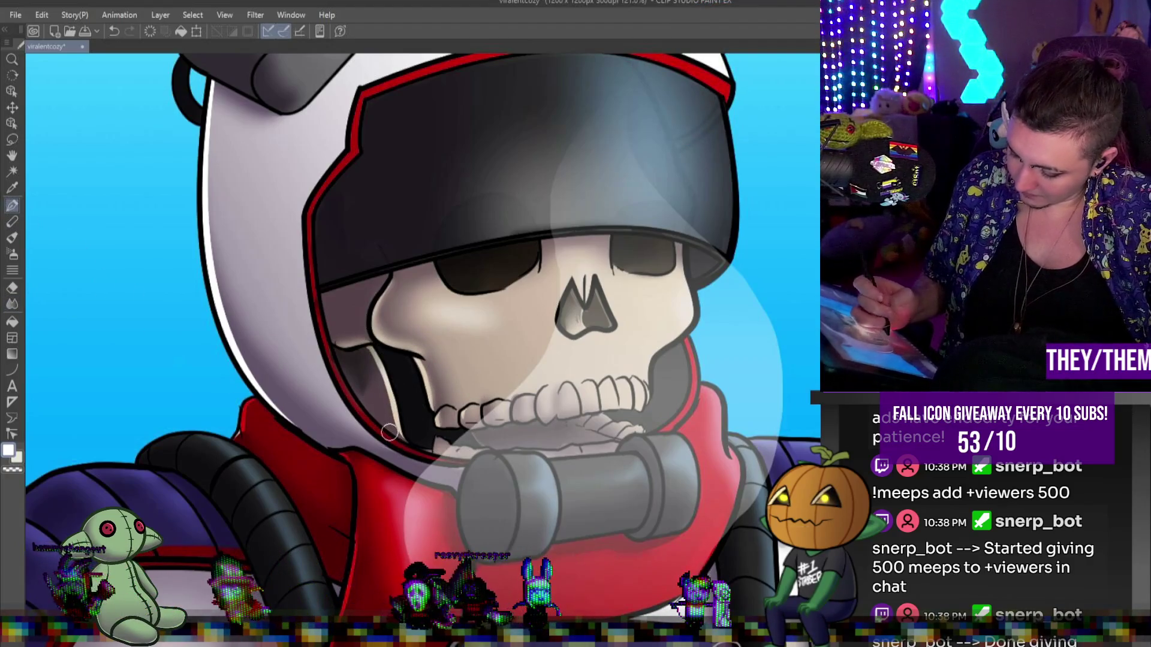
{"action": "left_click", "coordinate": [12, 304]}
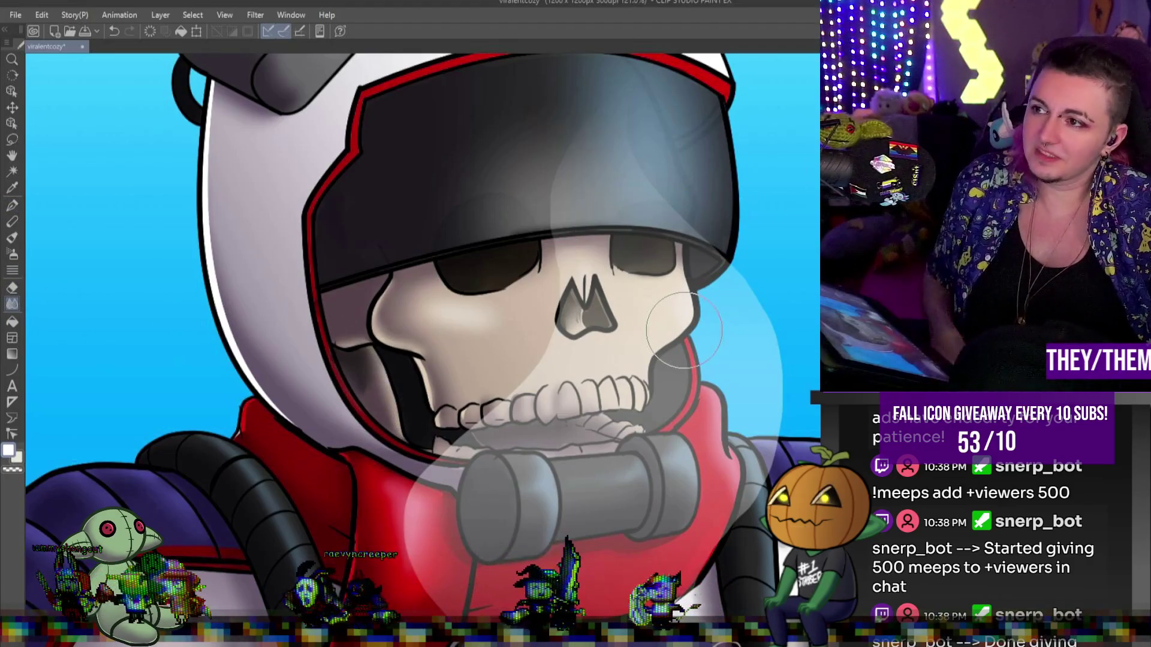
{"action": "scroll", "coordinate": [684, 330], "scroll_direction": "down", "scroll_amount": 3}
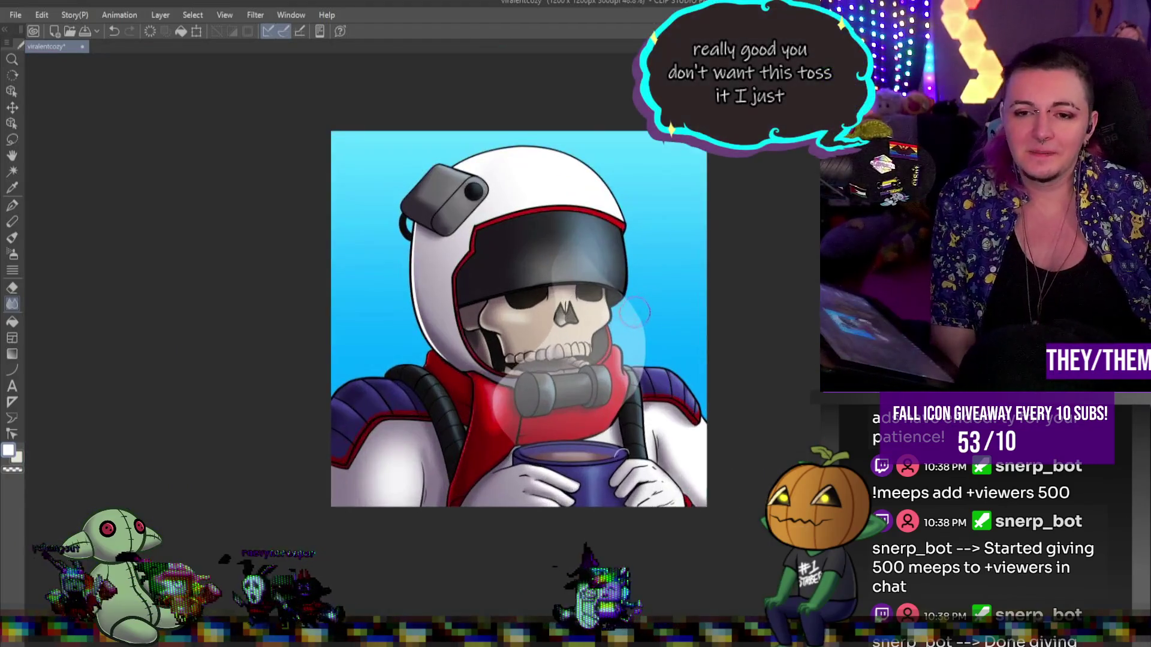
- Zoom in and blend a lighter, soft highlight onto the helmet camera
{"action": "scroll", "coordinate": [610, 315], "scroll_direction": "up", "scroll_amount": 1}
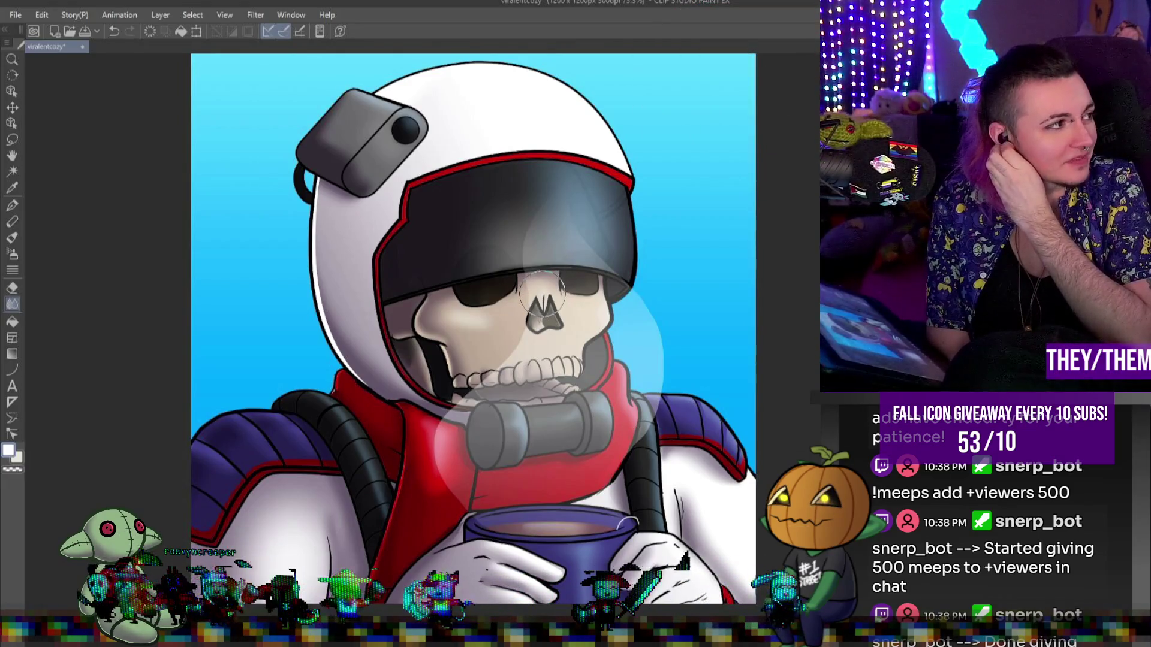
{"action": "scroll", "coordinate": [565, 283], "scroll_direction": "down", "scroll_amount": 3}
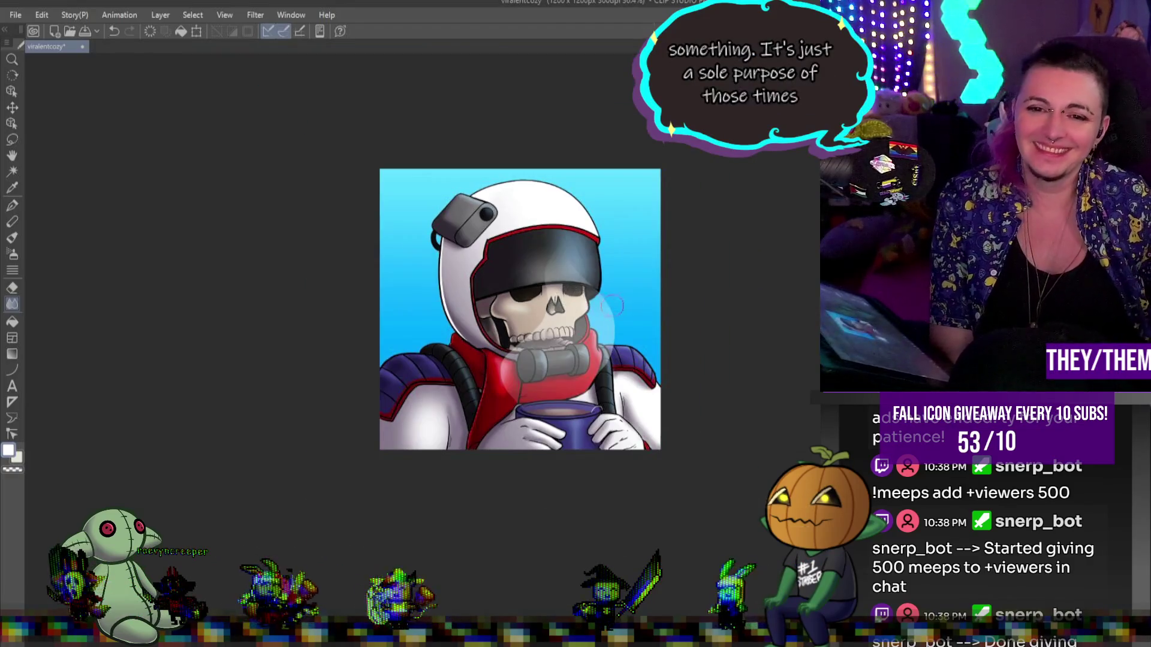
{"action": "scroll", "coordinate": [512, 294], "scroll_direction": "up", "scroll_amount": 3}
{"action": "scroll", "coordinate": [511, 293], "scroll_direction": "down", "scroll_amount": 3}
{"action": "scroll", "coordinate": [511, 294], "scroll_direction": "up", "scroll_amount": 3}
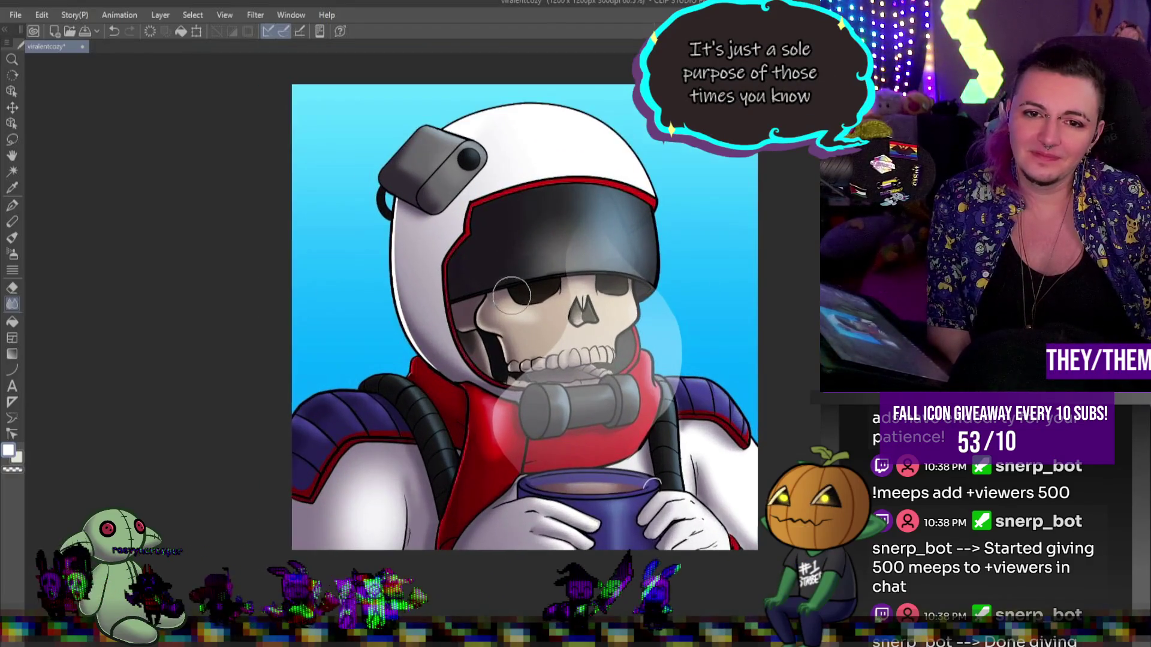
{"action": "scroll", "coordinate": [507, 289], "scroll_direction": "down", "scroll_amount": 3}
{"action": "scroll", "coordinate": [469, 227], "scroll_direction": "up", "scroll_amount": 4}
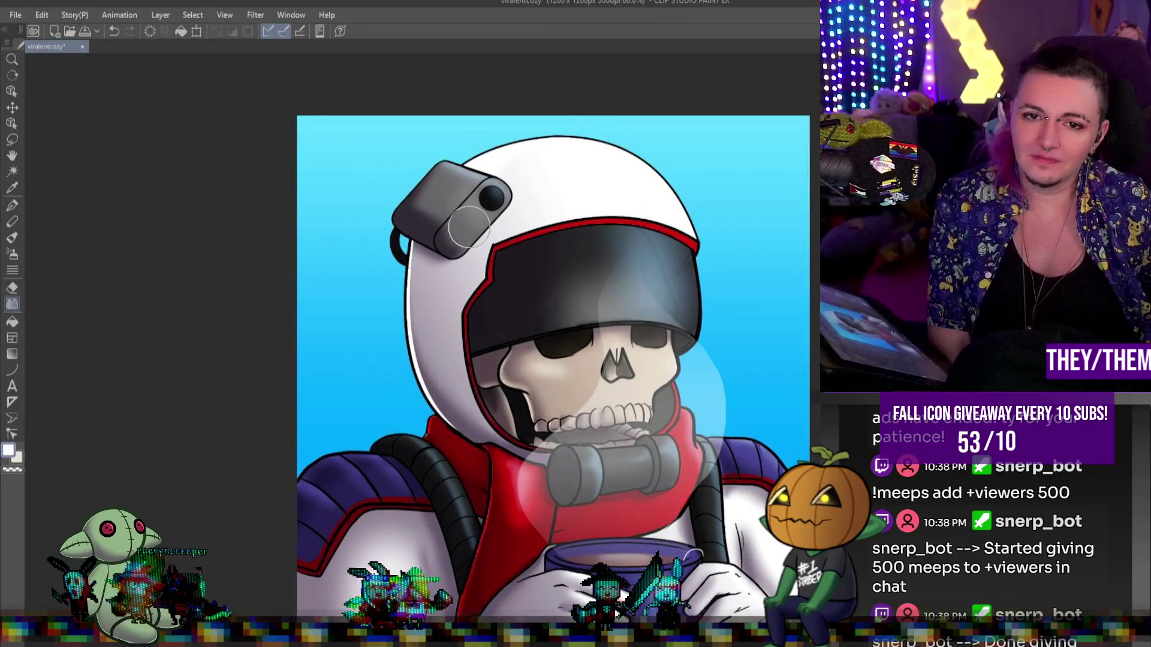
{"action": "mouse_move", "coordinate": [453, 242]}
{"action": "left_mouse_down"}
{"action": "mouse_move", "coordinate": [448, 224]}
{"action": "mouse_move", "coordinate": [453, 236]}
{"action": "mouse_move", "coordinate": [461, 219]}
{"action": "left_mouse_up"}
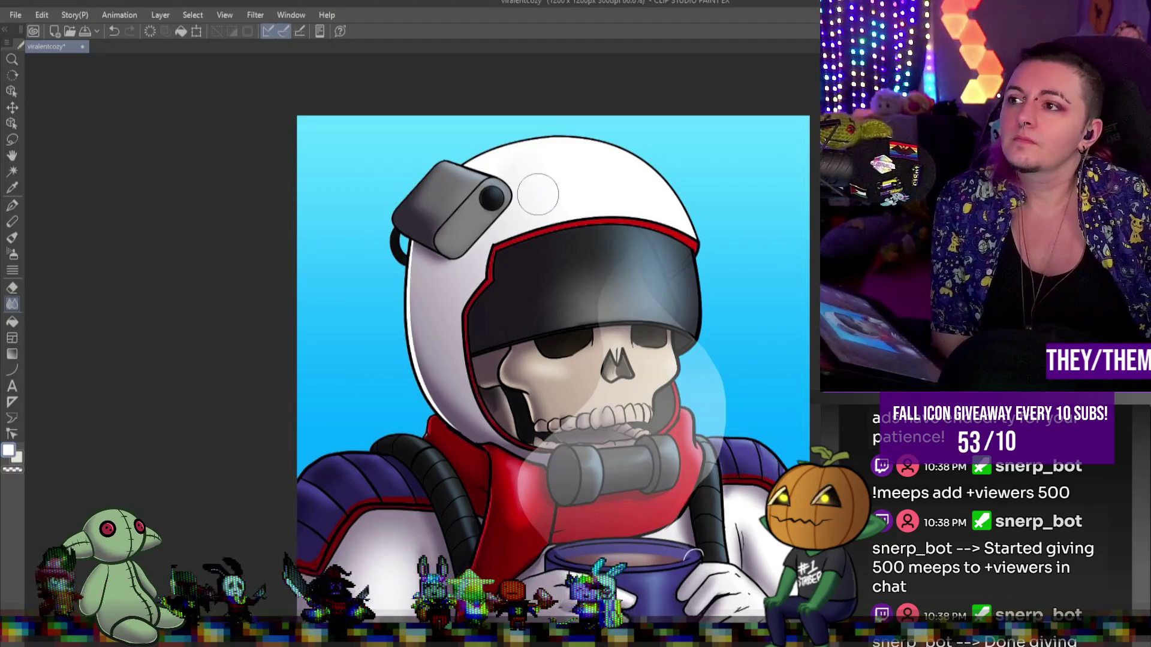
{"action": "scroll", "coordinate": [527, 186], "scroll_direction": "down", "scroll_amount": 3}
{"action": "scroll", "coordinate": [675, 271], "scroll_direction": "up", "scroll_amount": 2}
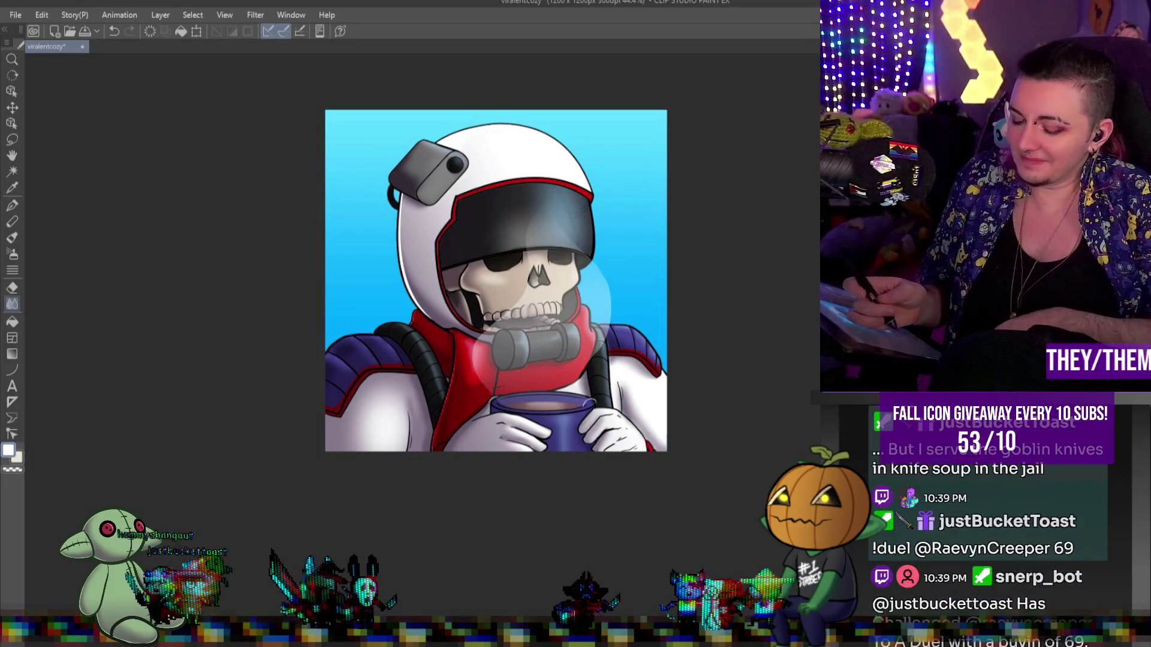
{"action": "left_click", "coordinate": [12, 207]}
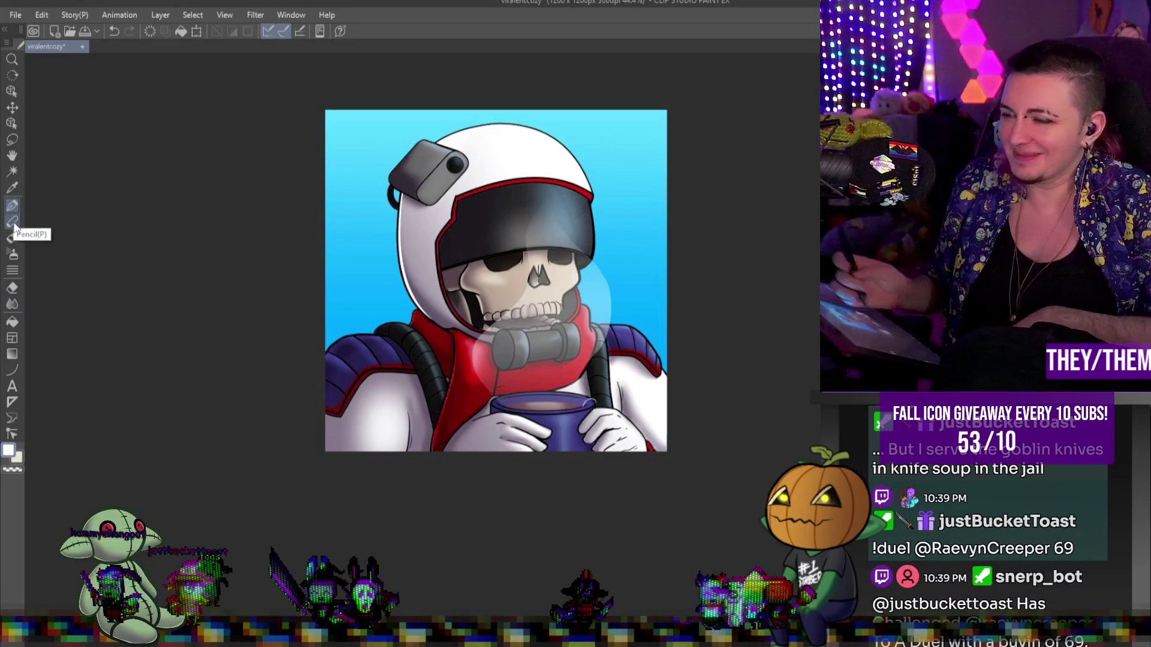
- Sketch black spiky star outlines beside the helmet's top-left and right edges
{"action": "key", "text": "x"}
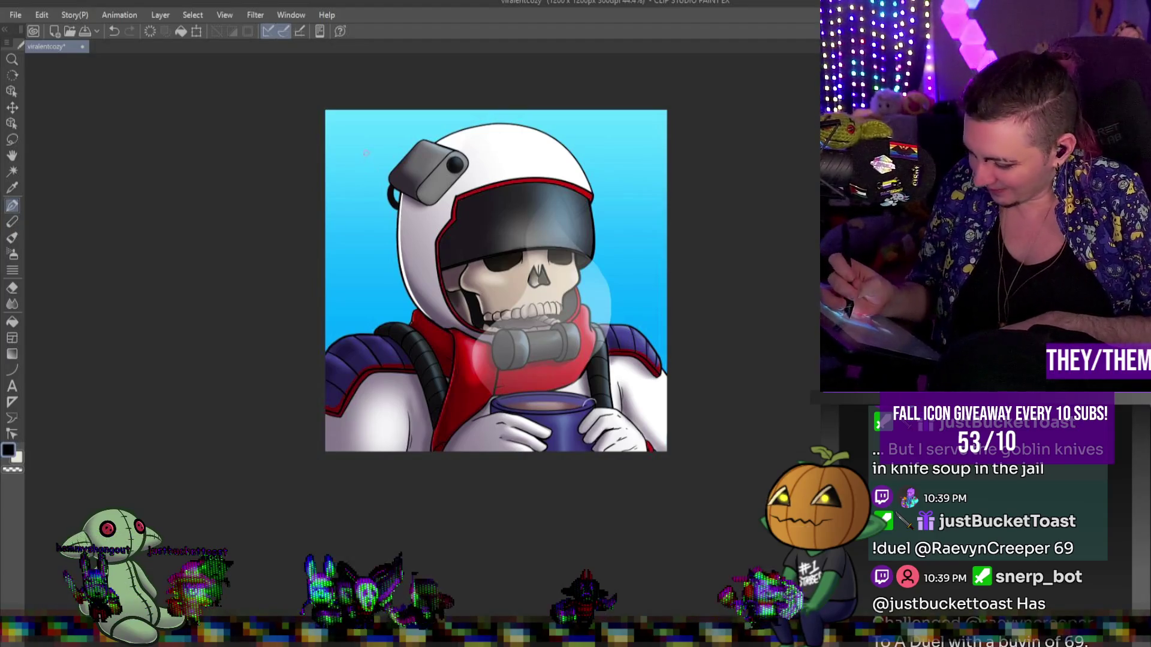
{"action": "mouse_move", "coordinate": [361, 141]}
{"action": "left_mouse_down"}
{"action": "mouse_move", "coordinate": [377, 178]}
{"action": "mouse_move", "coordinate": [347, 169]}
{"action": "mouse_move", "coordinate": [384, 156]}
{"action": "mouse_move", "coordinate": [365, 159]}
{"action": "left_mouse_up"}
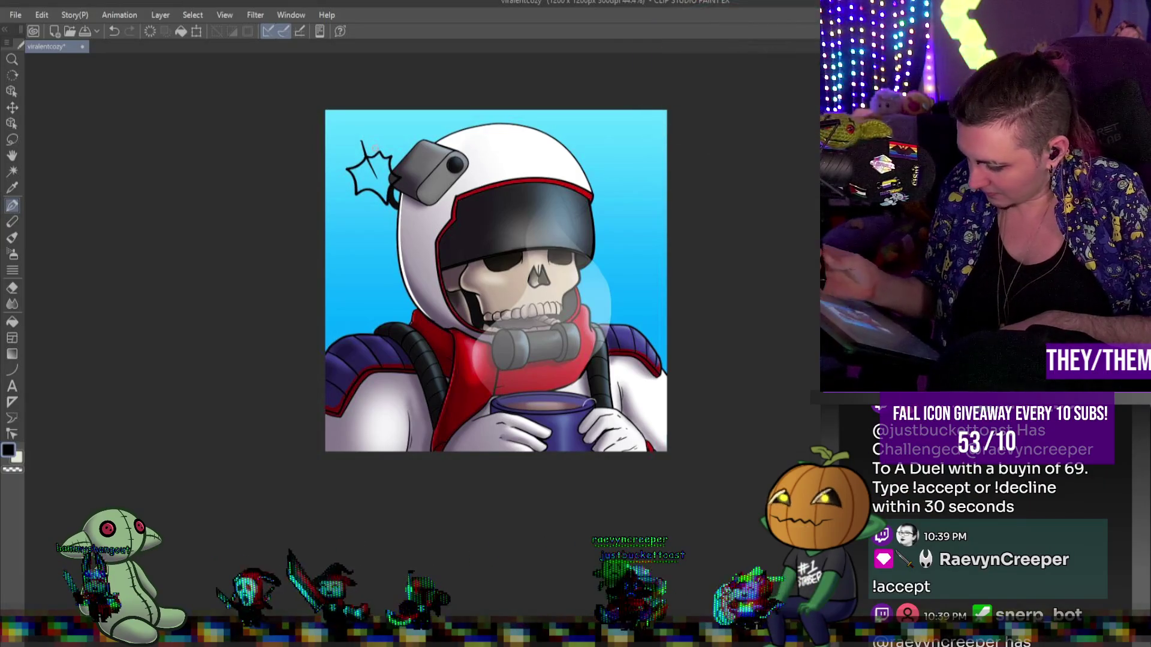
{"action": "left_click_drag", "start_coordinate": [542, 170], "coordinate": [552, 188]}
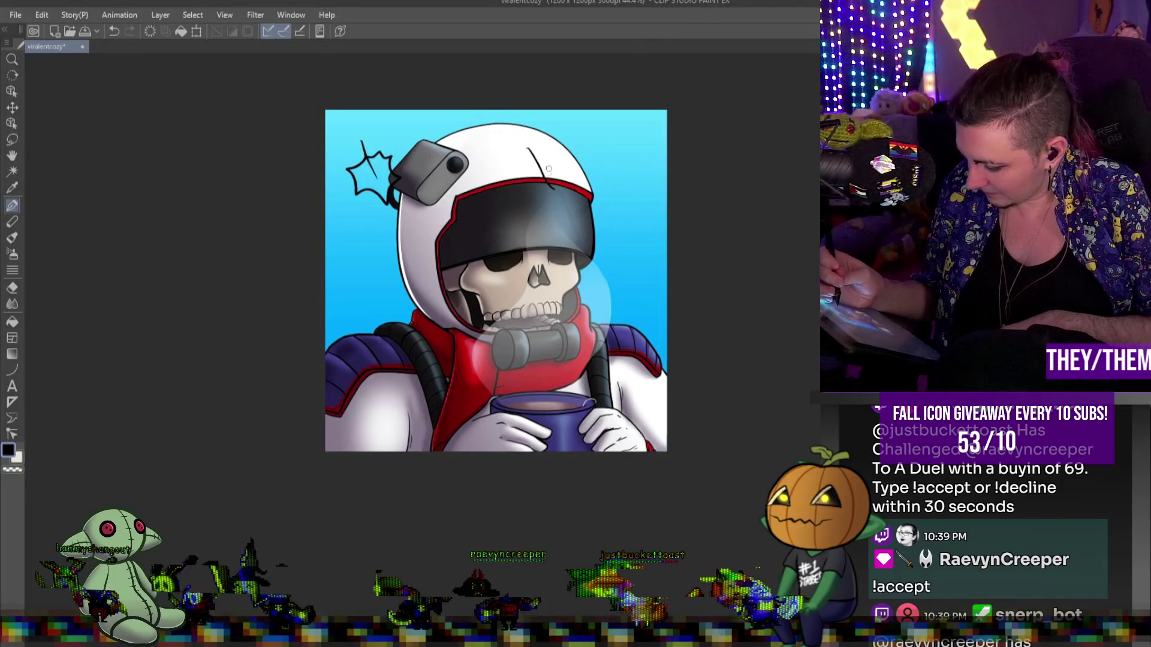
{"action": "left_click_drag", "start_coordinate": [532, 150], "coordinate": [549, 178]}
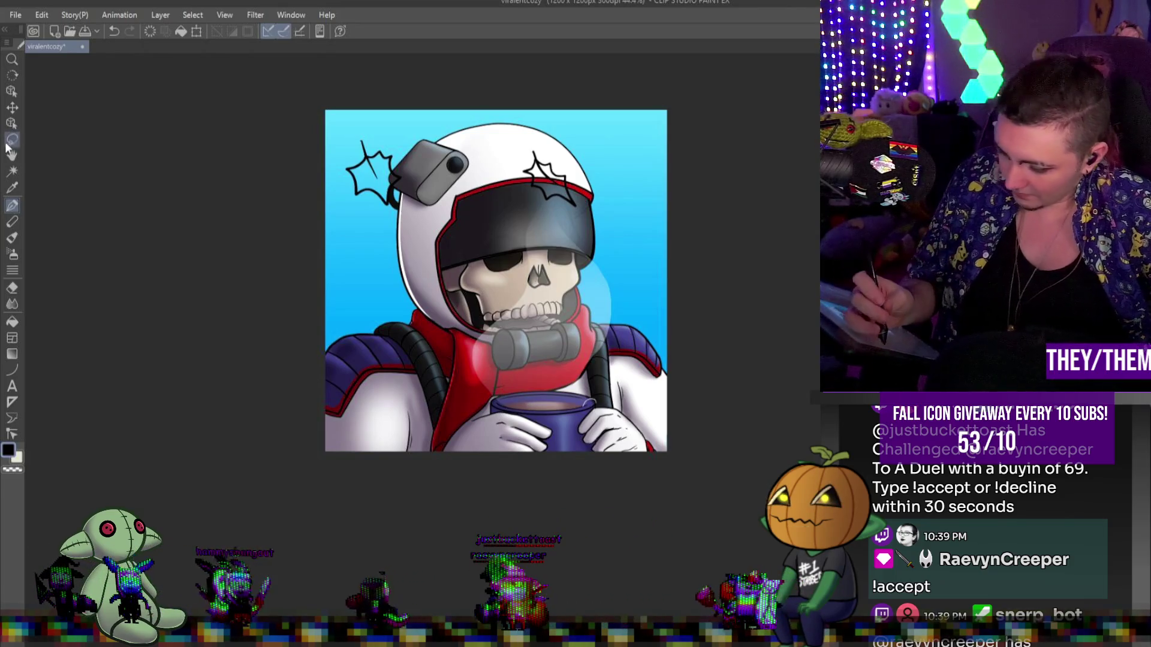
- Move the right star sparkle right and down, and shift the red scarf star lower
{"action": "key", "text": "ctrl+t"}
{"action": "mouse_move", "coordinate": [577, 175]}
{"action": "left_mouse_down"}
{"action": "mouse_move", "coordinate": [613, 175]}
{"action": "mouse_move", "coordinate": [634, 200]}
{"action": "left_mouse_up"}
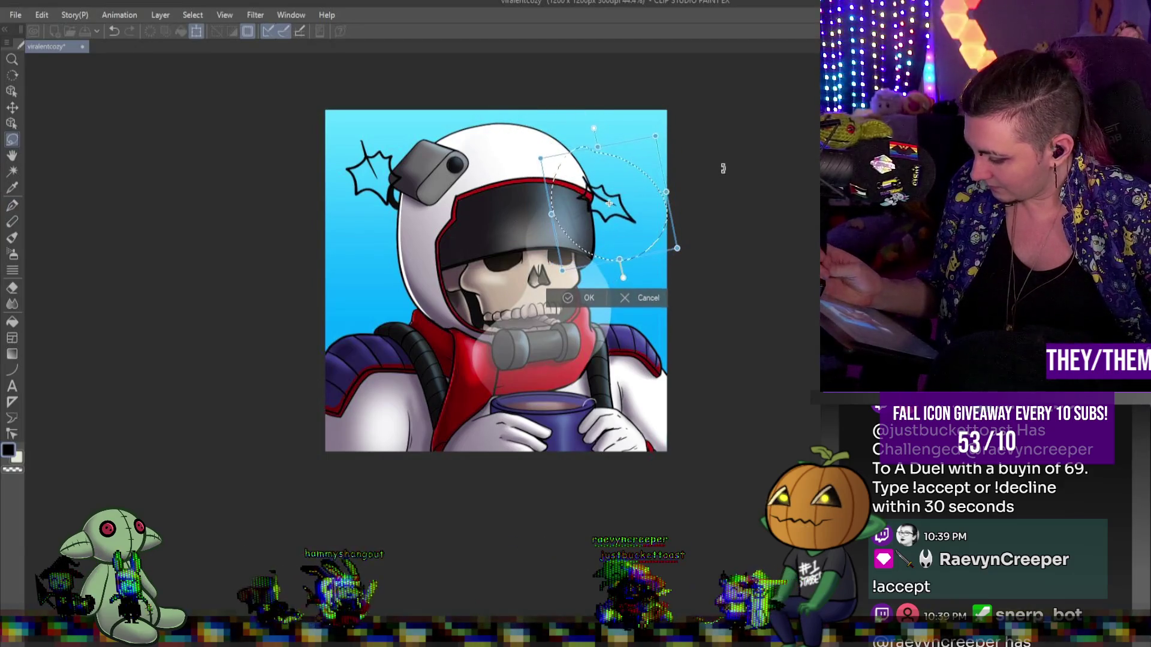
{"action": "key", "text": "Return"}
{"action": "key", "text": "ctrl+d"}
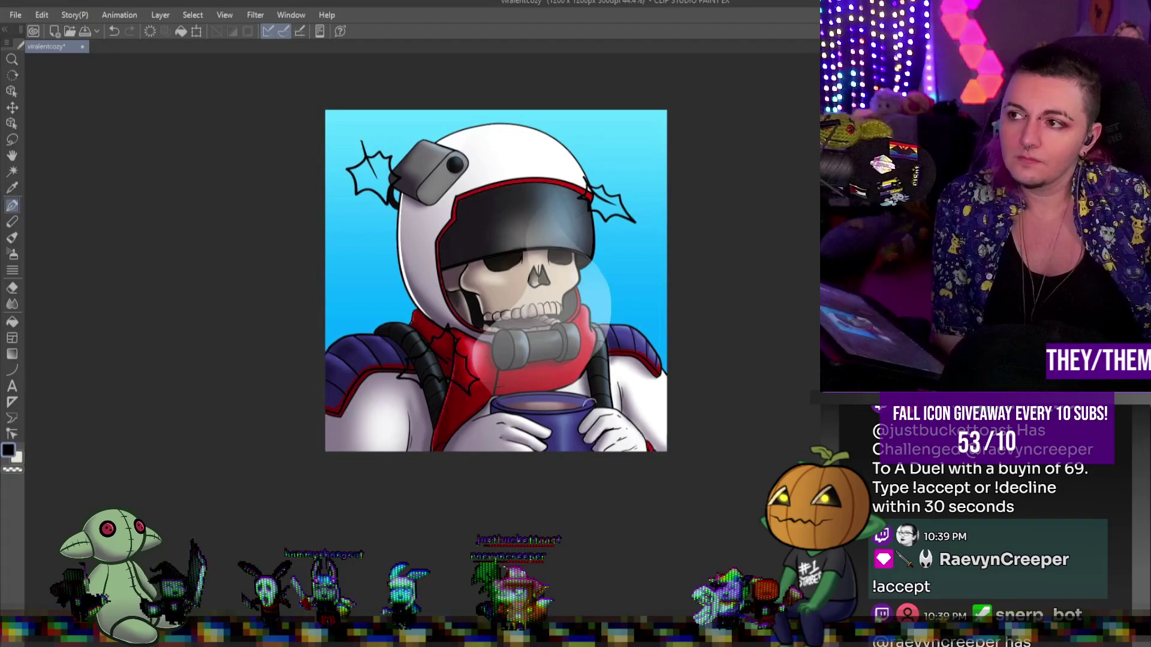
{"action": "key", "text": "ctrl+t"}
{"action": "mouse_move", "coordinate": [437, 359]}
{"action": "left_mouse_down"}
{"action": "mouse_move", "coordinate": [435, 384]}
{"action": "mouse_move", "coordinate": [432, 372]}
{"action": "mouse_move", "coordinate": [446, 384]}
{"action": "left_mouse_up"}
{"action": "key", "text": "Return"}
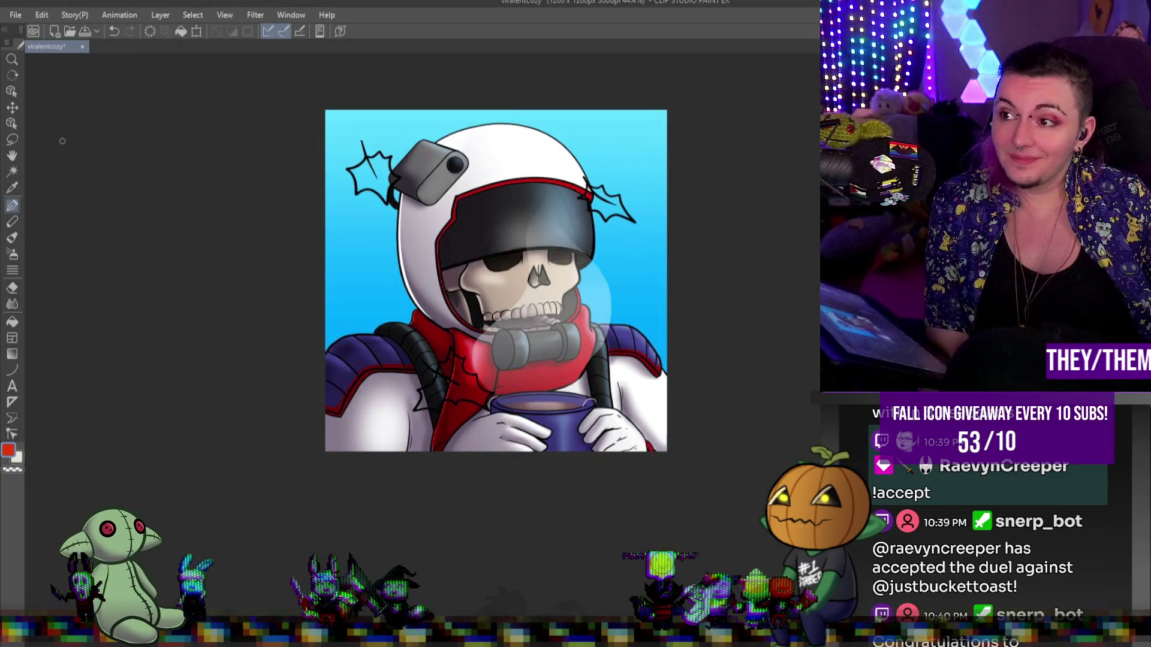
- Fill both helmet stars with red and add orange strokes to the right one
{"action": "key", "text": "g"}
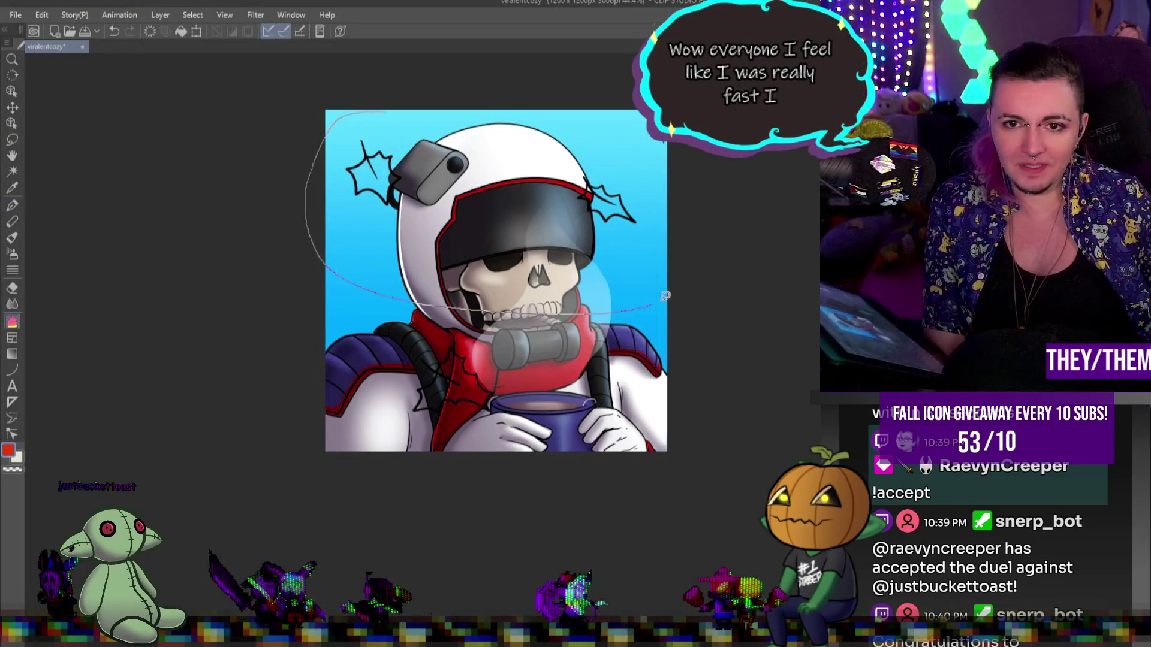
{"action": "left_click", "coordinate": [368, 174]}
{"action": "left_click", "coordinate": [615, 207]}
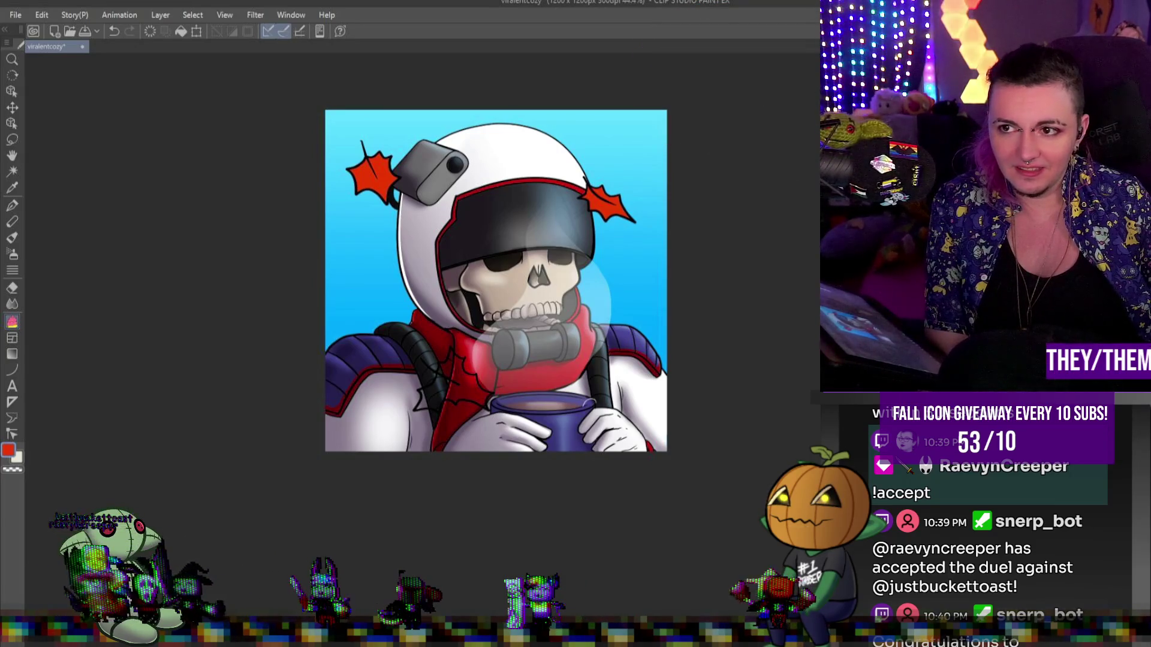
{"action": "left_click", "coordinate": [12, 205]}
{"action": "mouse_move", "coordinate": [594, 198]}
{"action": "left_mouse_down"}
{"action": "mouse_move", "coordinate": [606, 217]}
{"action": "mouse_move", "coordinate": [614, 187]}
{"action": "left_mouse_up"}
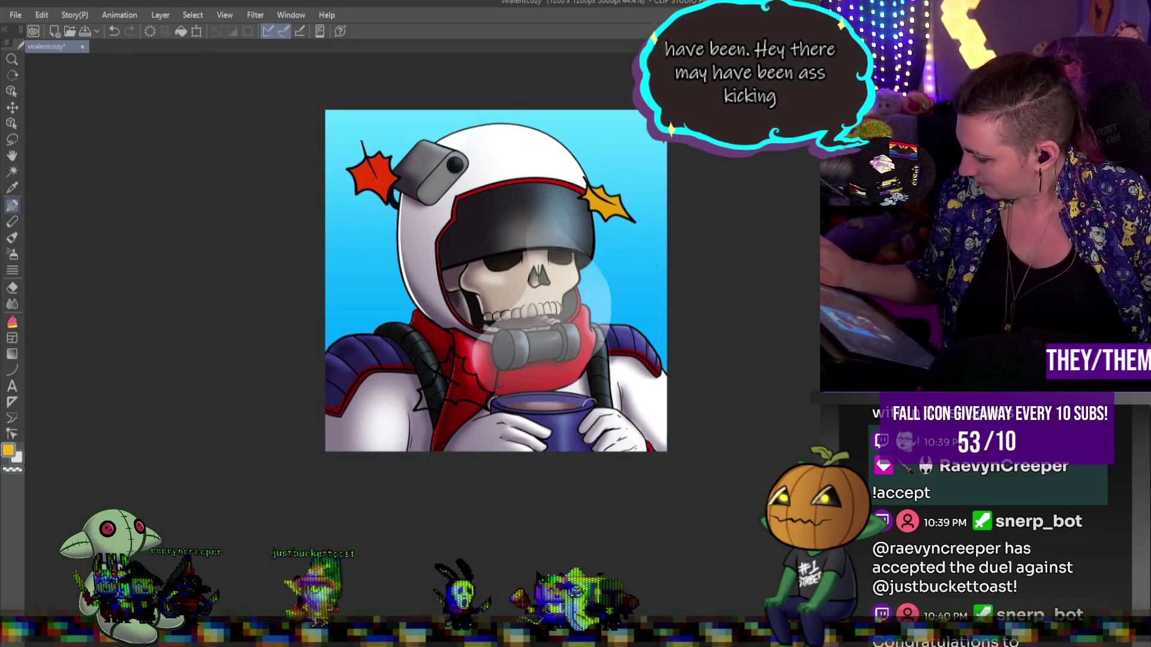
- Stamp a yellow leaf on the red scarf with the decoration tool
{"action": "left_click", "coordinate": [607, 207], "text": "alt"}
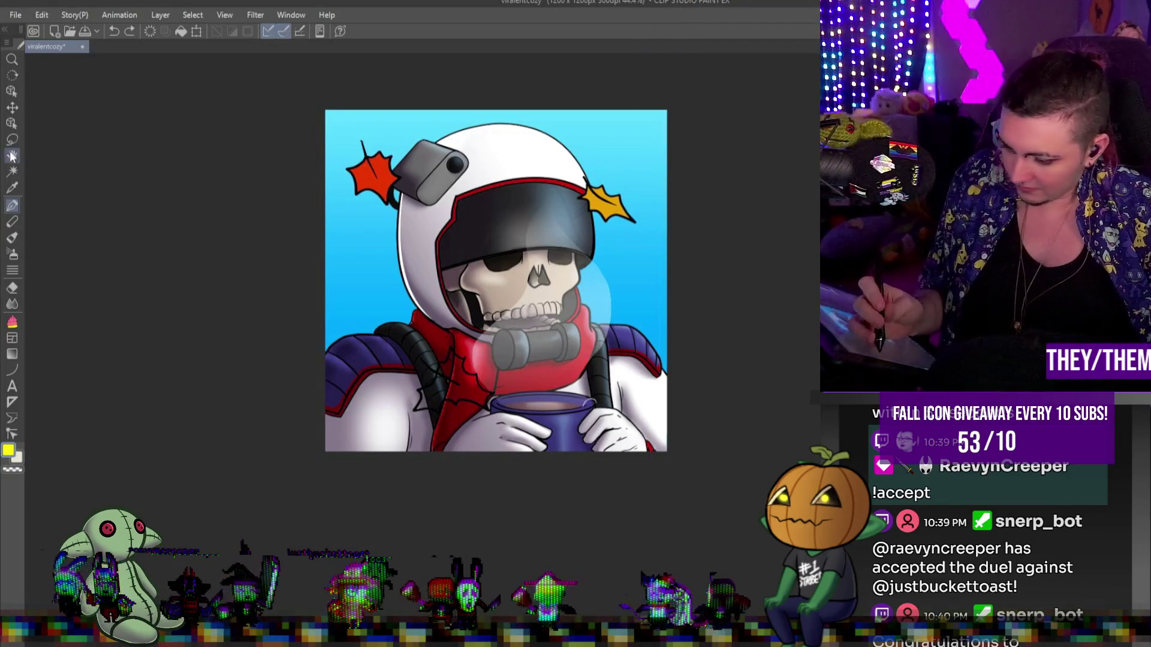
{"action": "left_click", "coordinate": [12, 322]}
{"action": "left_click", "coordinate": [455, 377]}
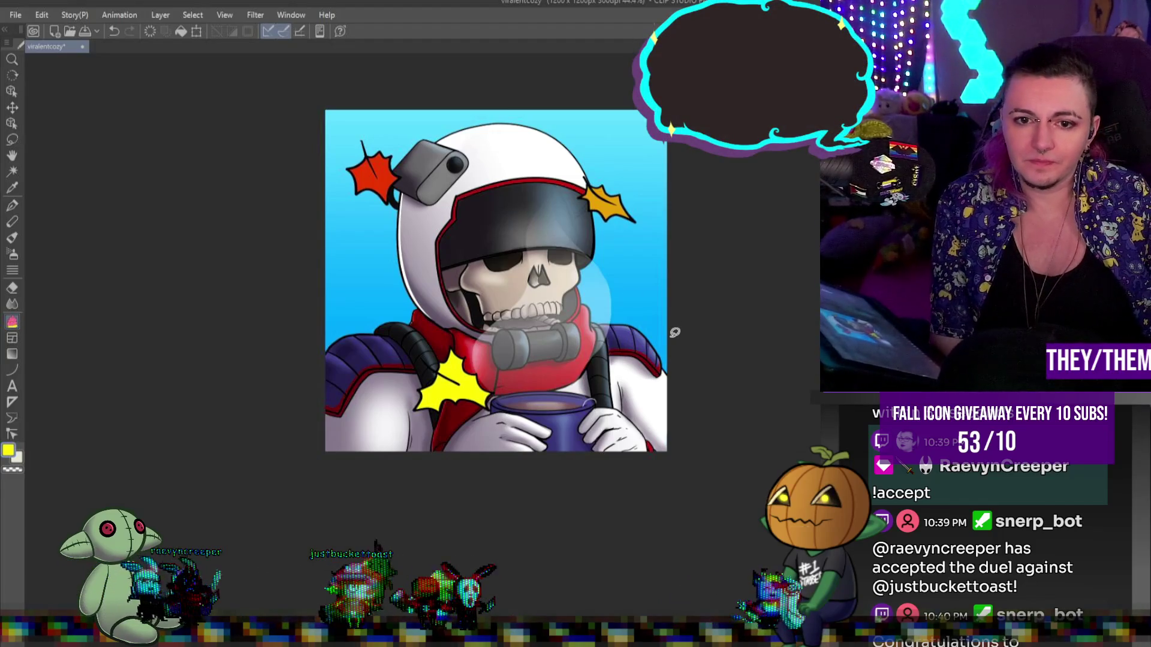
{"action": "scroll", "coordinate": [675, 332], "scroll_direction": "up", "scroll_amount": 1}
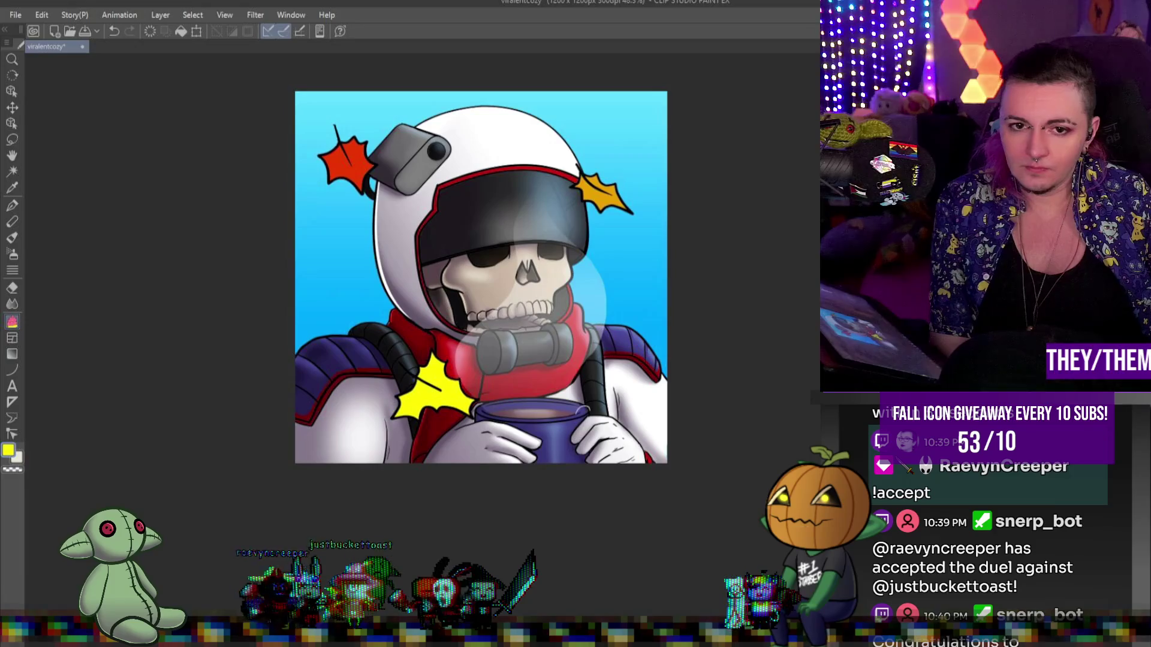
- Rotate the leaves layer slightly counter-clockwise and commit the transform
{"action": "scroll", "coordinate": [667, 293], "scroll_direction": "down", "scroll_amount": 2}
{"action": "scroll", "coordinate": [667, 293], "scroll_direction": "up", "scroll_amount": 1}
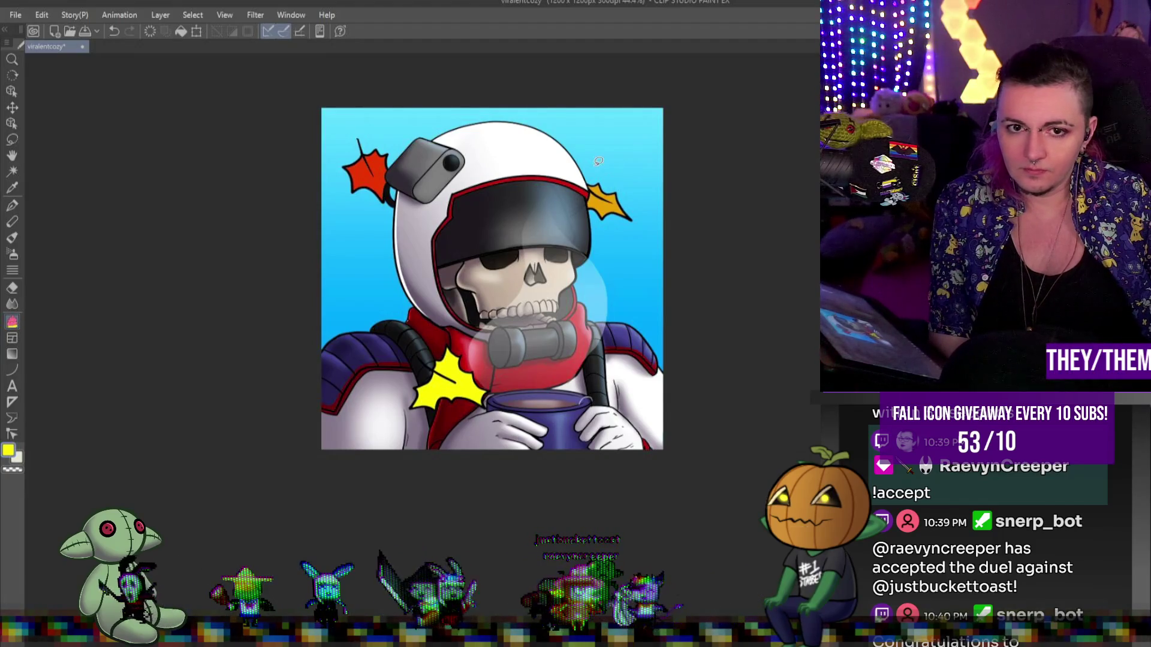
{"action": "key", "text": "ctrl+t"}
{"action": "mouse_move", "coordinate": [635, 178]}
{"action": "left_mouse_down"}
{"action": "mouse_move", "coordinate": [706, 169]}
{"action": "mouse_move", "coordinate": [587, 174]}
{"action": "mouse_move", "coordinate": [721, 180]}
{"action": "mouse_move", "coordinate": [715, 238]}
{"action": "left_mouse_up"}
{"action": "key", "text": "Return"}
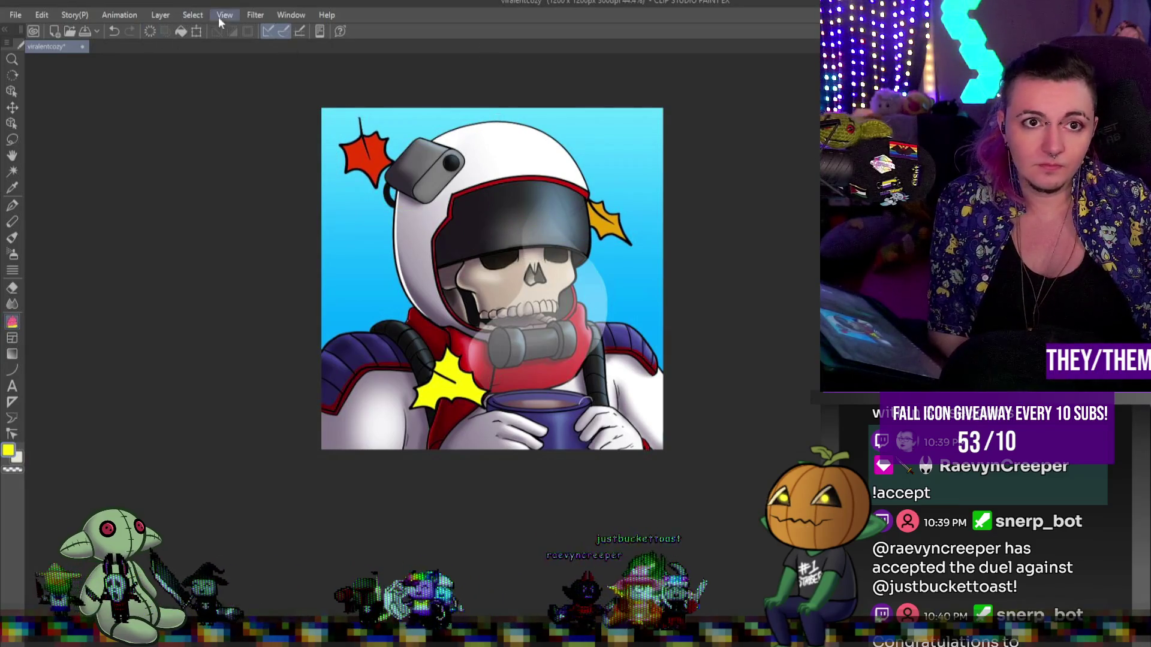
- Apply a Lens Blur at strength 17.84 to the autumn leaves
{"action": "left_click", "coordinate": [255, 15]}
{"action": "mouse_move", "coordinate": [299, 66]}
{"action": "left_click", "coordinate": [387, 114]}
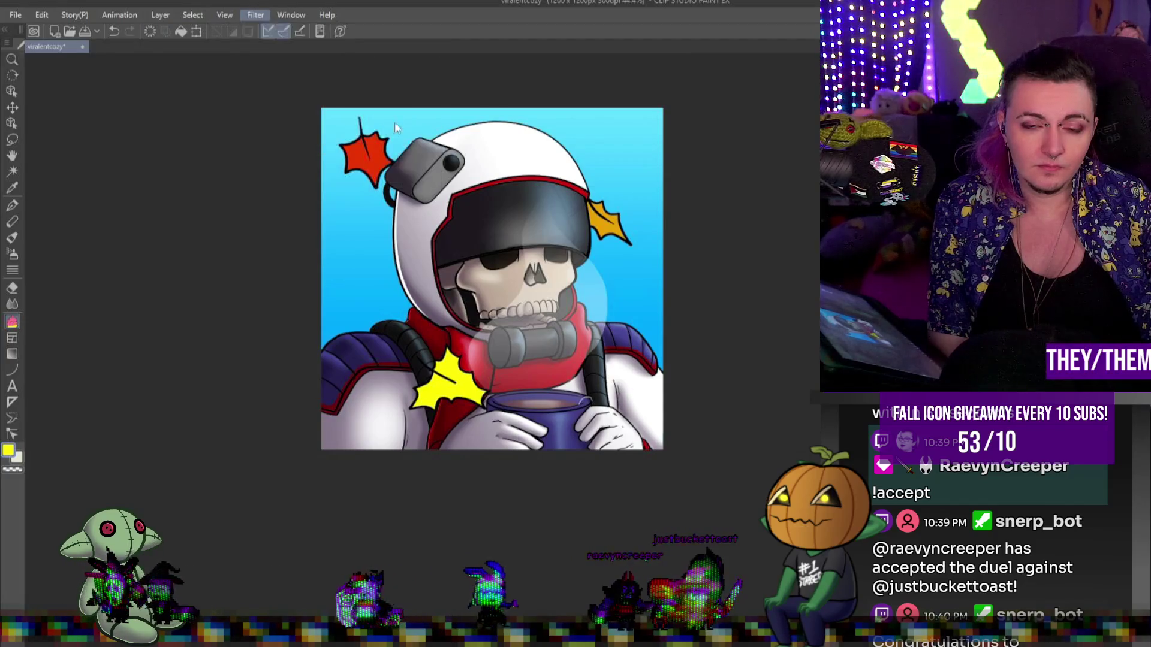
{"action": "left_click", "coordinate": [84, 311]}
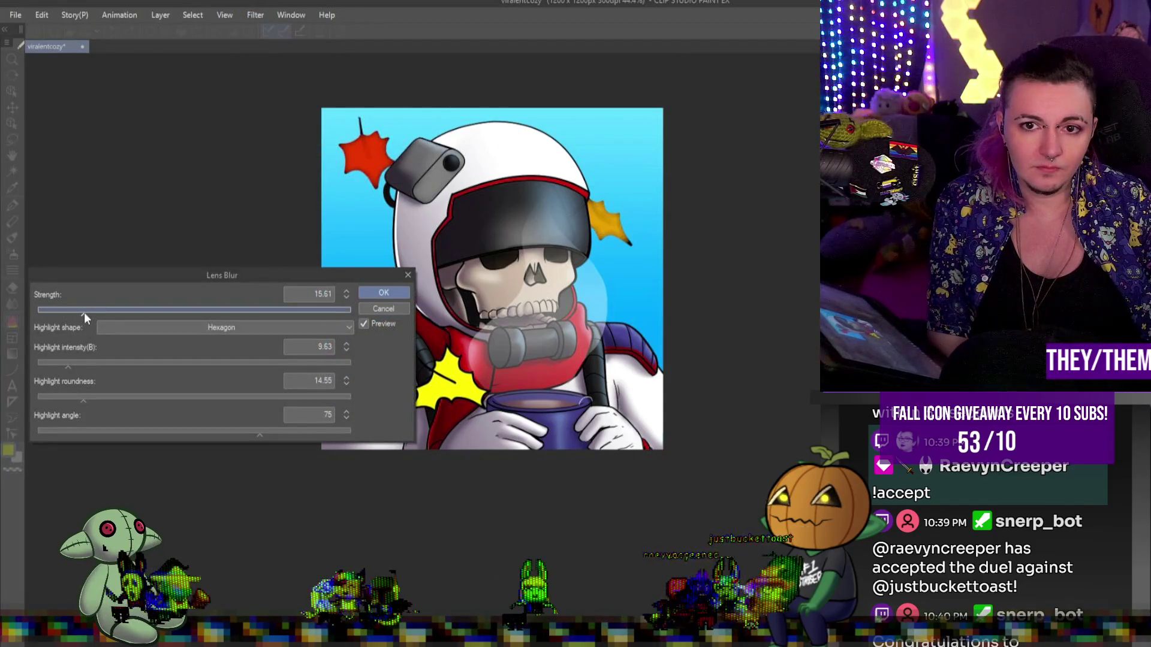
{"action": "left_click", "coordinate": [401, 309]}
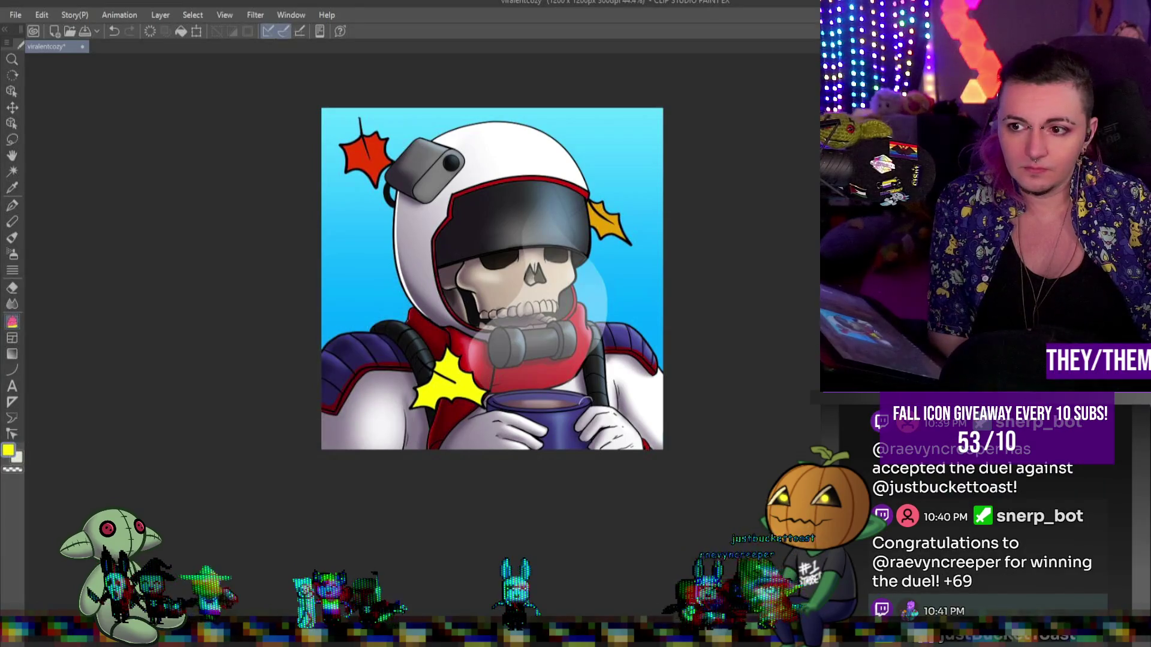
{"action": "left_click", "coordinate": [225, 14]}
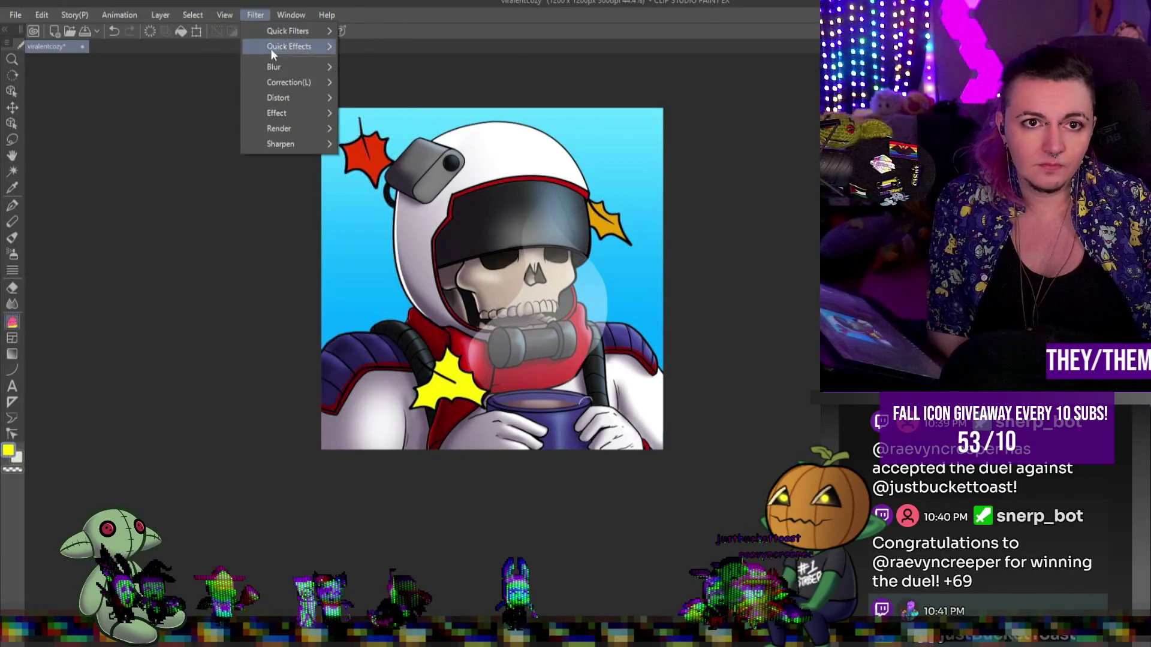
{"action": "mouse_move", "coordinate": [299, 69]}
{"action": "left_click", "coordinate": [400, 115]}
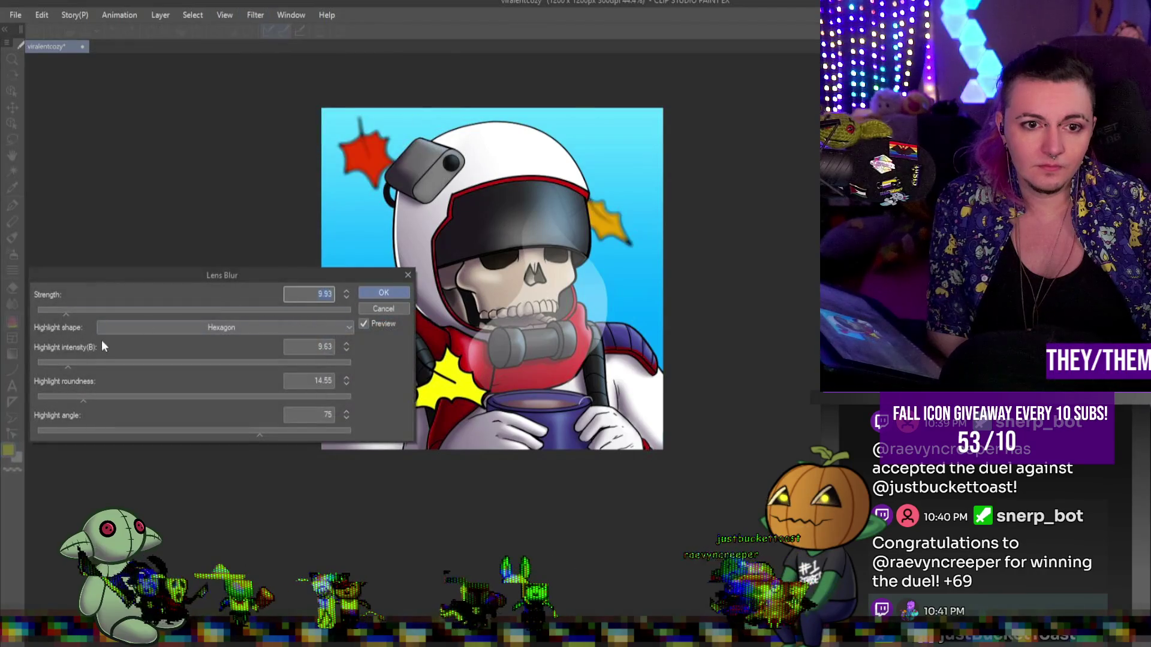
{"action": "left_click", "coordinate": [92, 310]}
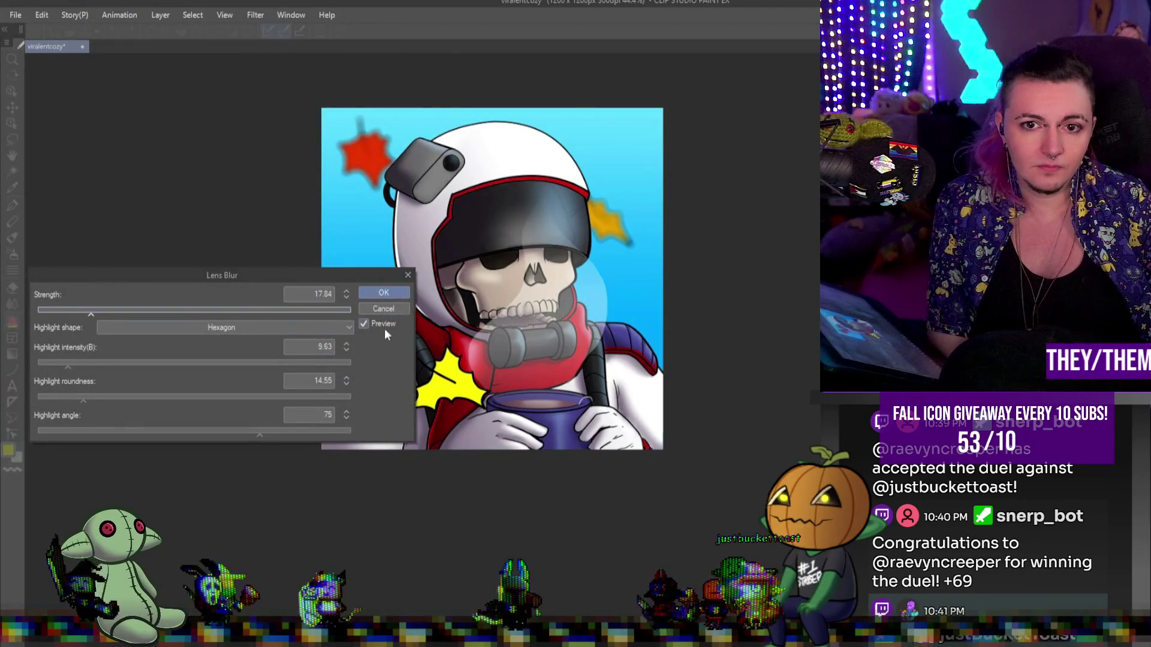
{"action": "left_click", "coordinate": [380, 294]}
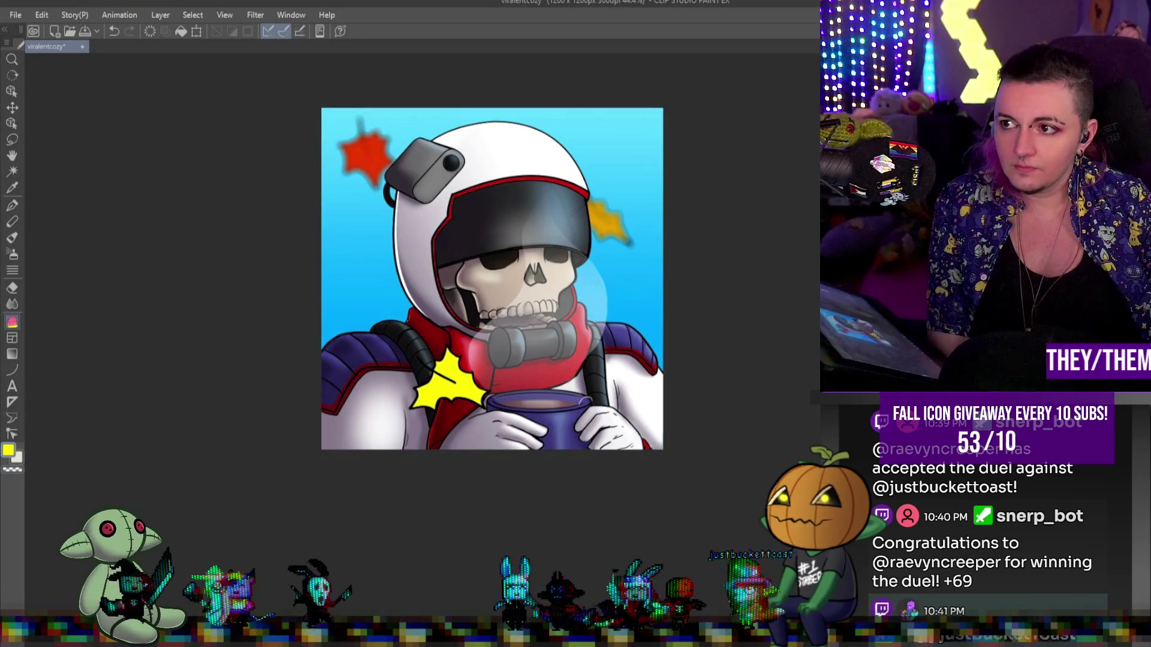
- Apply a second, gentler Lens Blur at strength 11.55
{"action": "left_click", "coordinate": [250, 15]}
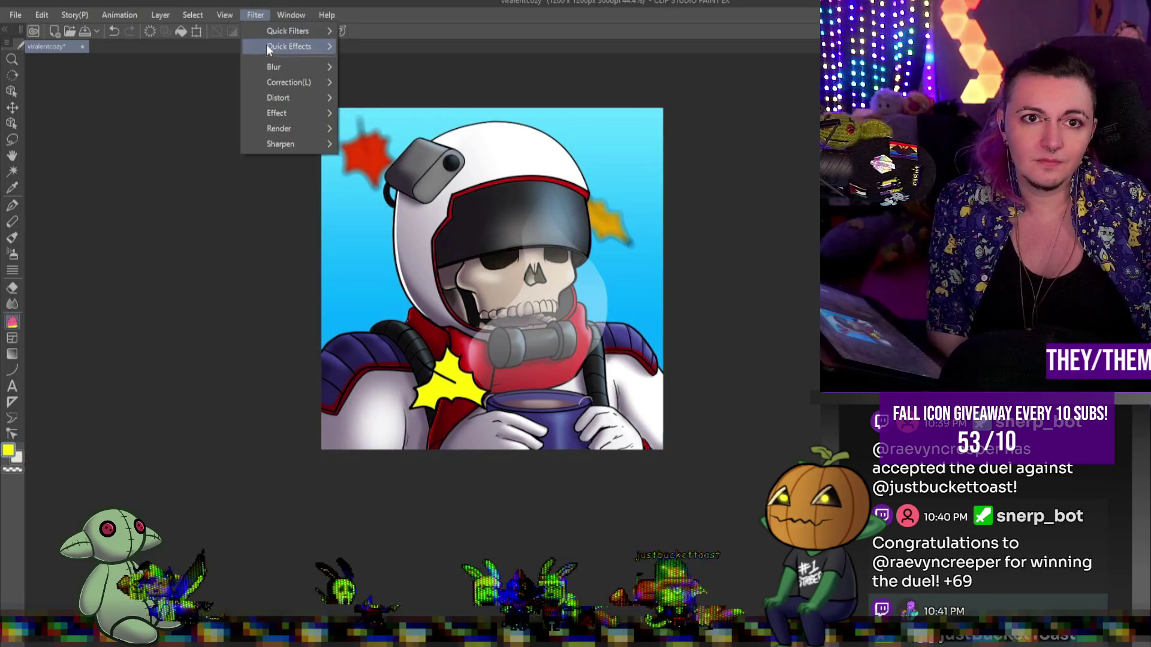
{"action": "mouse_move", "coordinate": [306, 64]}
{"action": "left_click", "coordinate": [384, 114]}
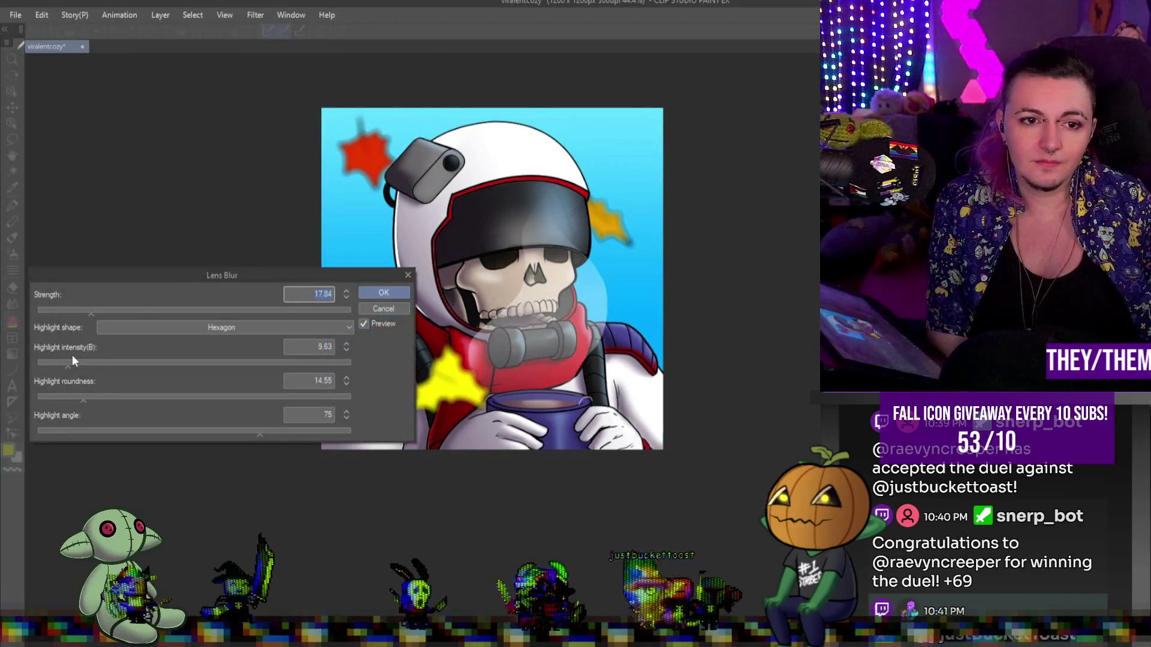
{"action": "left_click", "coordinate": [102, 312]}
{"action": "left_click", "coordinate": [71, 311]}
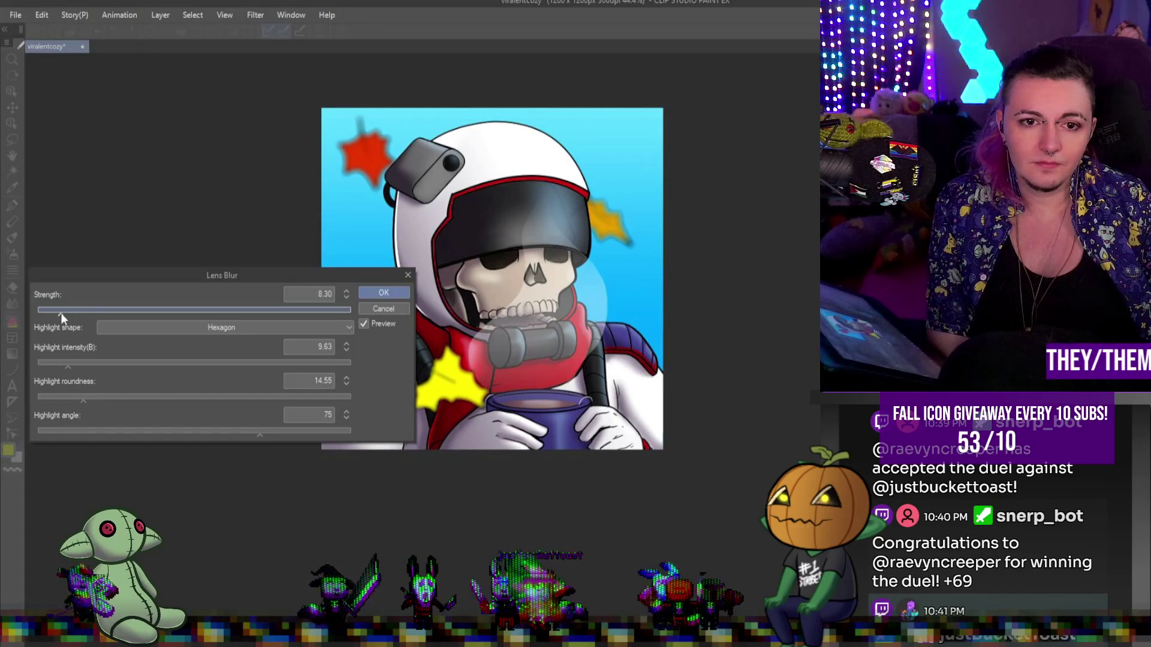
{"action": "left_click", "coordinate": [383, 292]}
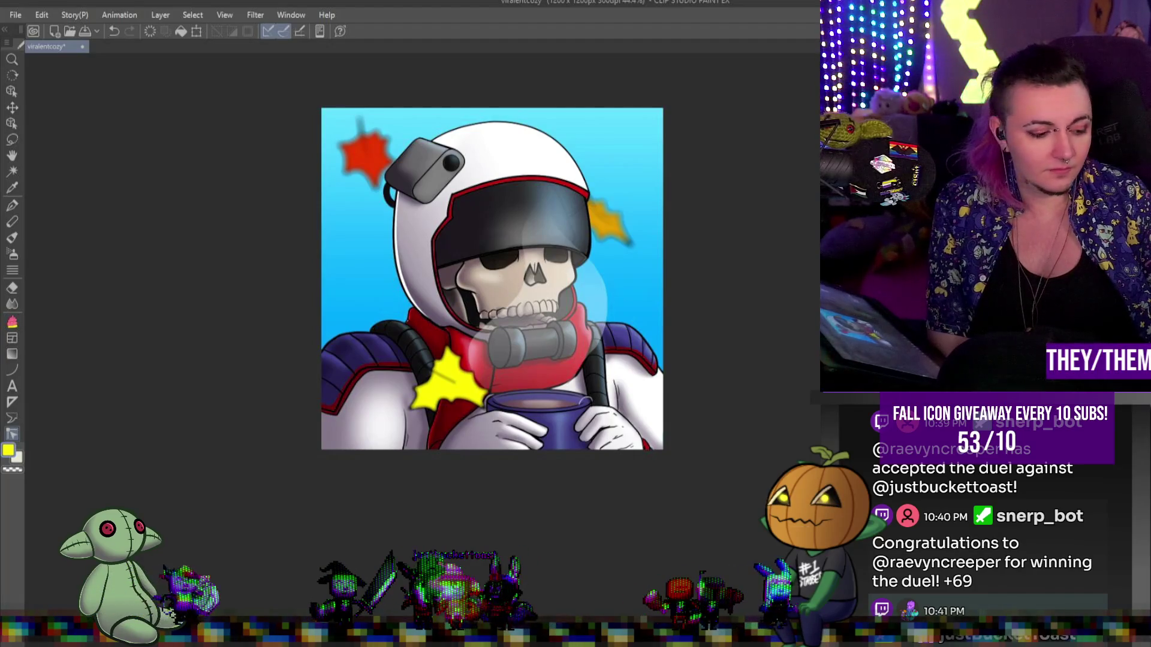
- Move the yellow leaf down-left beside the mug and enlarge it slightly
{"action": "key", "text": "ctrl+t"}
{"action": "left_click_drag", "start_coordinate": [497, 348], "coordinate": [446, 387]}
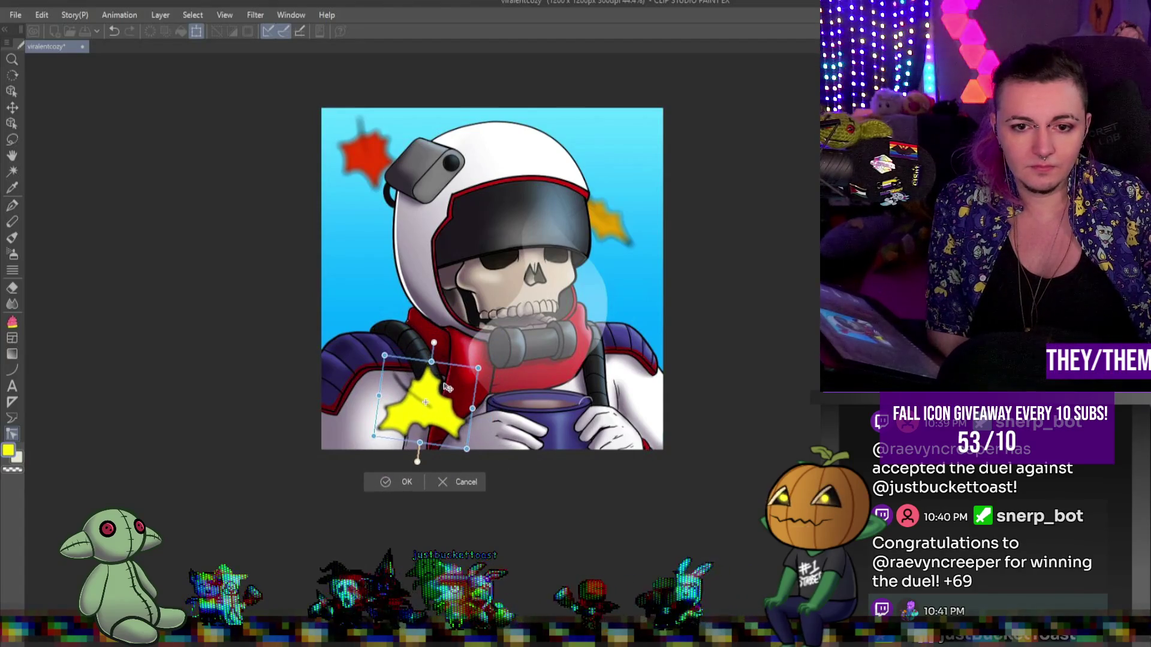
{"action": "key", "text": "Return"}
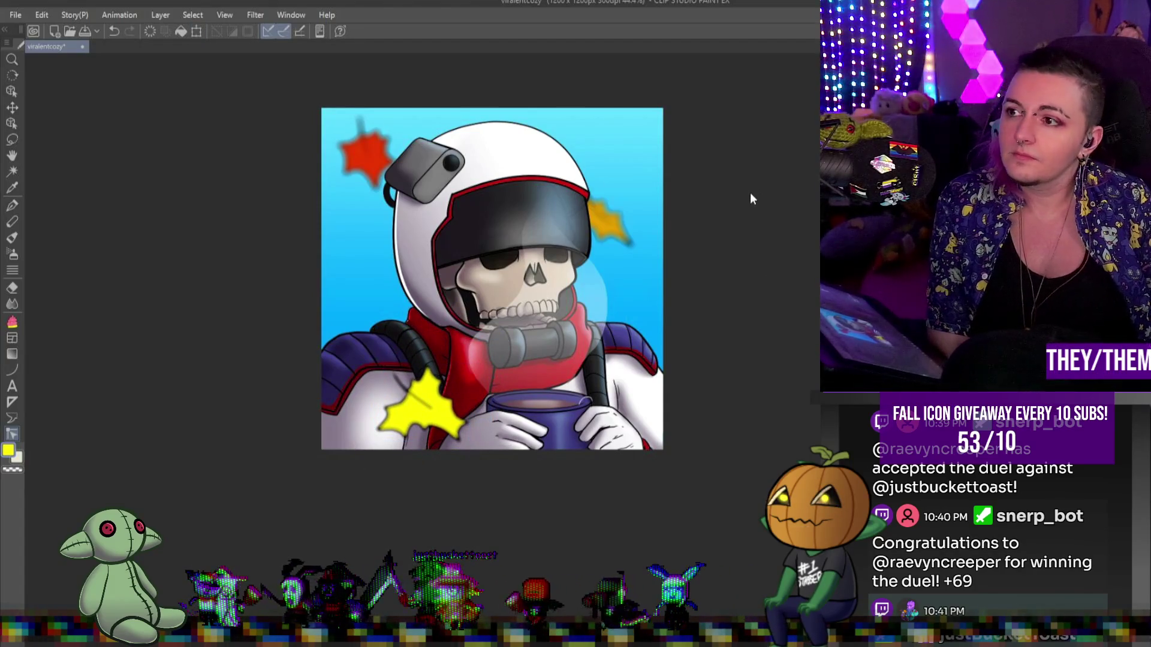
{"action": "scroll", "coordinate": [613, 289], "scroll_direction": "up", "scroll_amount": 1}
{"action": "scroll", "coordinate": [675, 315], "scroll_direction": "down", "scroll_amount": 2}
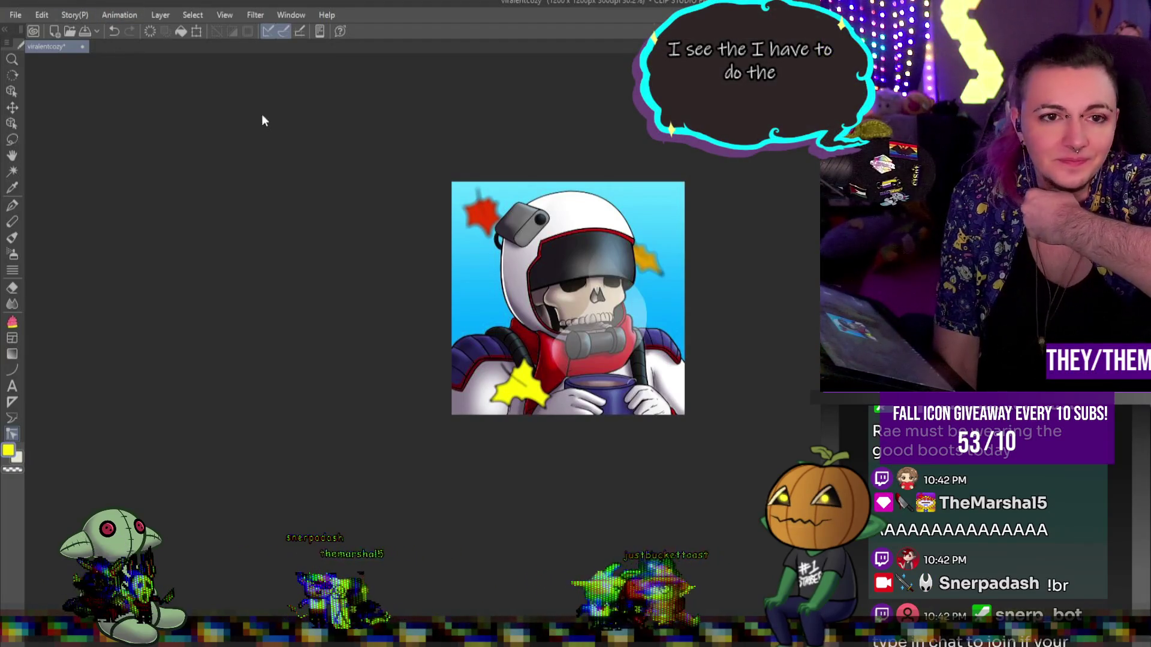
- Nudge the lower-left signature slightly right and down with Free Transform
{"action": "scroll", "coordinate": [696, 271], "scroll_direction": "down", "scroll_amount": 2}
{"action": "scroll", "coordinate": [631, 276], "scroll_direction": "up", "scroll_amount": 6}
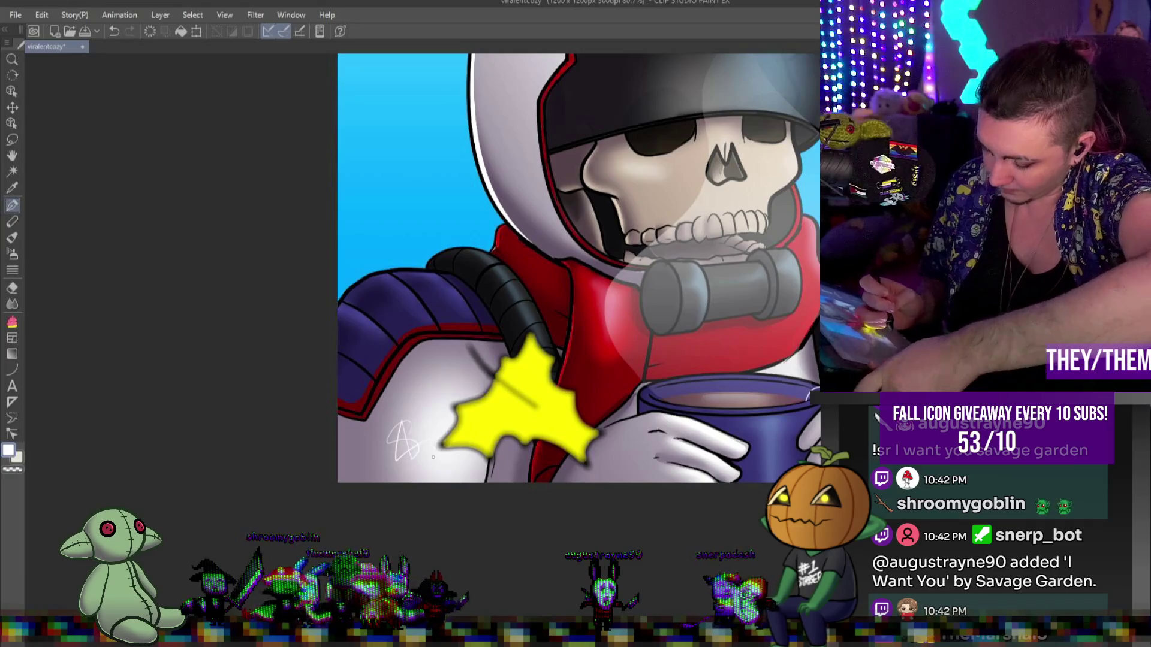
{"action": "key", "text": "ctrl+t"}
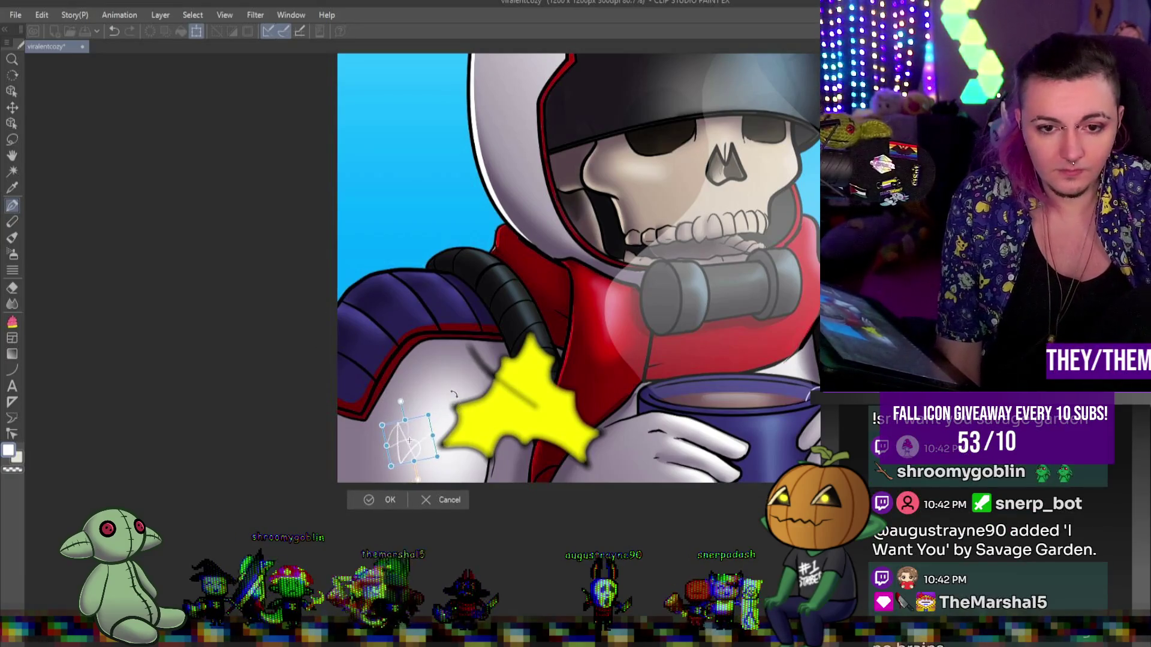
{"action": "mouse_move", "coordinate": [418, 441]}
{"action": "left_mouse_down"}
{"action": "mouse_move", "coordinate": [397, 453]}
{"action": "mouse_move", "coordinate": [424, 445]}
{"action": "left_mouse_up"}
{"action": "key", "text": "Return"}
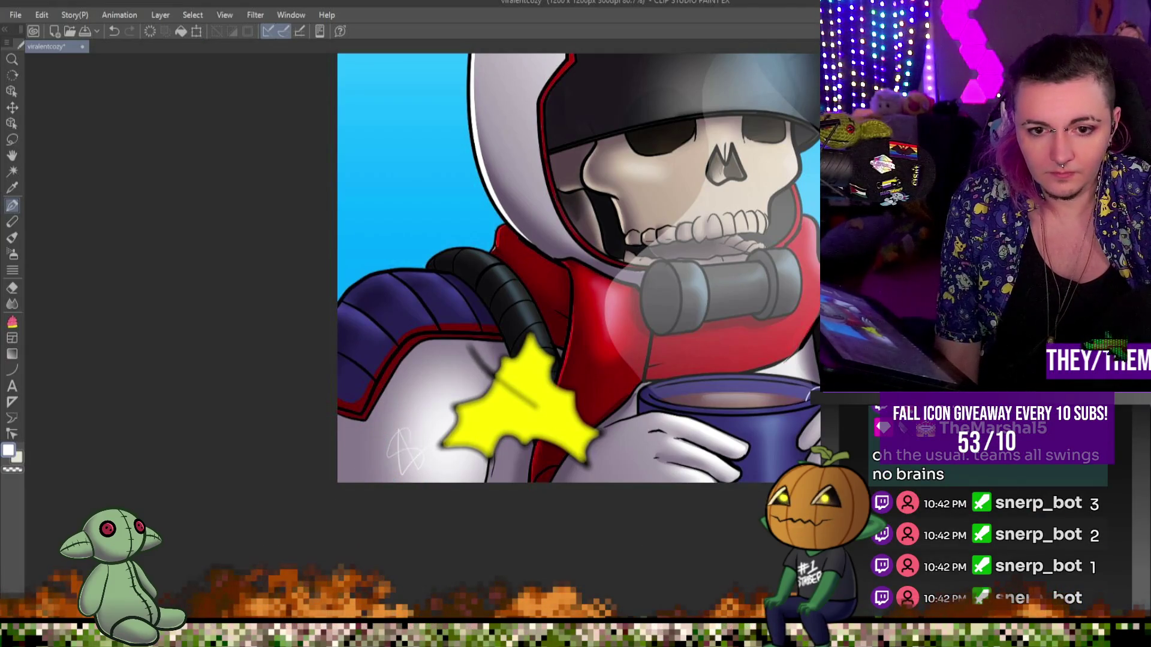
{"action": "scroll", "coordinate": [661, 367], "scroll_direction": "down", "scroll_amount": 4}
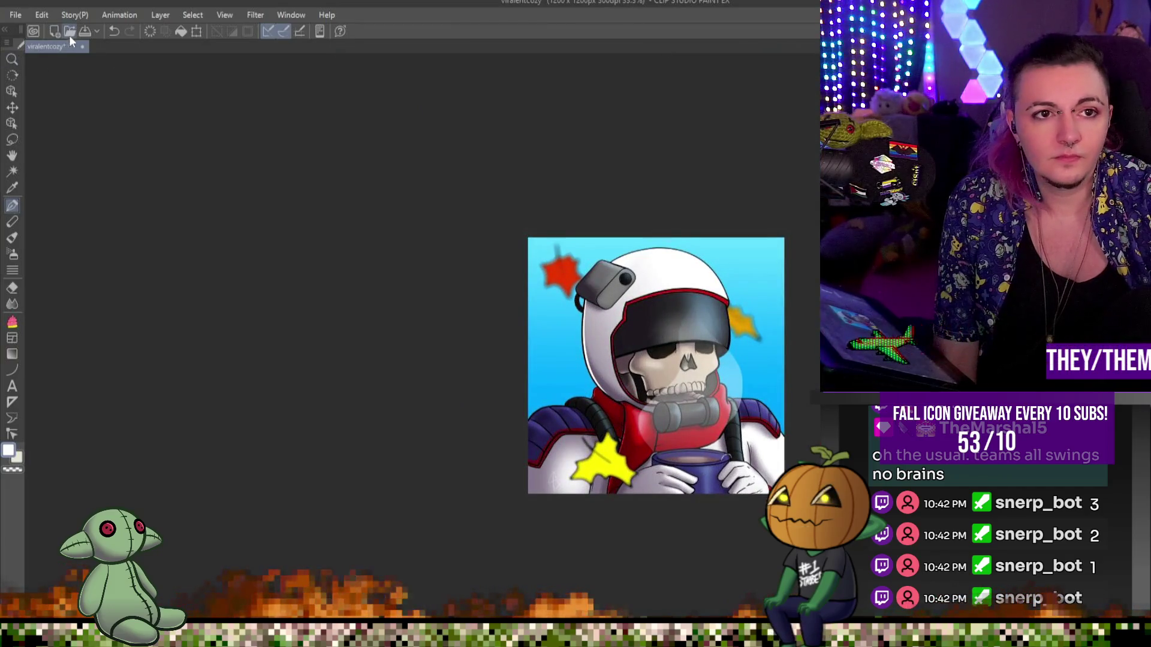
- Save the artwork and export it as a PNG, confirming the export settings
{"action": "key", "text": "ctrl+s"}
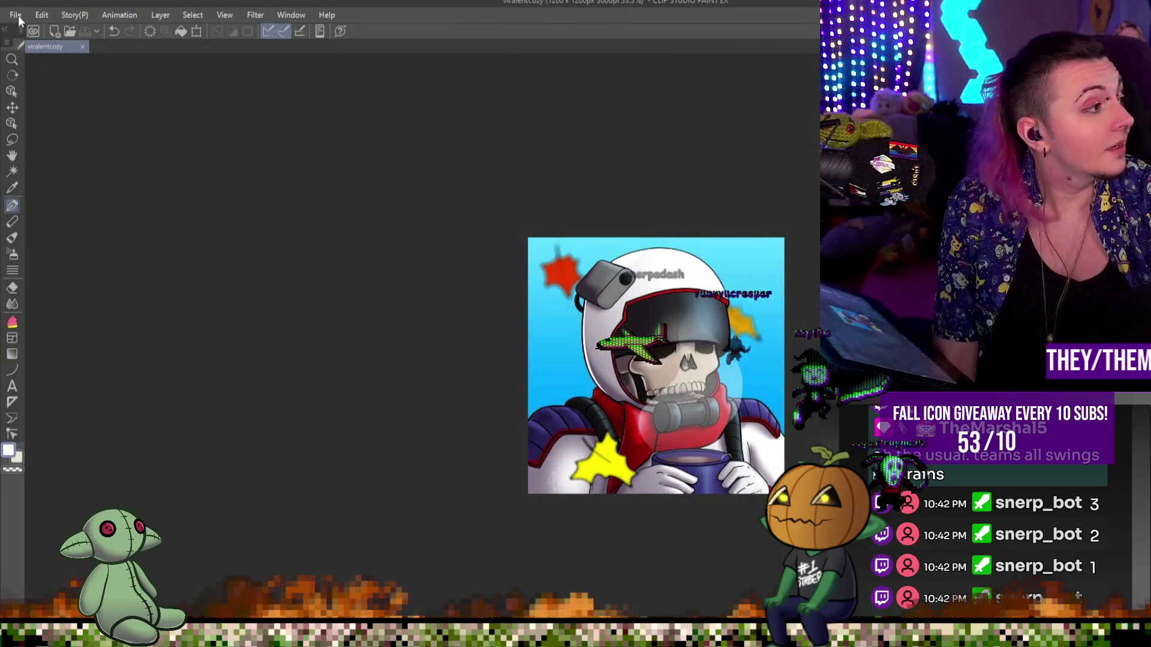
{"action": "left_click", "coordinate": [17, 16]}
{"action": "mouse_move", "coordinate": [116, 197]}
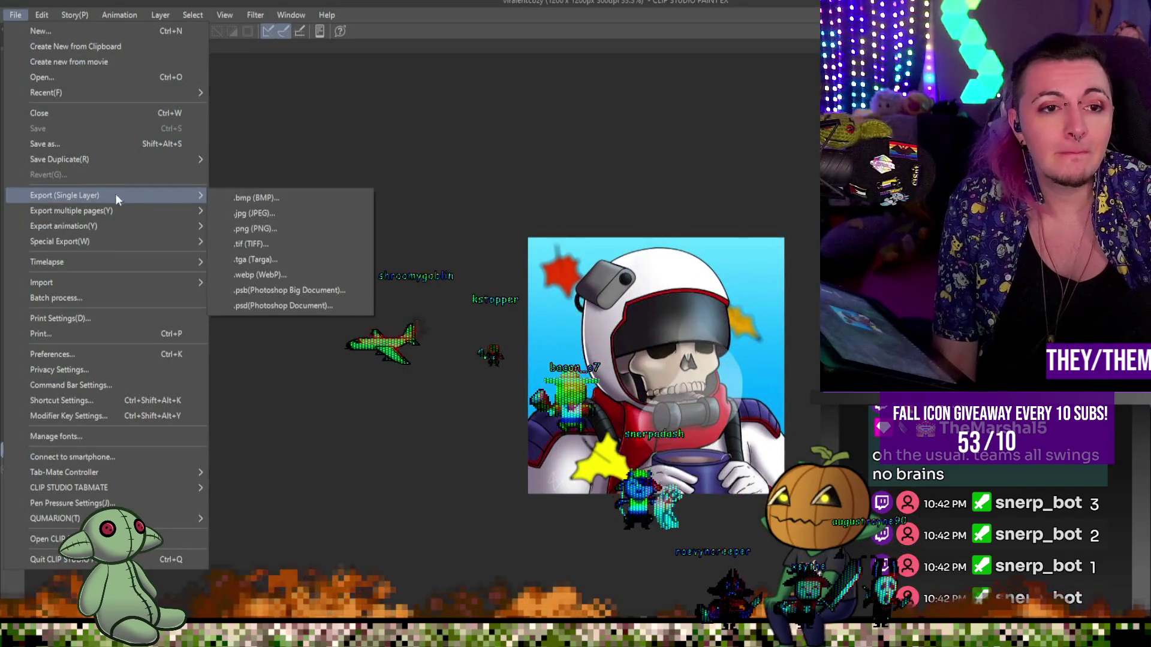
{"action": "left_click", "coordinate": [279, 231]}
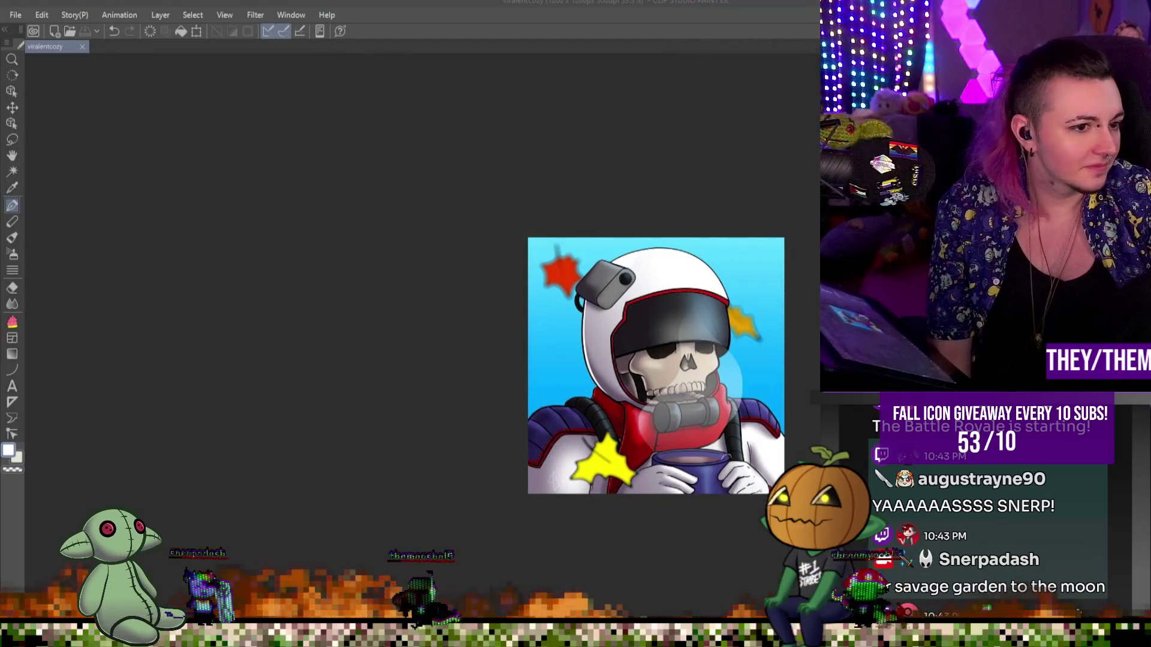
{"action": "key", "text": "ctrl+shift+alt+s"}
{"action": "left_click", "coordinate": [766, 154]}
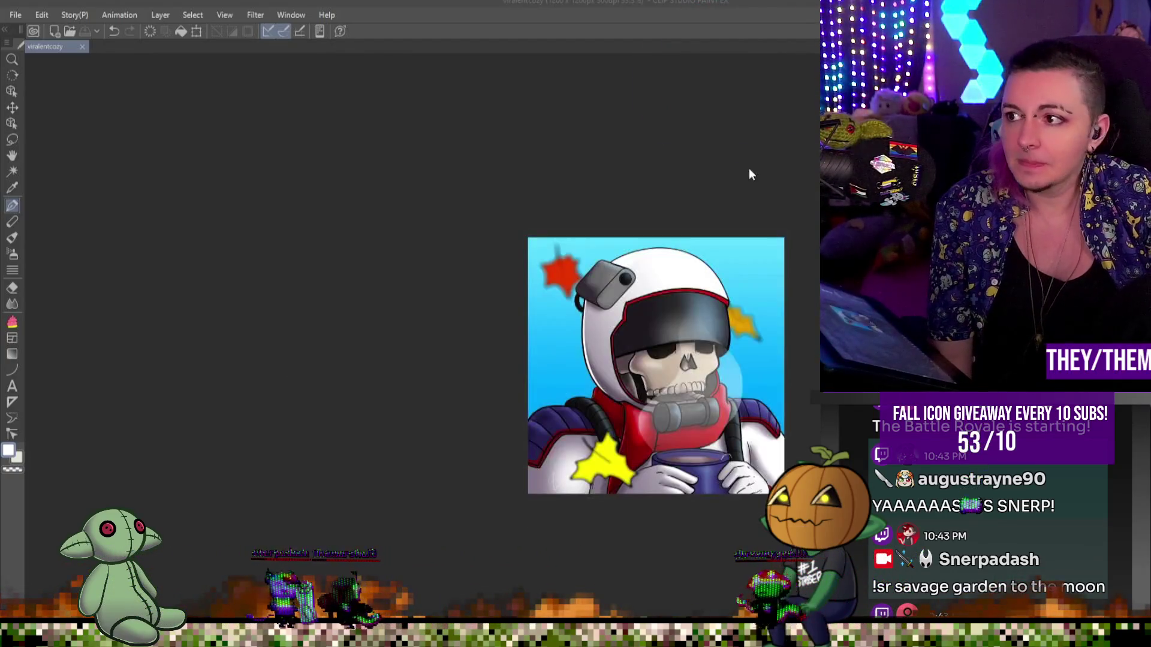
- Dismiss the PNG export preview and close the icon document
{"action": "left_click", "coordinate": [776, 217]}
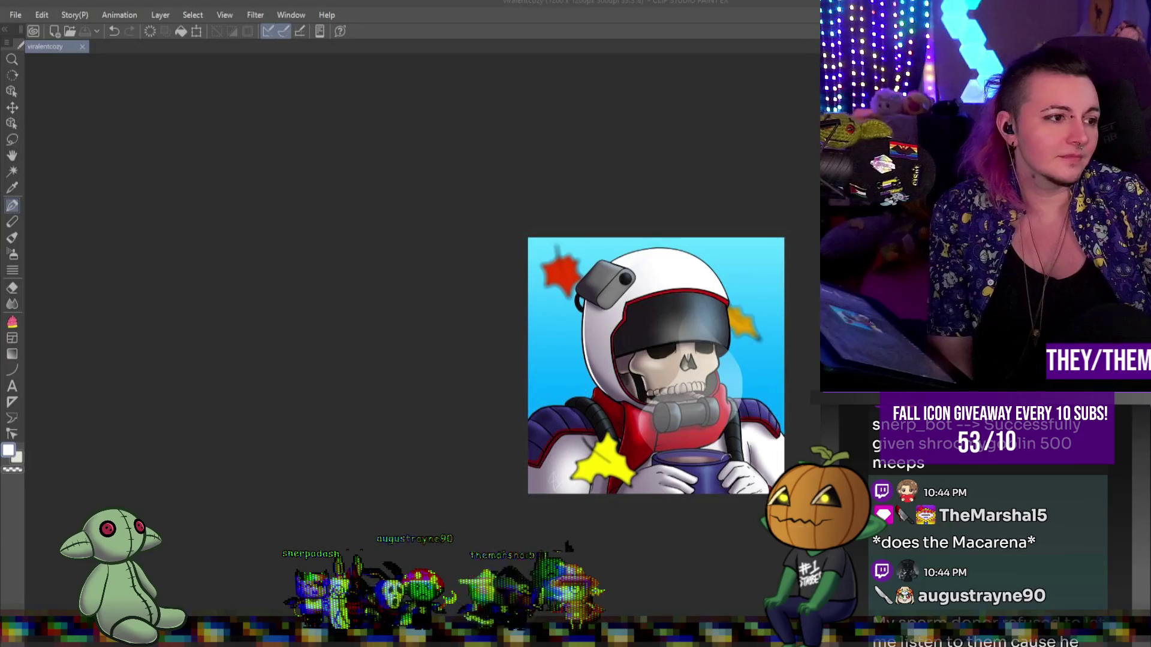
{"action": "left_click", "coordinate": [85, 50]}
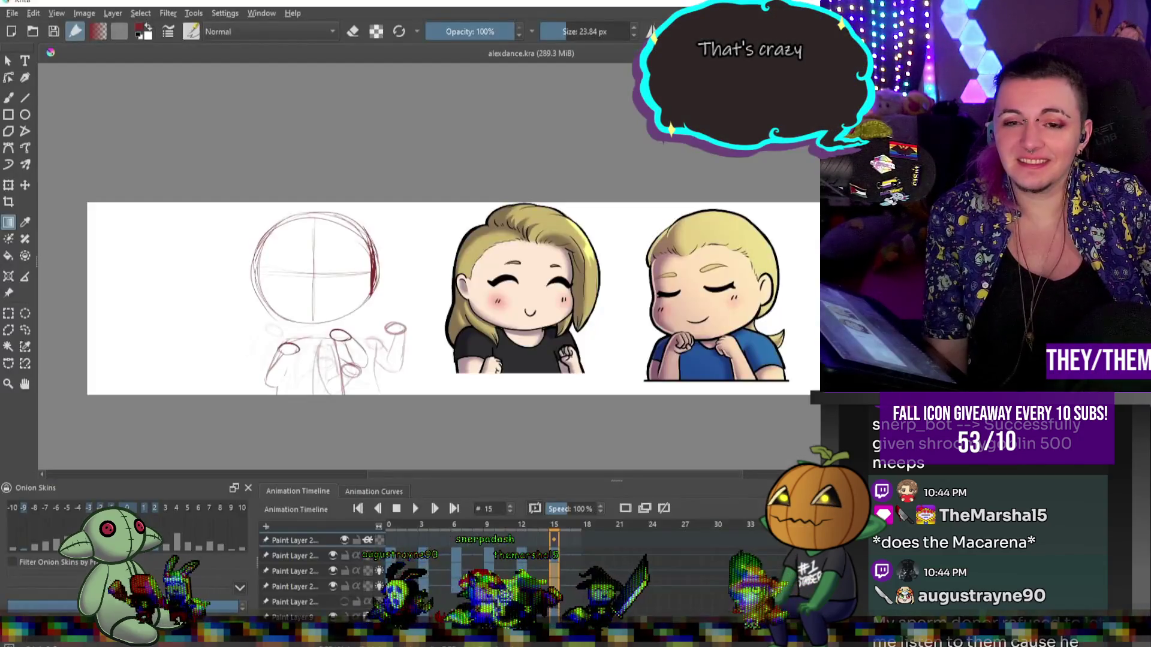
- Play the chibi dance animation through once and stop it
{"action": "scroll", "coordinate": [275, 376], "scroll_direction": "up", "scroll_amount": 4}
{"action": "scroll", "coordinate": [262, 300], "scroll_direction": "down", "scroll_amount": 4}
{"action": "scroll", "coordinate": [174, 314], "scroll_direction": "up", "scroll_amount": 3}
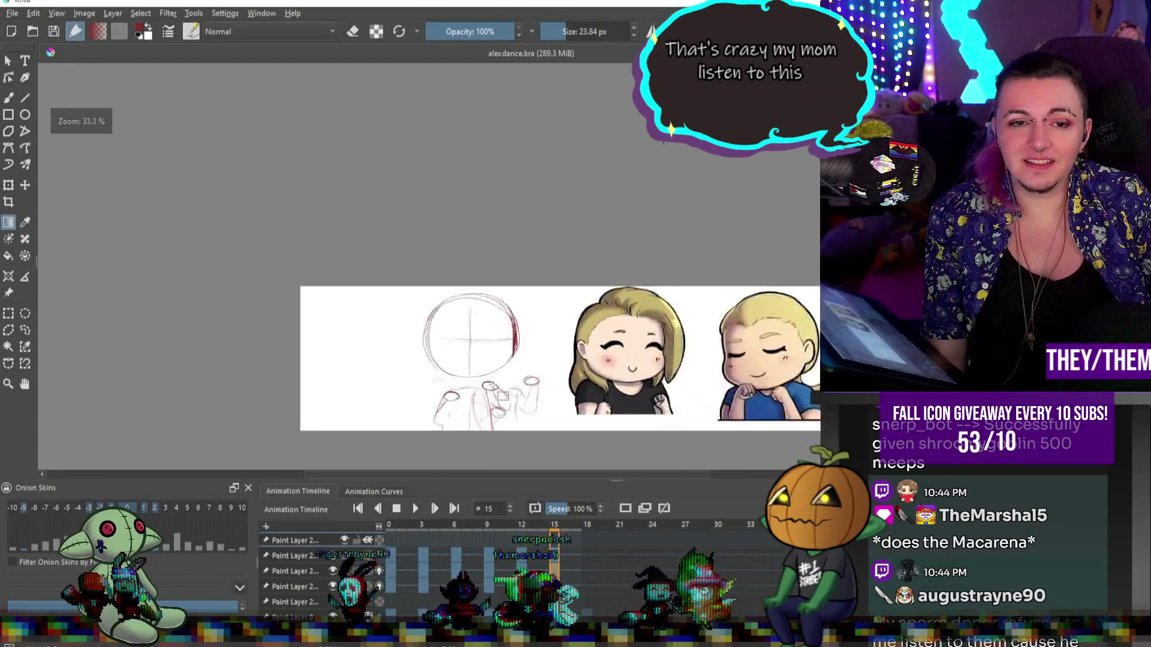
{"action": "left_click", "coordinate": [414, 513]}
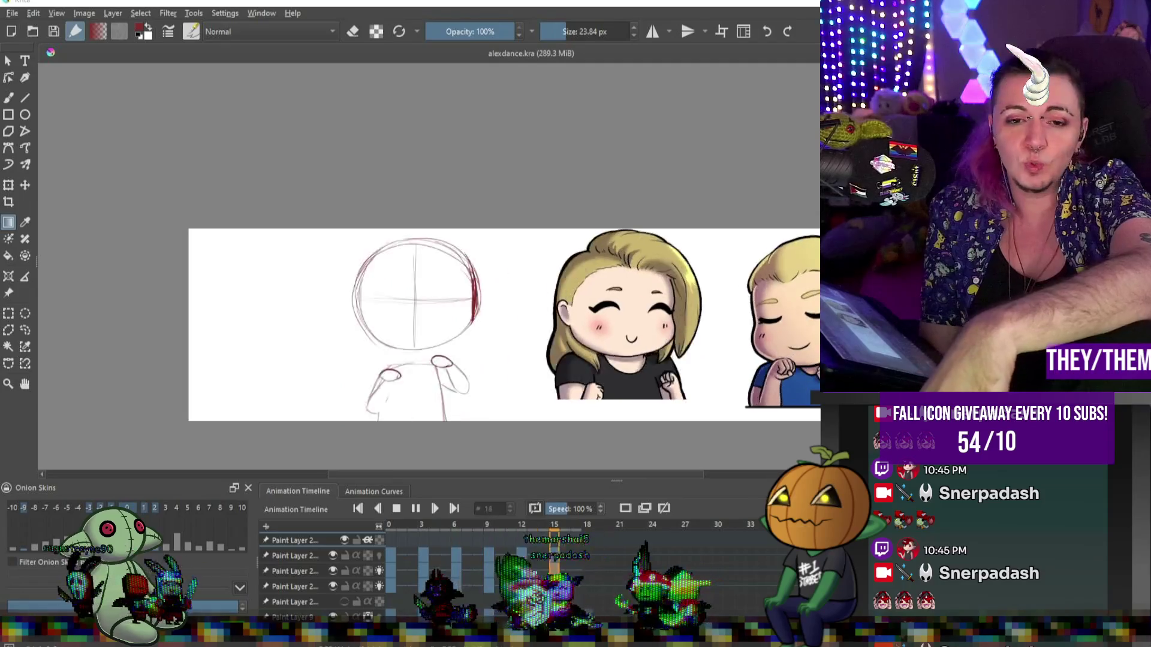
{"action": "left_click", "coordinate": [397, 509]}
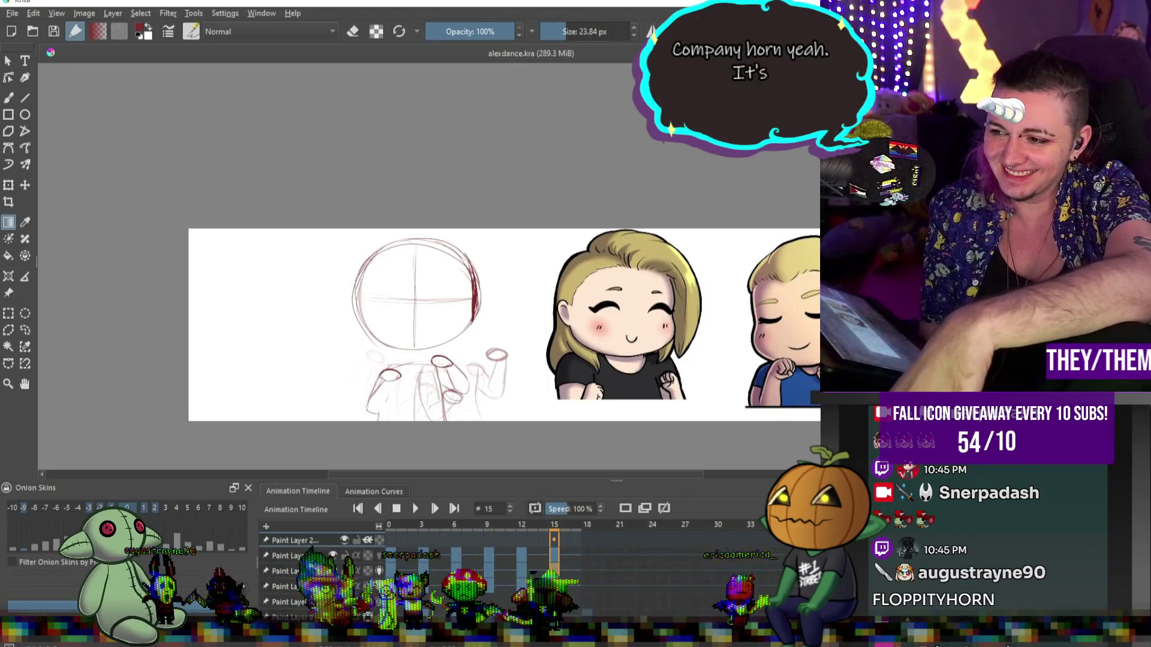
- Replay the animation, stop on frame 11, and zoom in on the chibi sketch
{"action": "scroll", "coordinate": [354, 324], "scroll_direction": "down", "scroll_amount": 1}
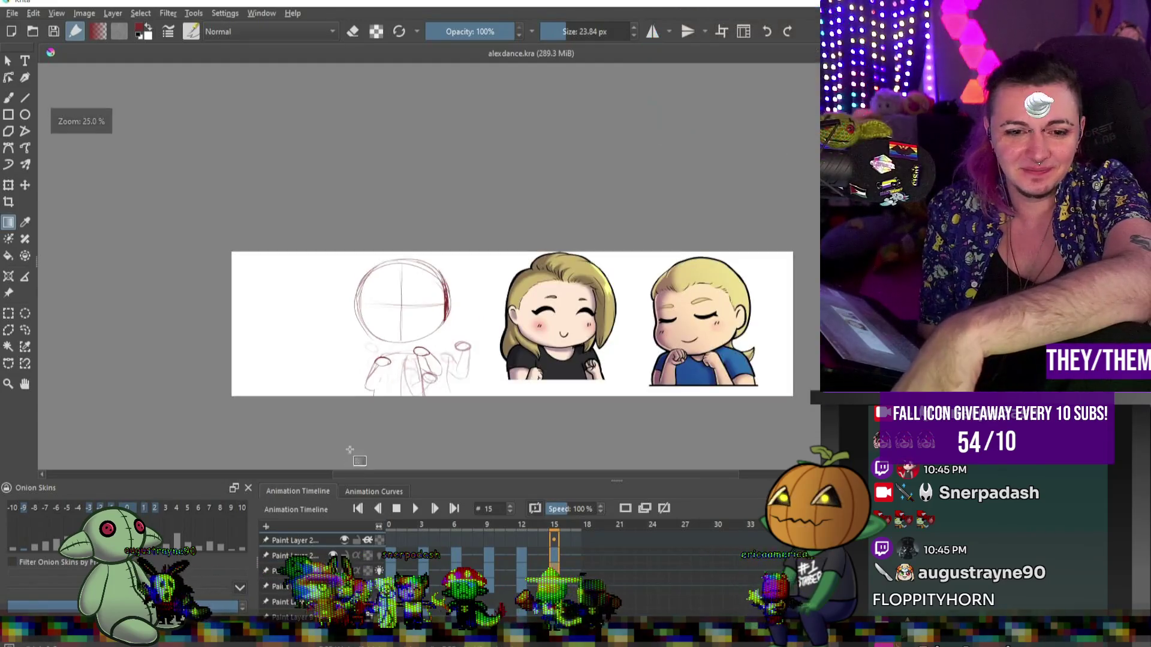
{"action": "left_click", "coordinate": [421, 508]}
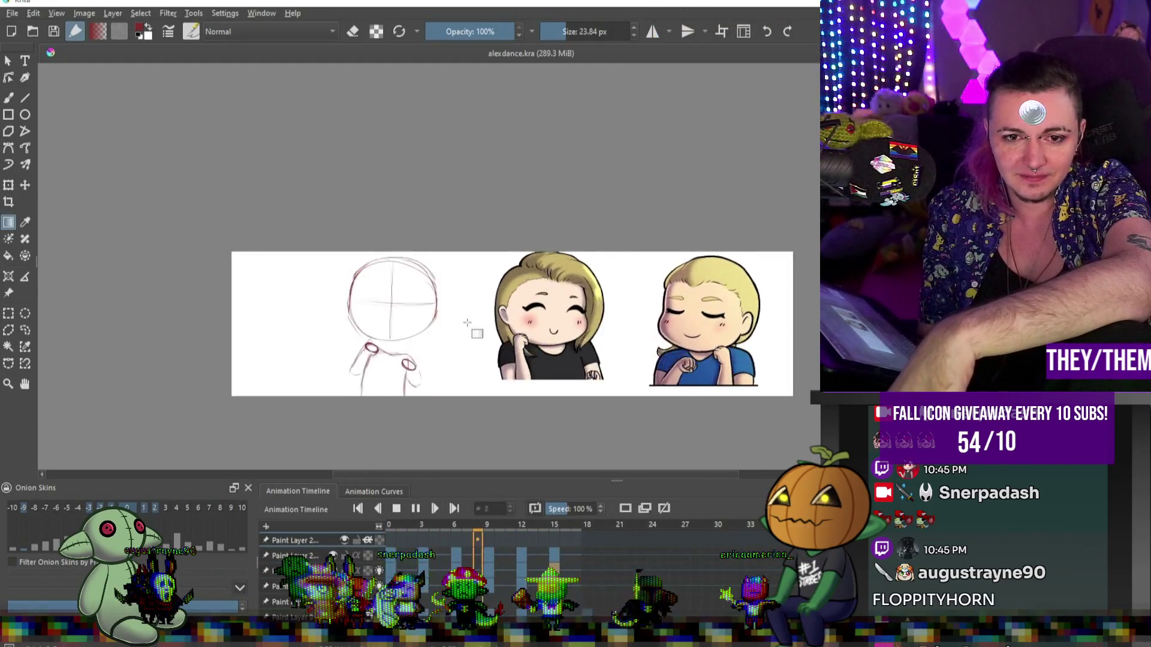
{"action": "key", "text": "plus"}
{"action": "key", "text": "plus"}
{"action": "key", "text": "plus"}
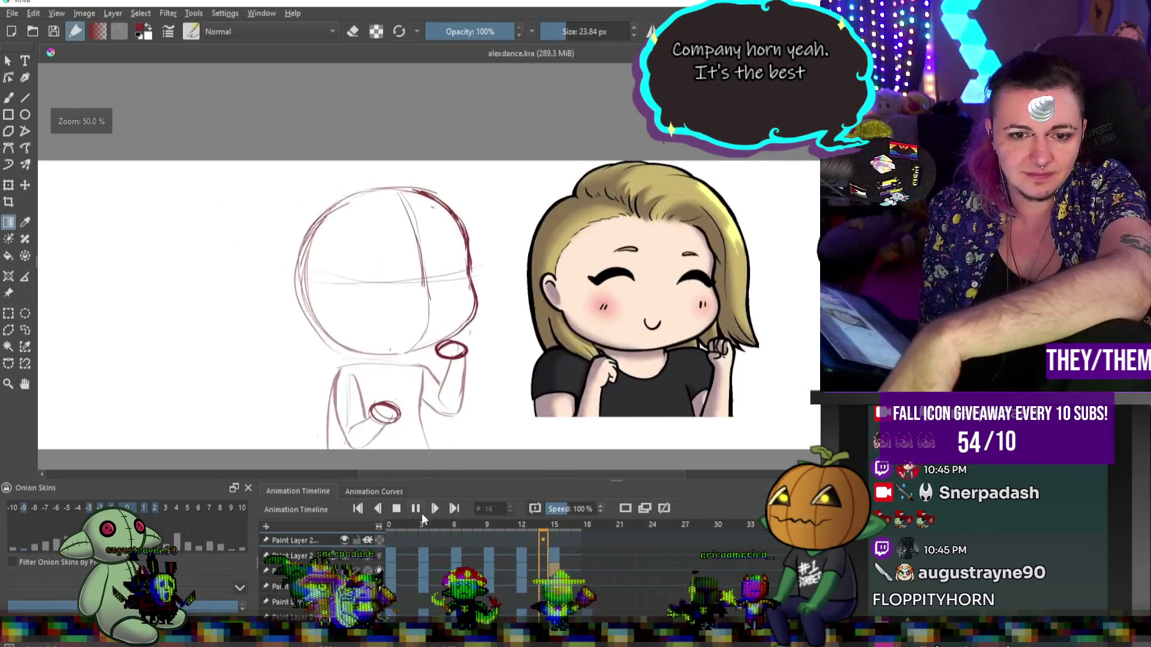
{"action": "left_click", "coordinate": [416, 509]}
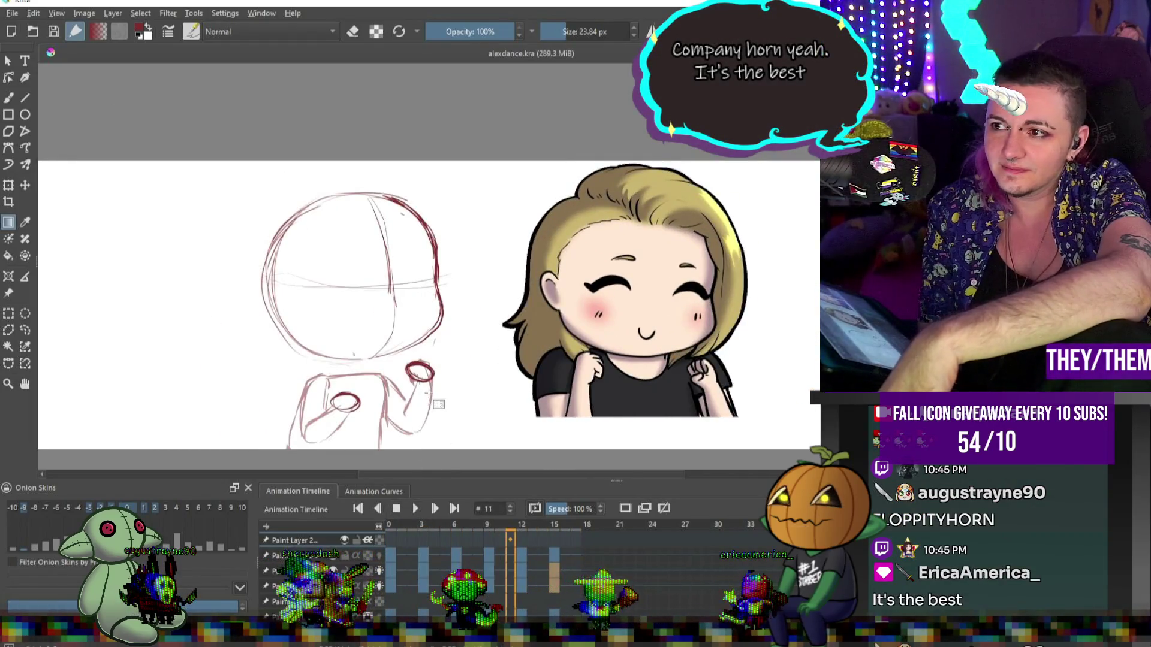
{"action": "key", "text": "minus"}
{"action": "key", "text": "plus"}
{"action": "key", "text": "minus"}
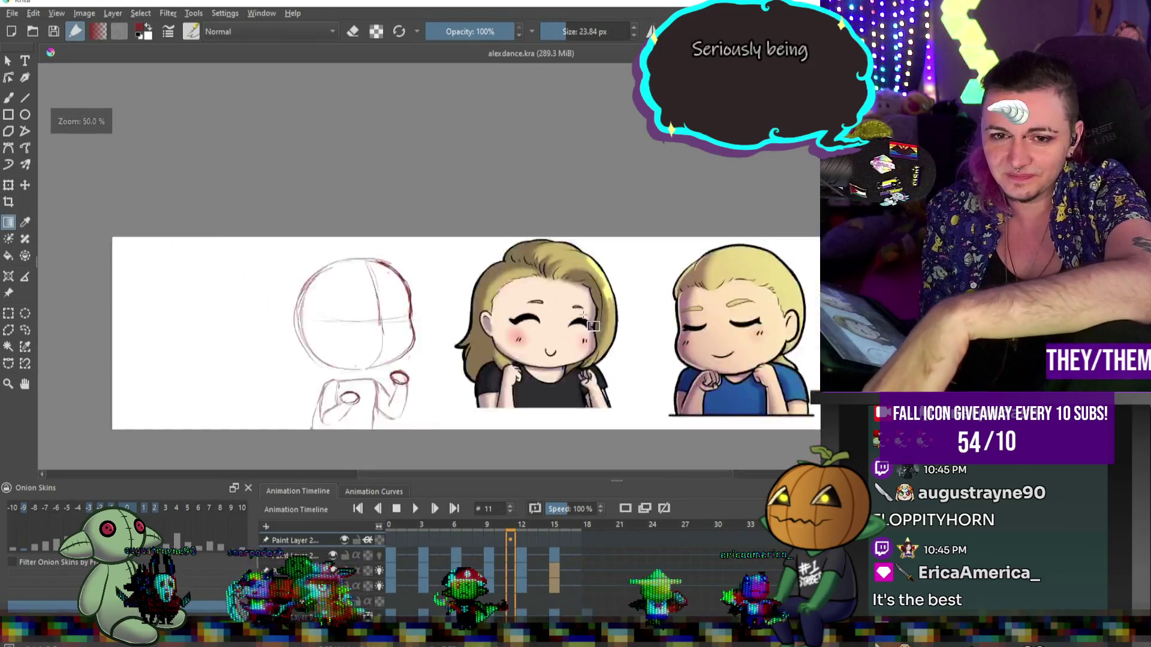
{"action": "key", "text": "plus"}
{"action": "key", "text": "plus"}
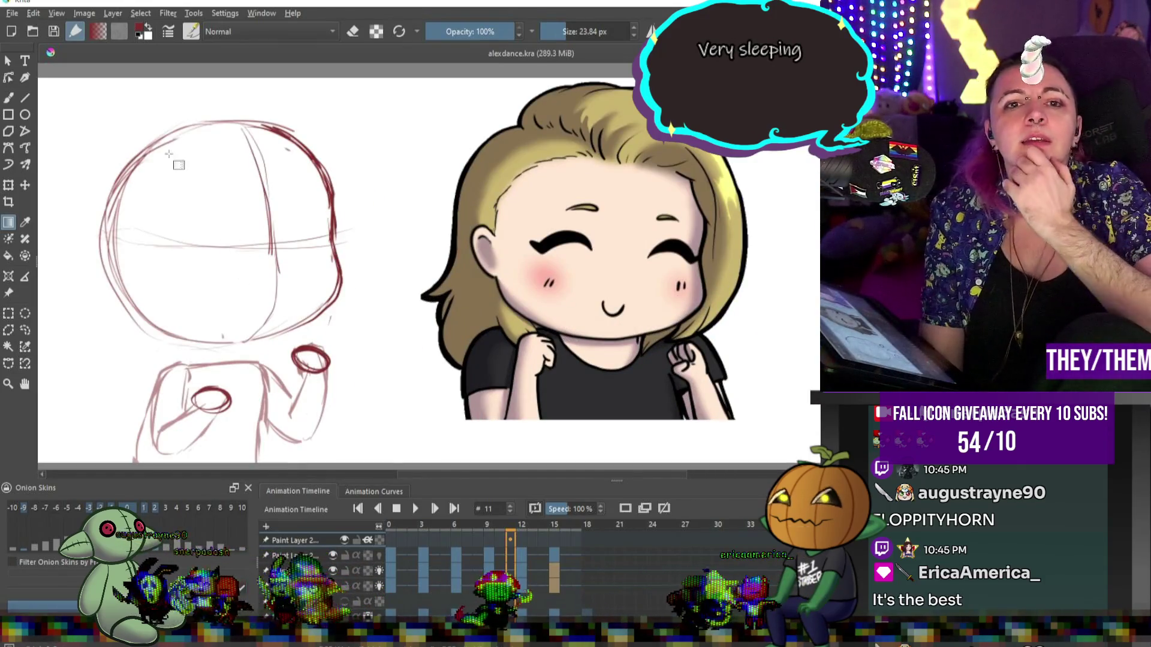
{"action": "scroll", "coordinate": [420, 228], "scroll_direction": "down", "scroll_amount": 2}
{"action": "scroll", "coordinate": [539, 228], "scroll_direction": "up", "scroll_amount": 2}
{"action": "scroll", "coordinate": [633, 232], "scroll_direction": "down", "scroll_amount": 1}
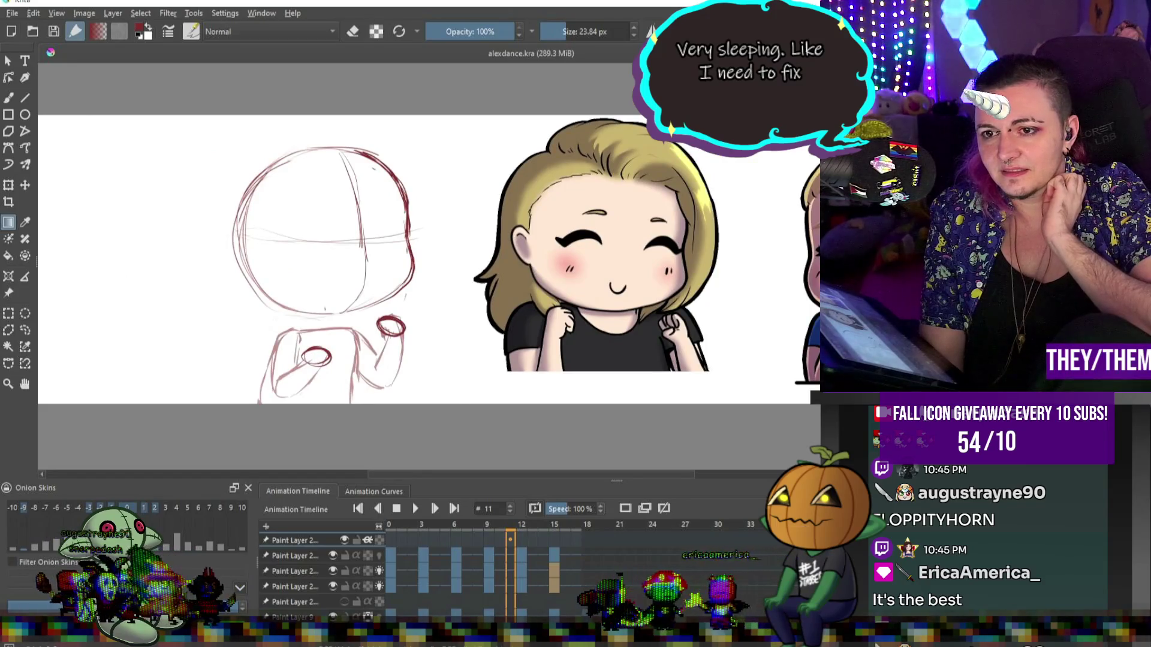
{"action": "scroll", "coordinate": [725, 259], "scroll_direction": "down", "scroll_amount": 1}
{"action": "scroll", "coordinate": [724, 260], "scroll_direction": "up", "scroll_amount": 2}
{"action": "scroll", "coordinate": [497, 252], "scroll_direction": "down", "scroll_amount": 2}
{"action": "scroll", "coordinate": [522, 243], "scroll_direction": "up", "scroll_amount": 1}
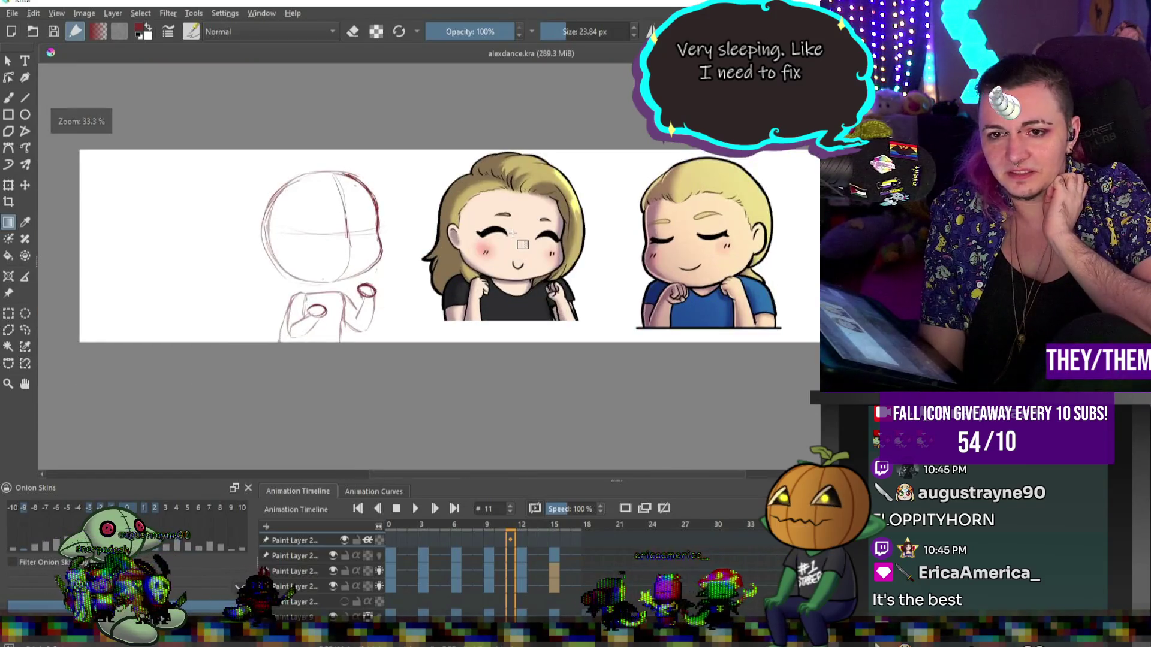
{"action": "scroll", "coordinate": [513, 233], "scroll_direction": "up", "scroll_amount": 1}
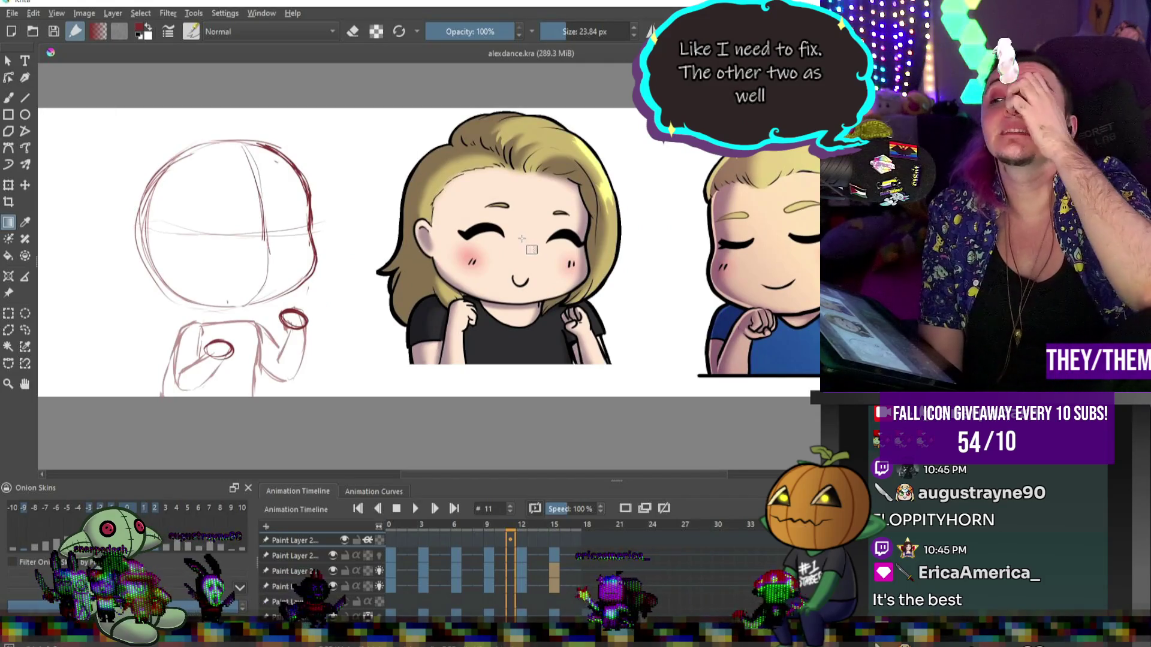
{"action": "scroll", "coordinate": [533, 251], "scroll_direction": "down", "scroll_amount": 1}
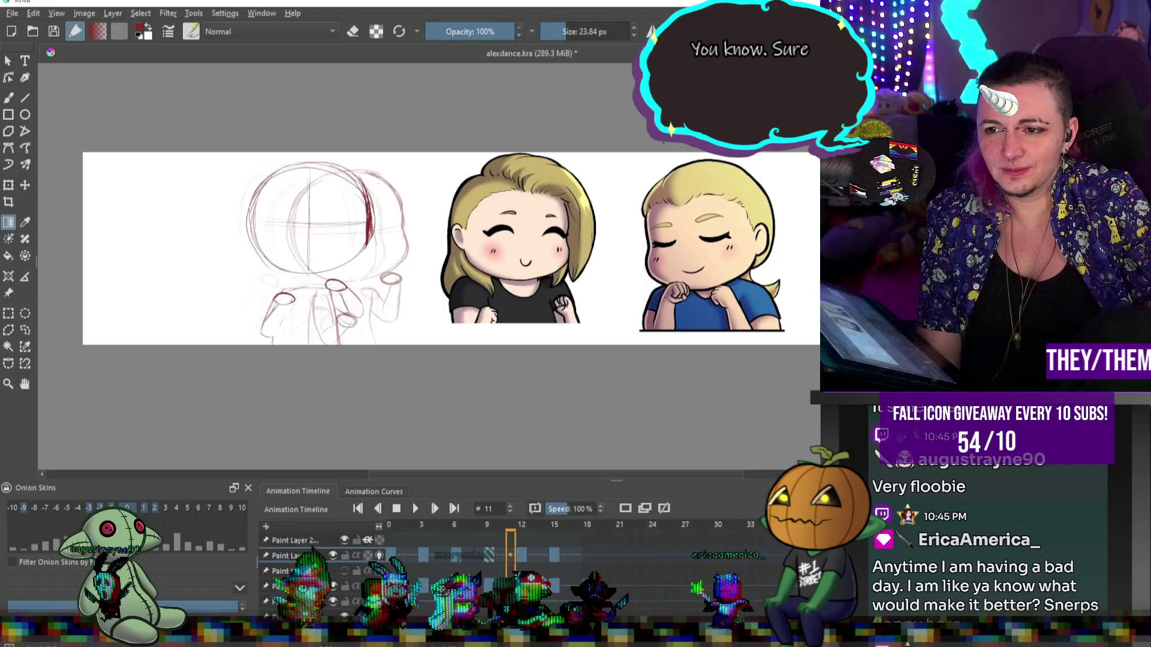
- Merge the sketch layer down, check it in playback, then undo the merge
{"action": "key", "text": "ctrl+e"}
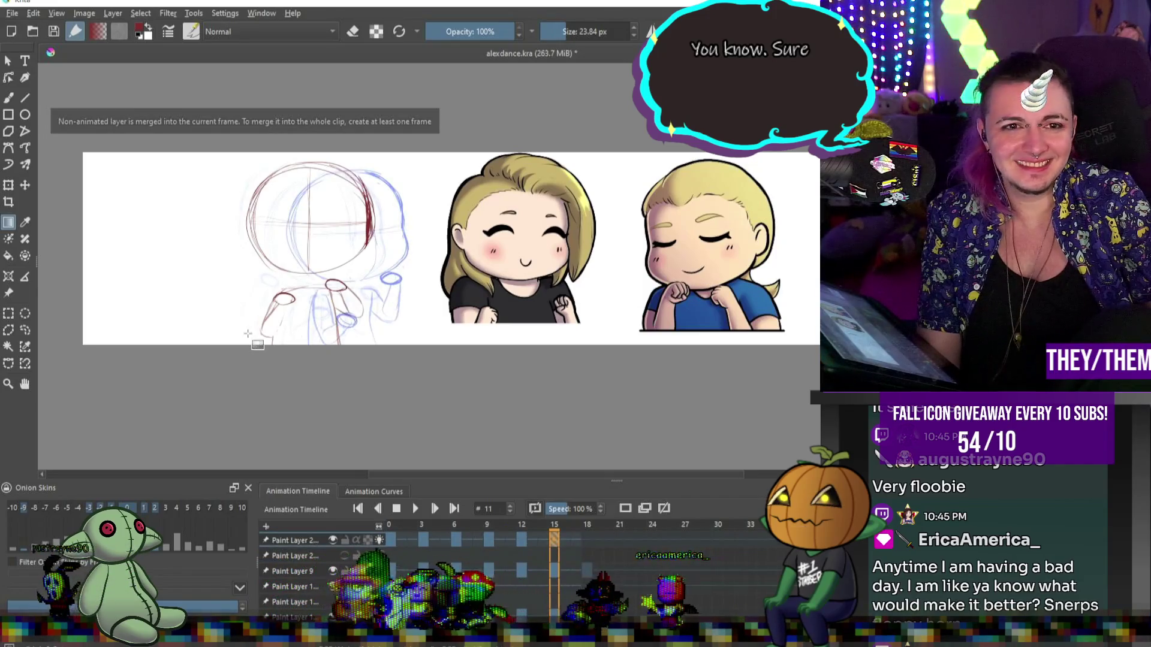
{"action": "left_click", "coordinate": [415, 509]}
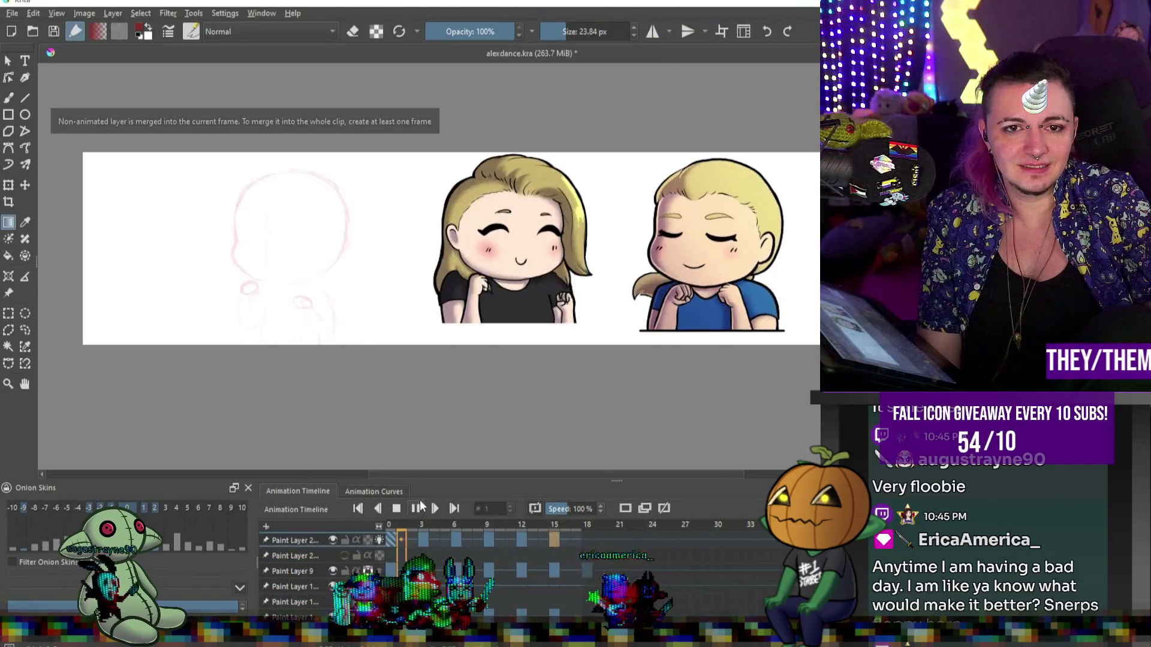
{"action": "left_click", "coordinate": [415, 508]}
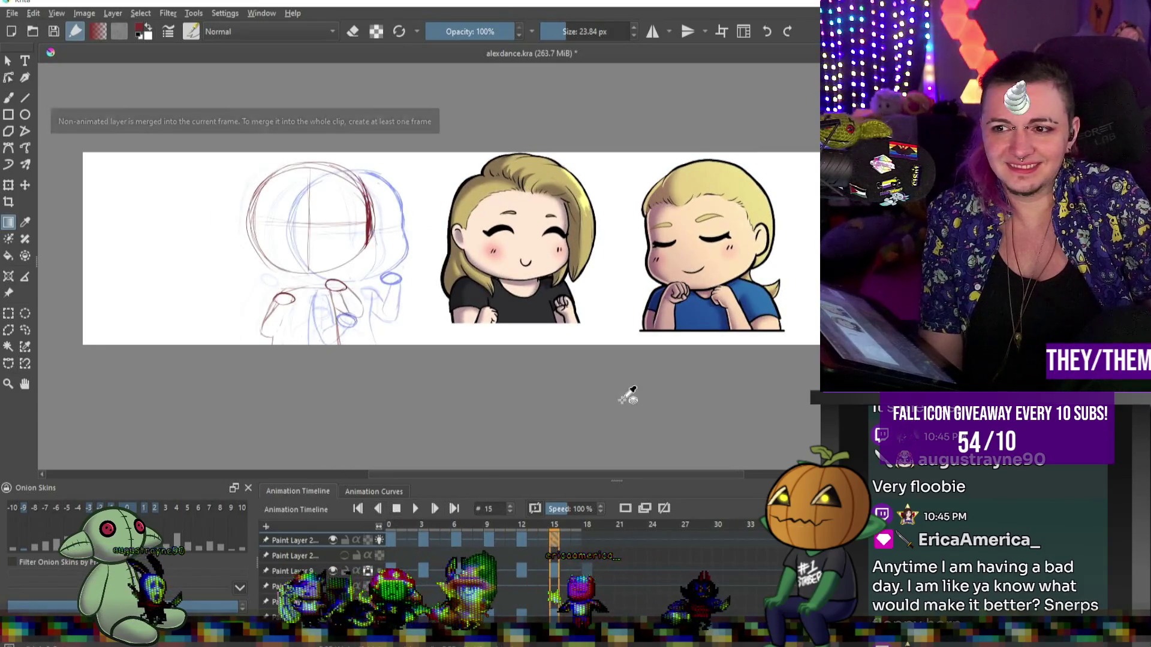
{"action": "key", "text": "ctrl+z"}
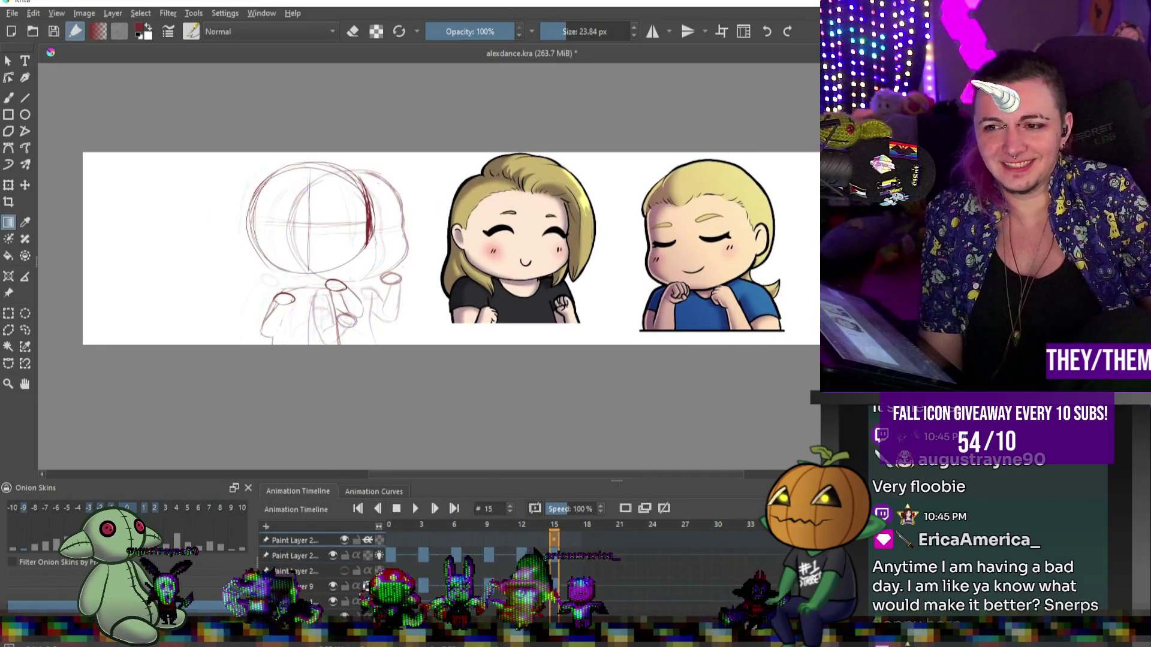
{"action": "key", "text": "ctrl+z"}
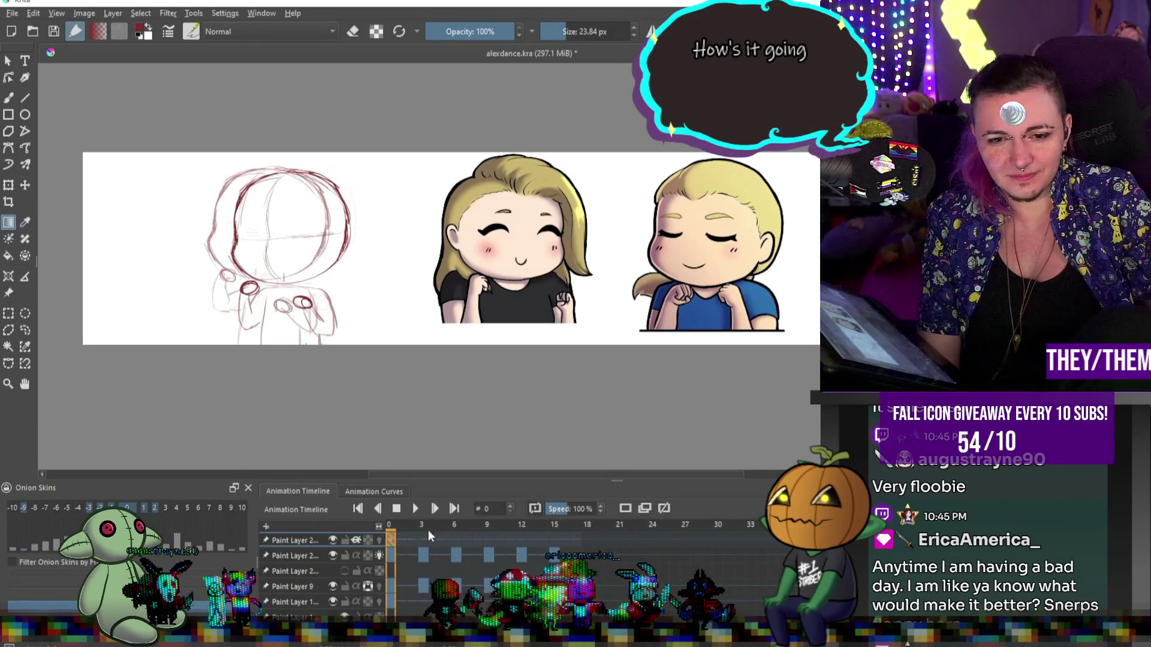
- Step through the keyframes at frames 3, 6, 9, 12 and 15
{"action": "left_click", "coordinate": [423, 530]}
{"action": "left_click", "coordinate": [454, 537]}
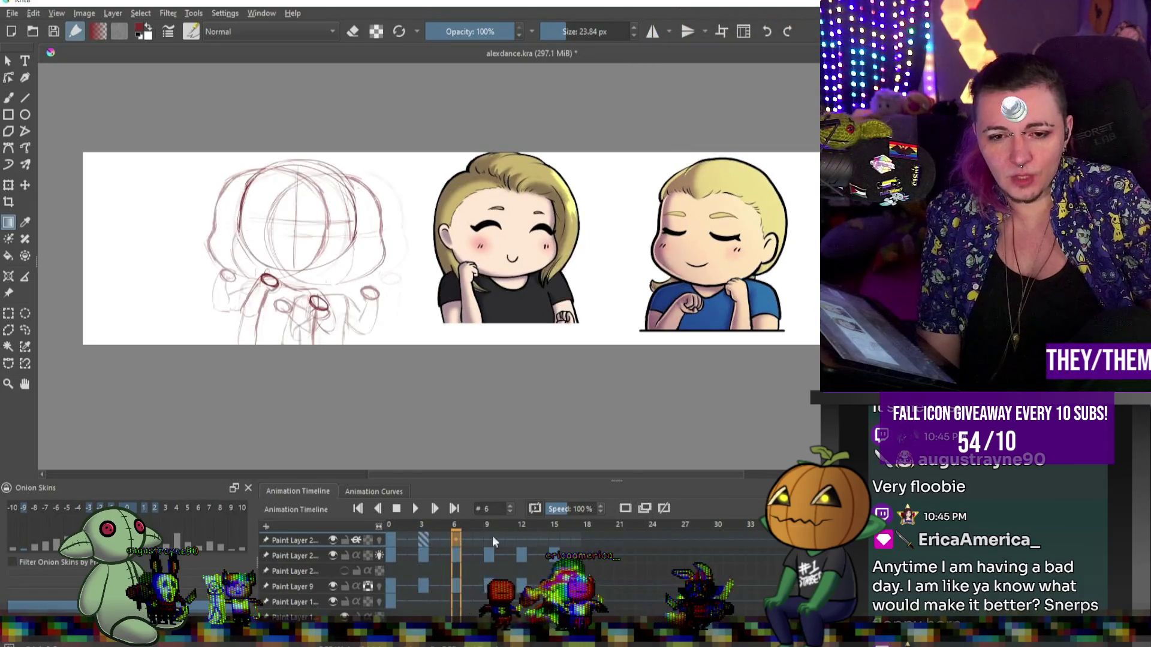
{"action": "left_click", "coordinate": [487, 538]}
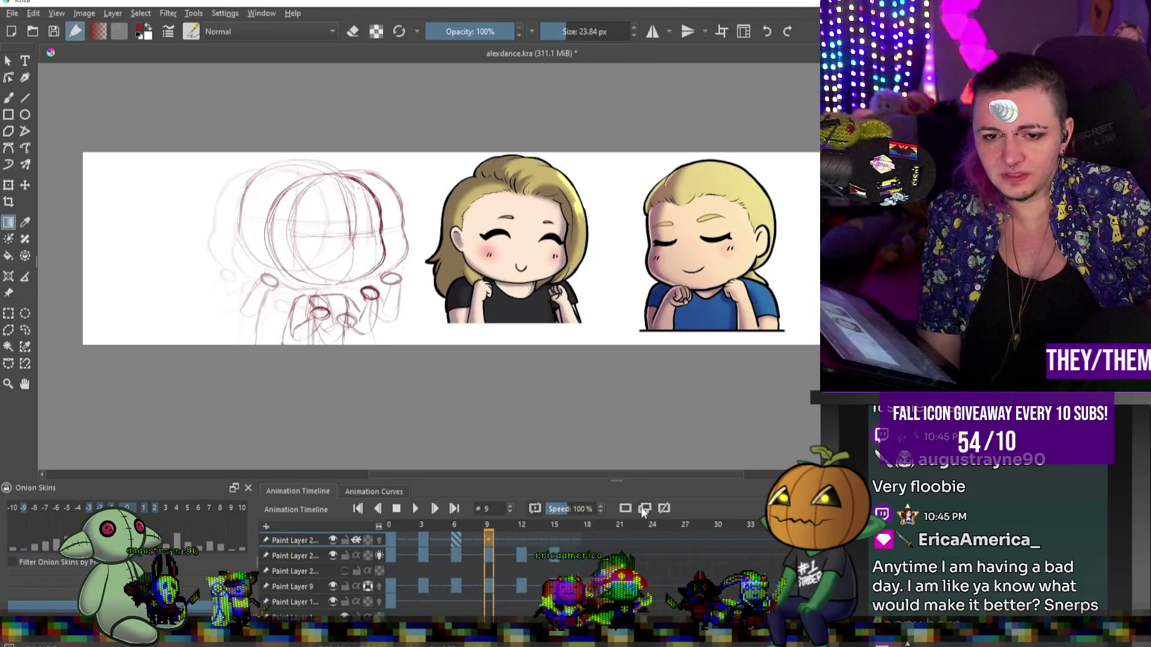
{"action": "left_click", "coordinate": [522, 540]}
{"action": "left_click", "coordinate": [555, 539]}
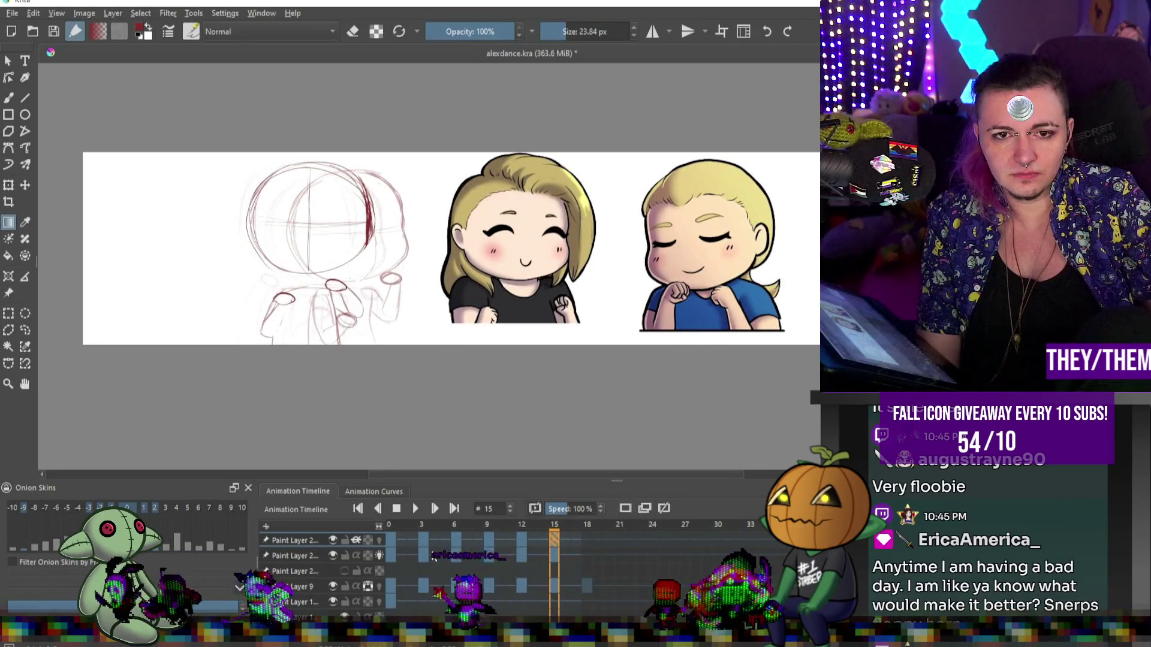
- Enable onion skins on the top sketch layer and play the animation
{"action": "left_click", "coordinate": [356, 541]}
{"action": "left_click", "coordinate": [356, 540]}
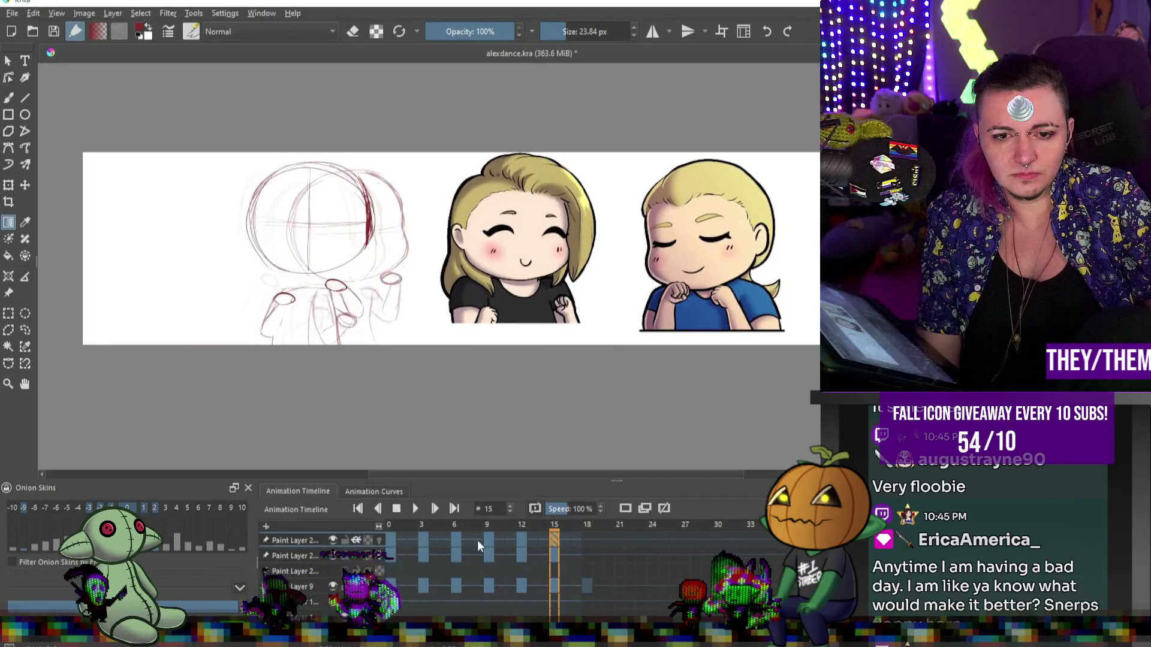
{"action": "left_click", "coordinate": [379, 540]}
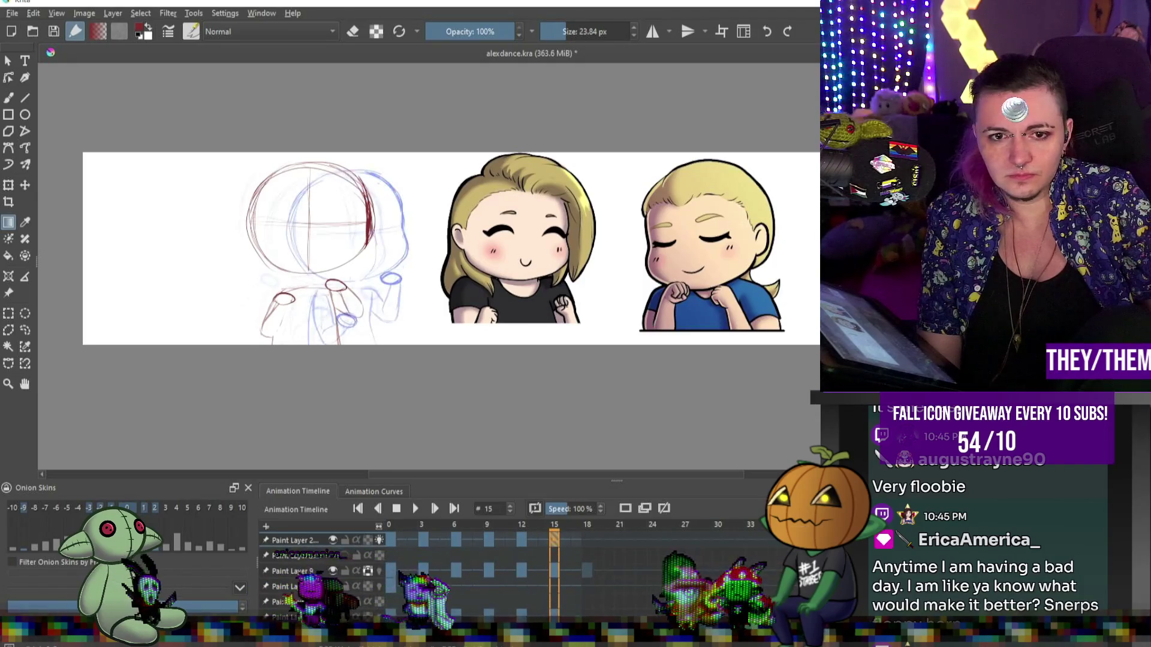
{"action": "left_click", "coordinate": [416, 508]}
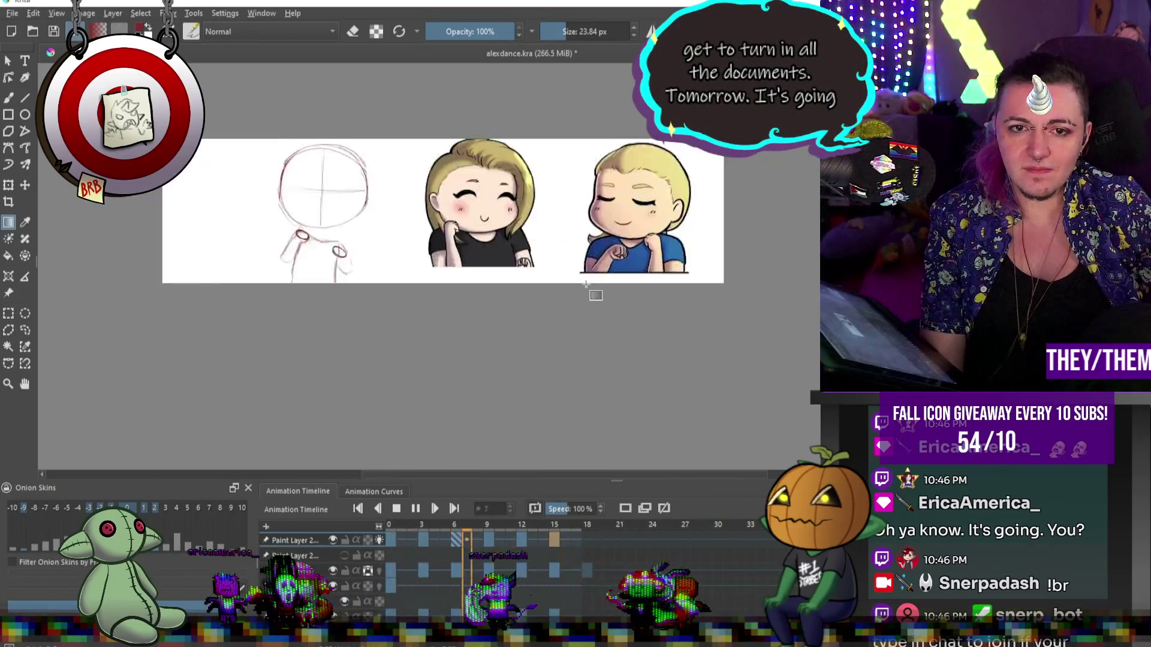
- Turn off onion skins on the top sketch layer
{"action": "scroll", "coordinate": [632, 301], "scroll_direction": "down", "scroll_amount": 3}
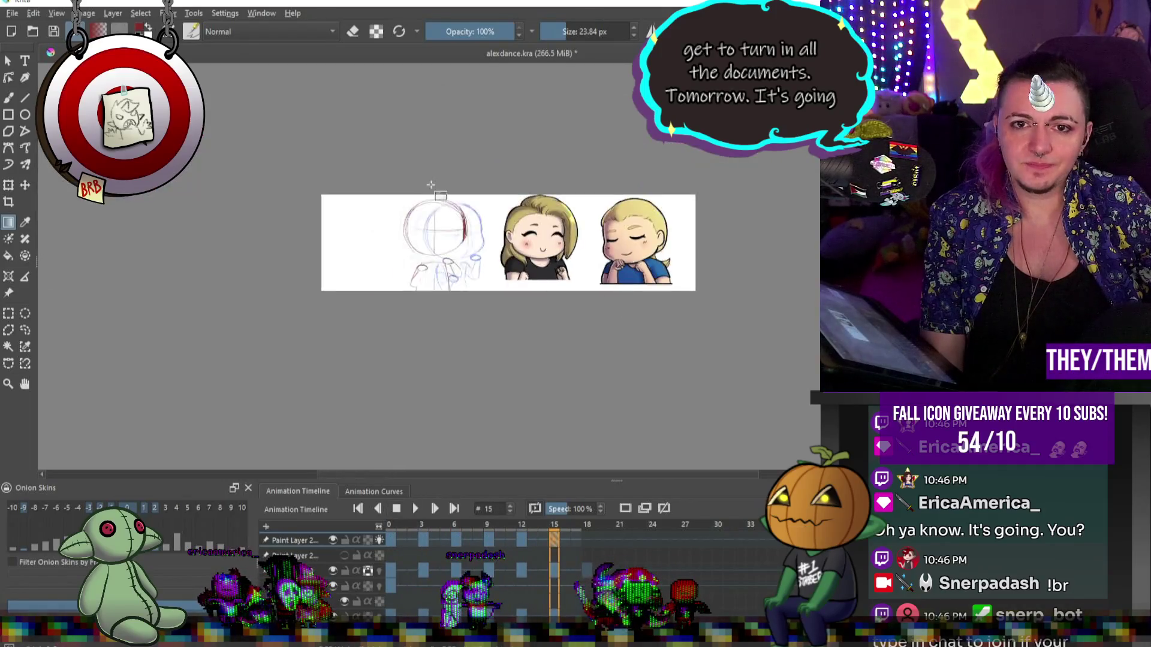
{"action": "scroll", "coordinate": [417, 171], "scroll_direction": "up", "scroll_amount": 3}
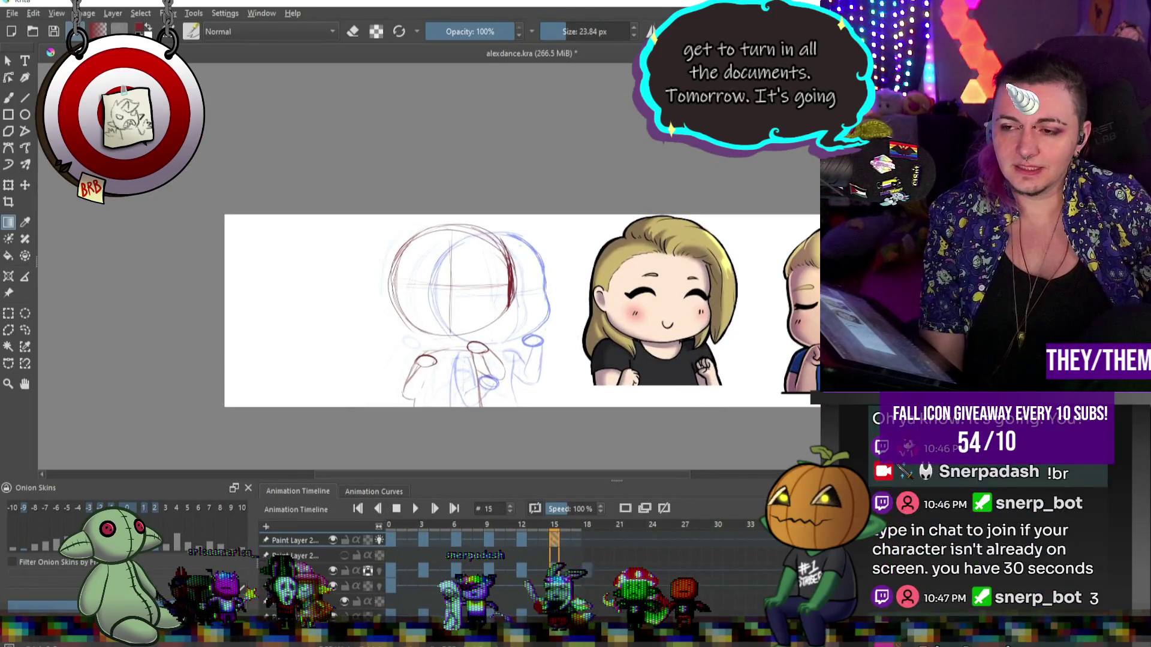
{"action": "left_click", "coordinate": [379, 540]}
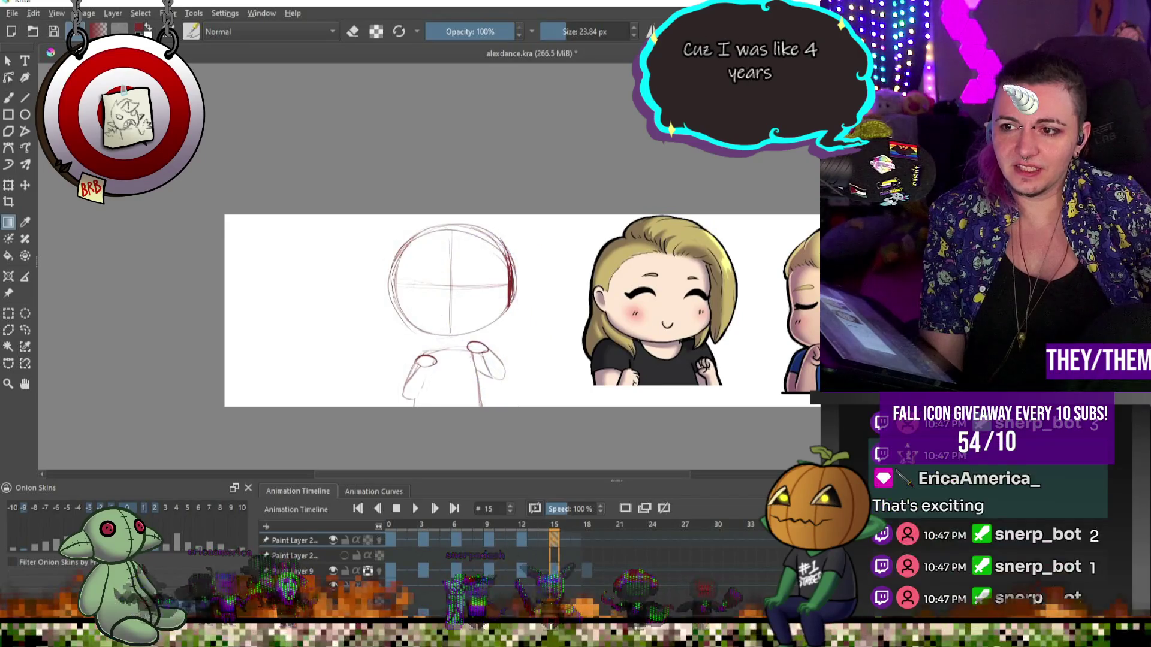
- Play the animation, stop it, and select the frame 3 drawing
{"action": "left_click", "coordinate": [415, 510]}
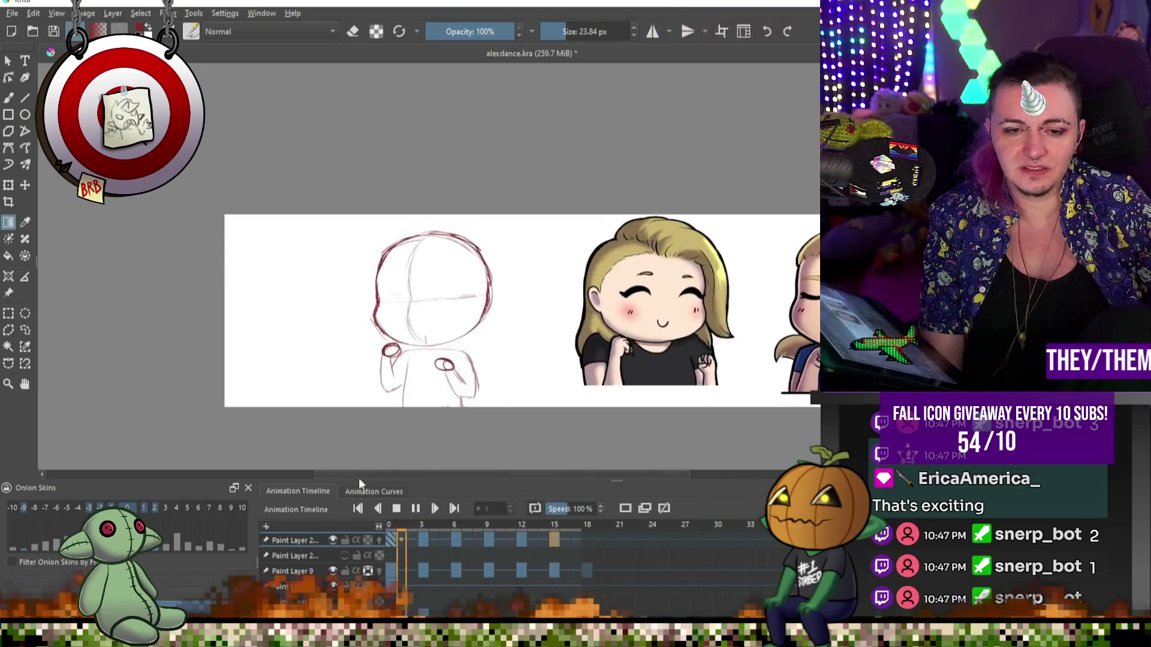
{"action": "left_click", "coordinate": [414, 509]}
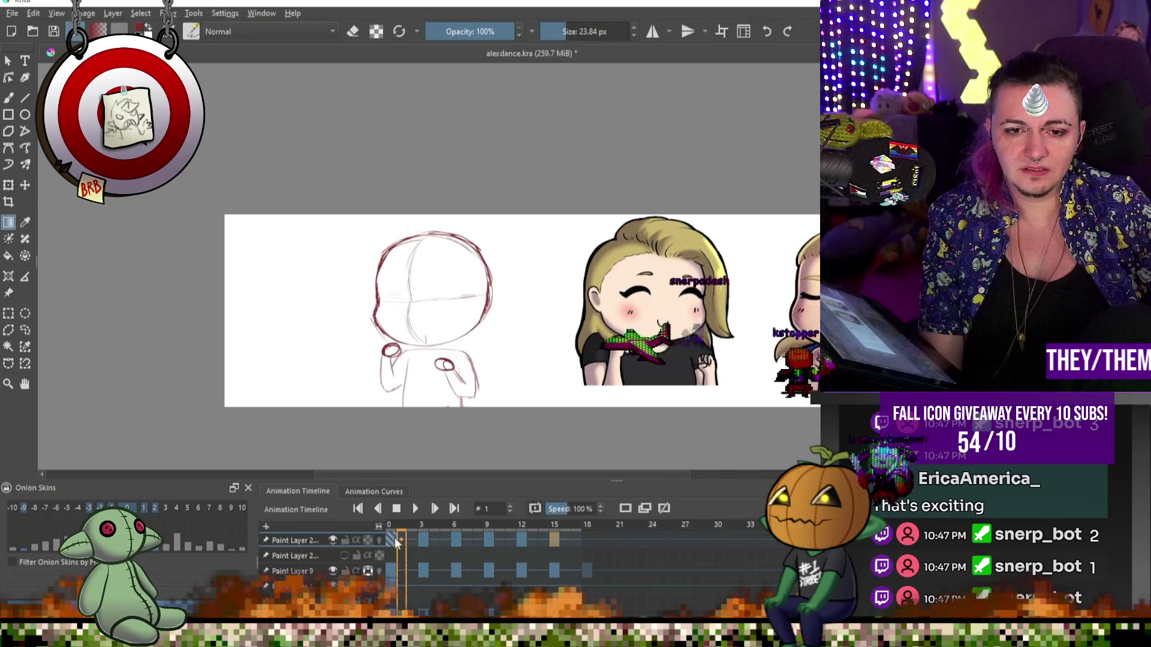
{"action": "left_click", "coordinate": [421, 539]}
{"action": "scroll", "coordinate": [453, 400], "scroll_direction": "up", "scroll_amount": 2}
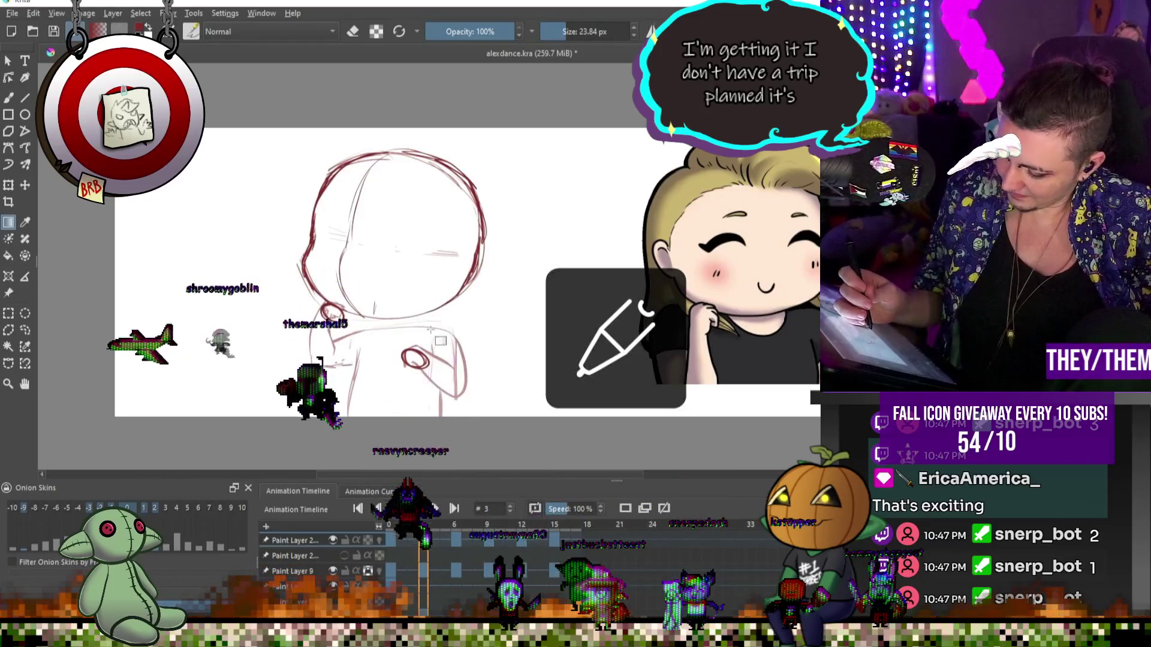
- Redraw frame 3's lower arm line in darker red with the freehand brush
{"action": "key", "text": "b"}
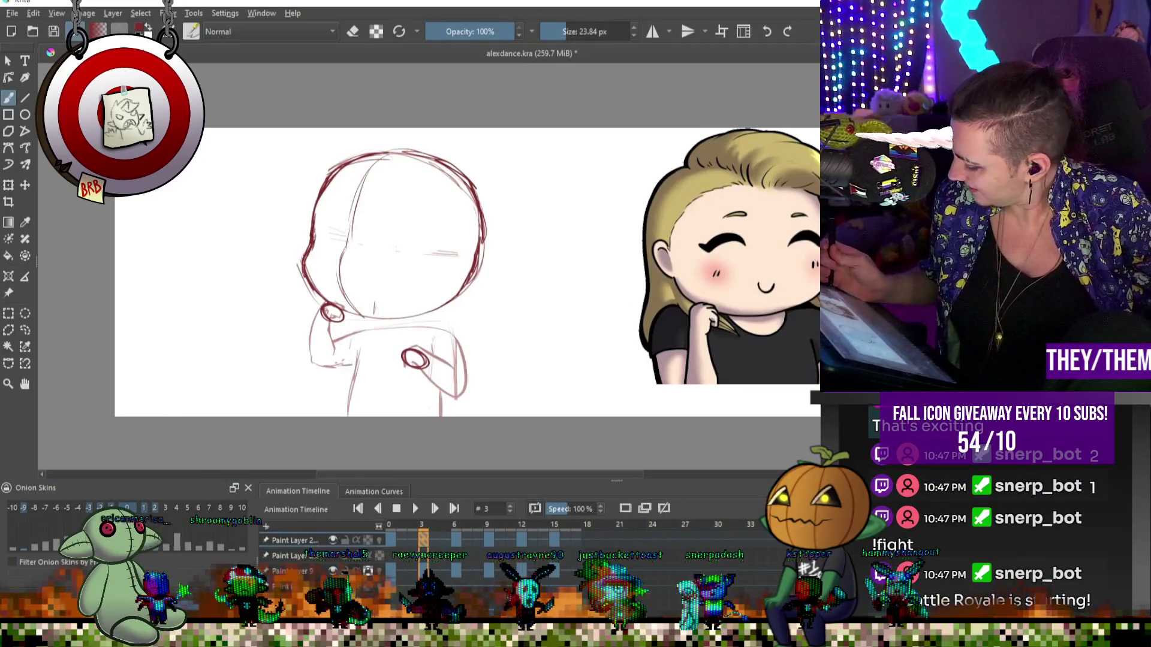
{"action": "key", "text": "e"}
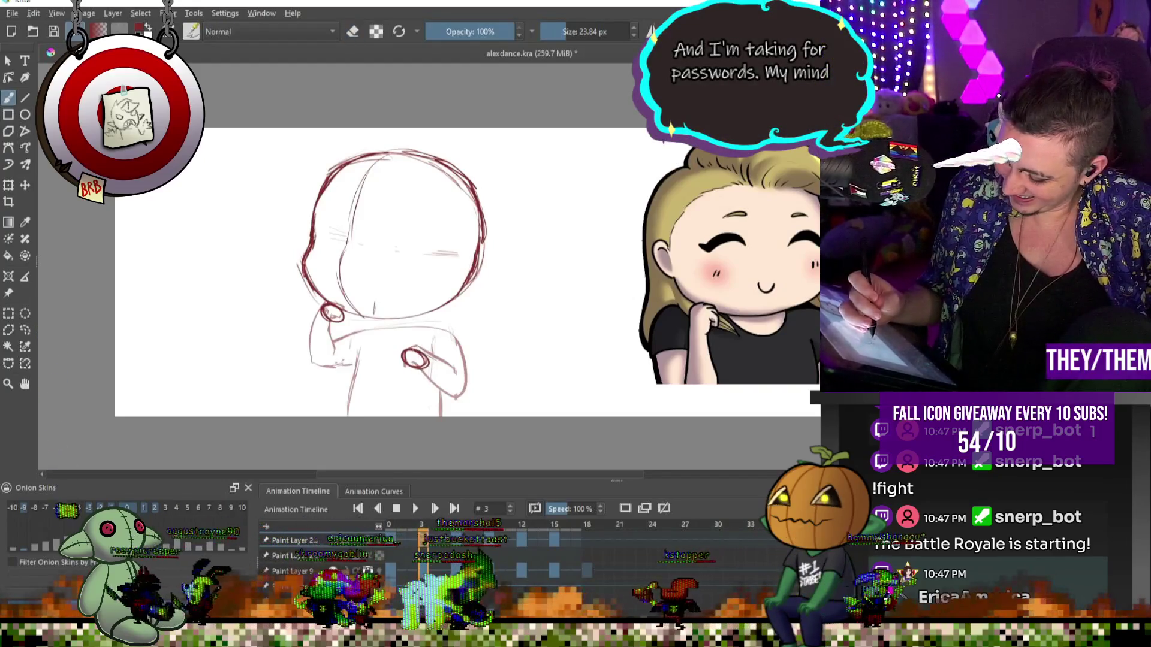
{"action": "left_click_drag", "start_coordinate": [428, 356], "coordinate": [456, 371]}
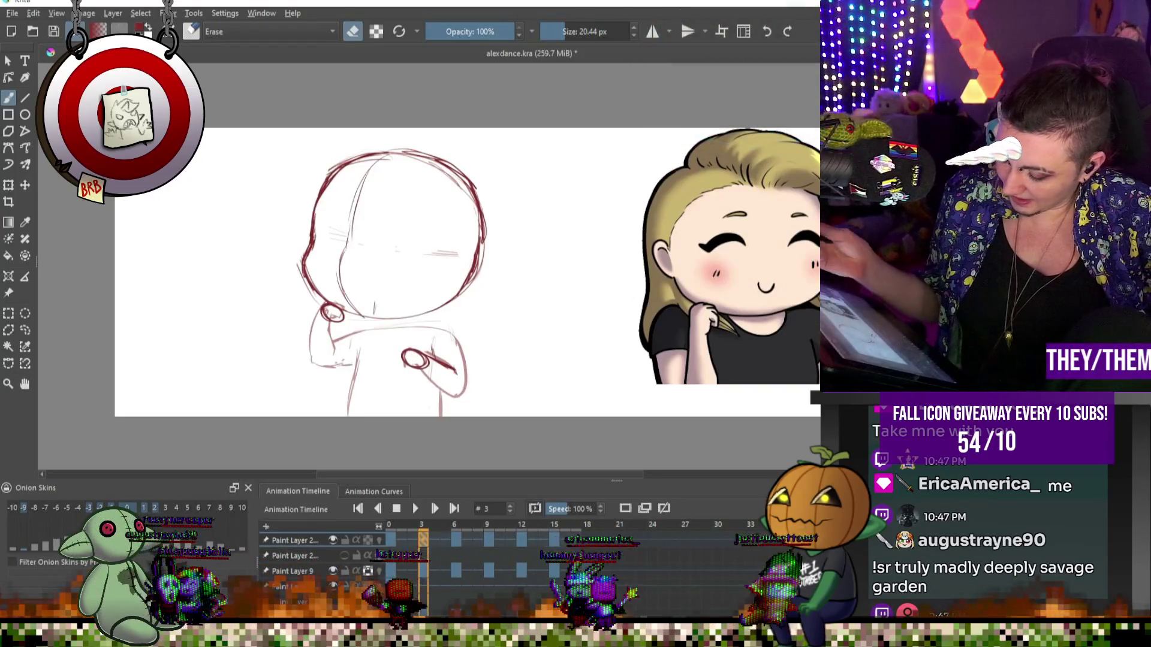
- Refine both raised hands on keyframe 6, then play back the motion
{"action": "key", "text": "."}
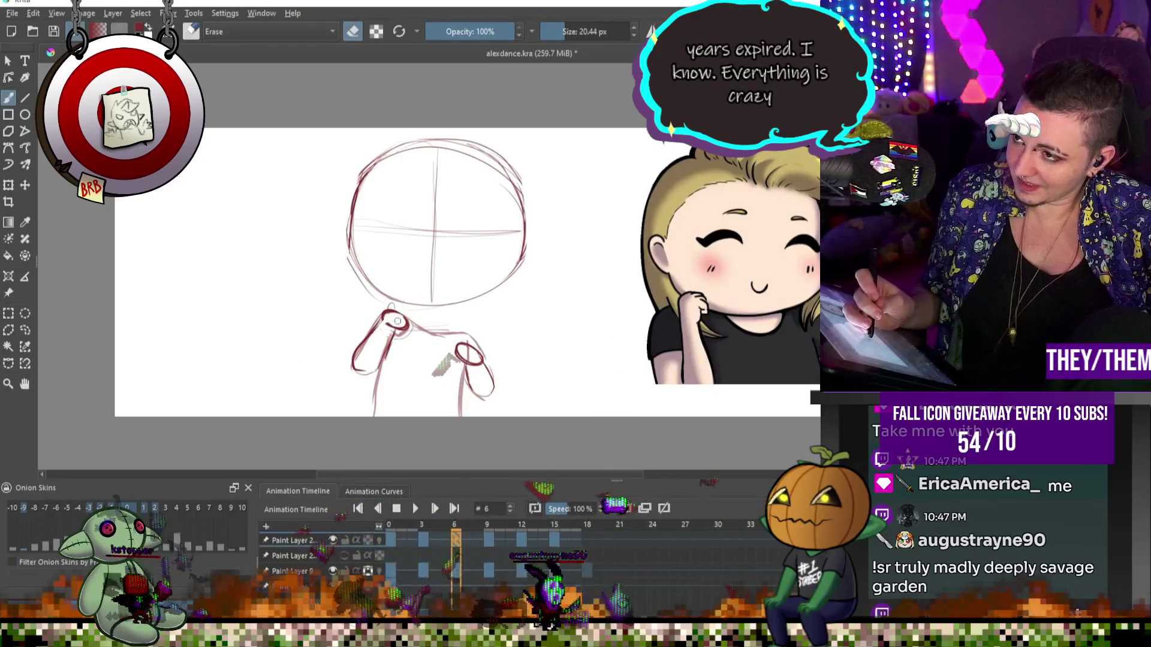
{"action": "key", "text": "e"}
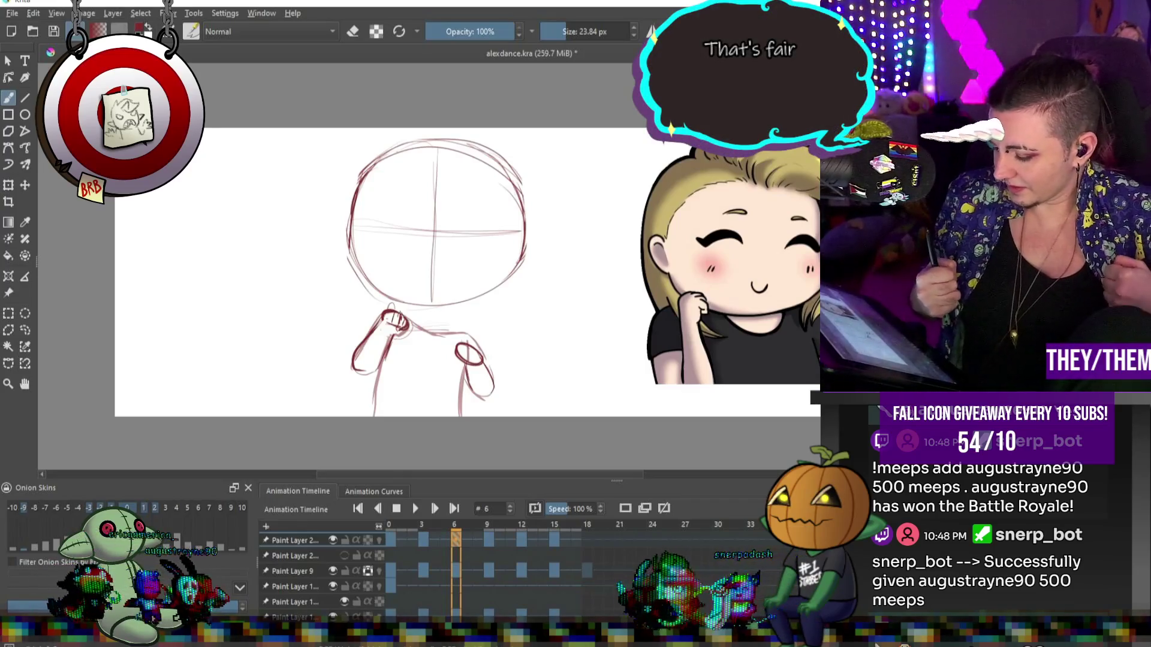
{"action": "key", "text": "e"}
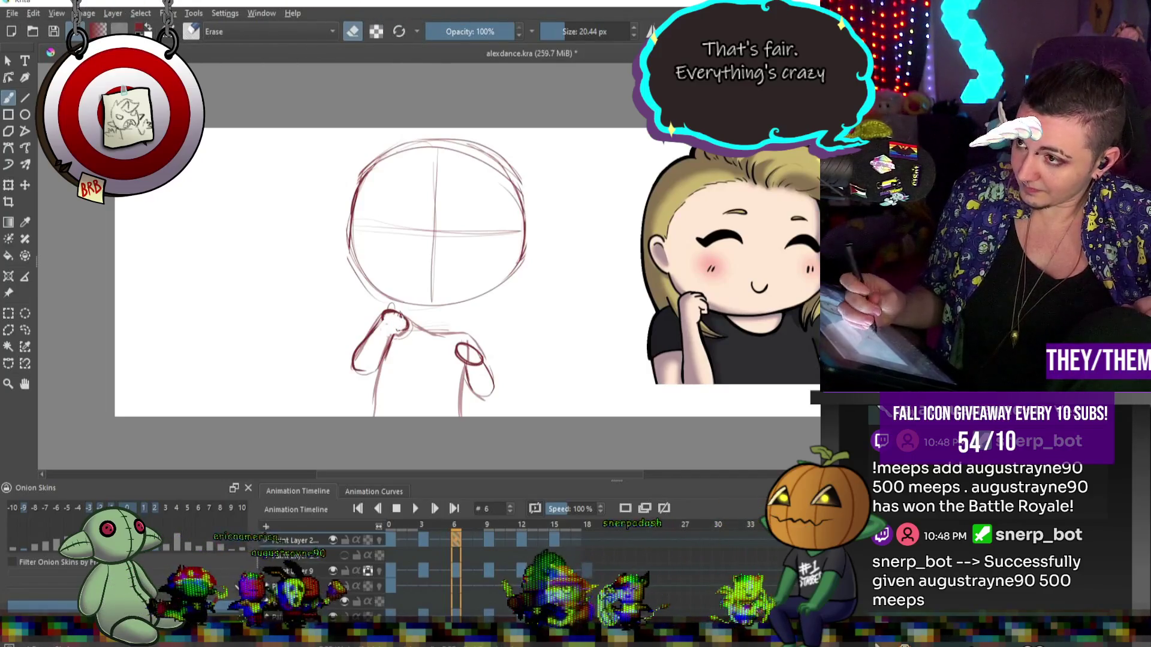
{"action": "key", "text": "e"}
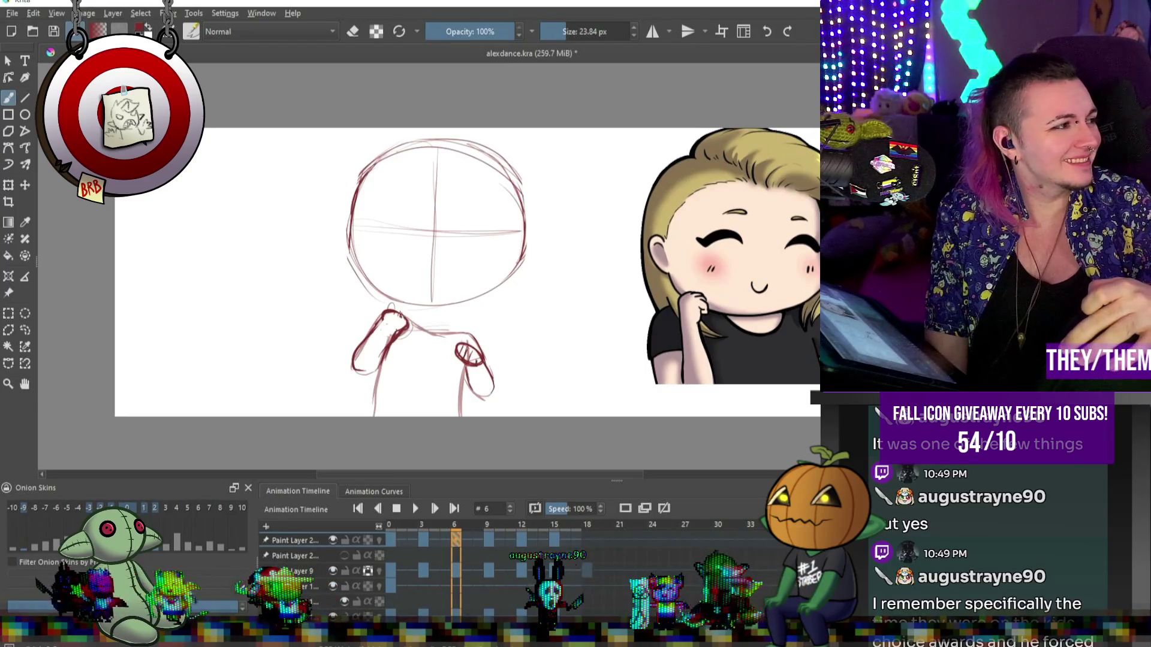
{"action": "left_click", "coordinate": [414, 508]}
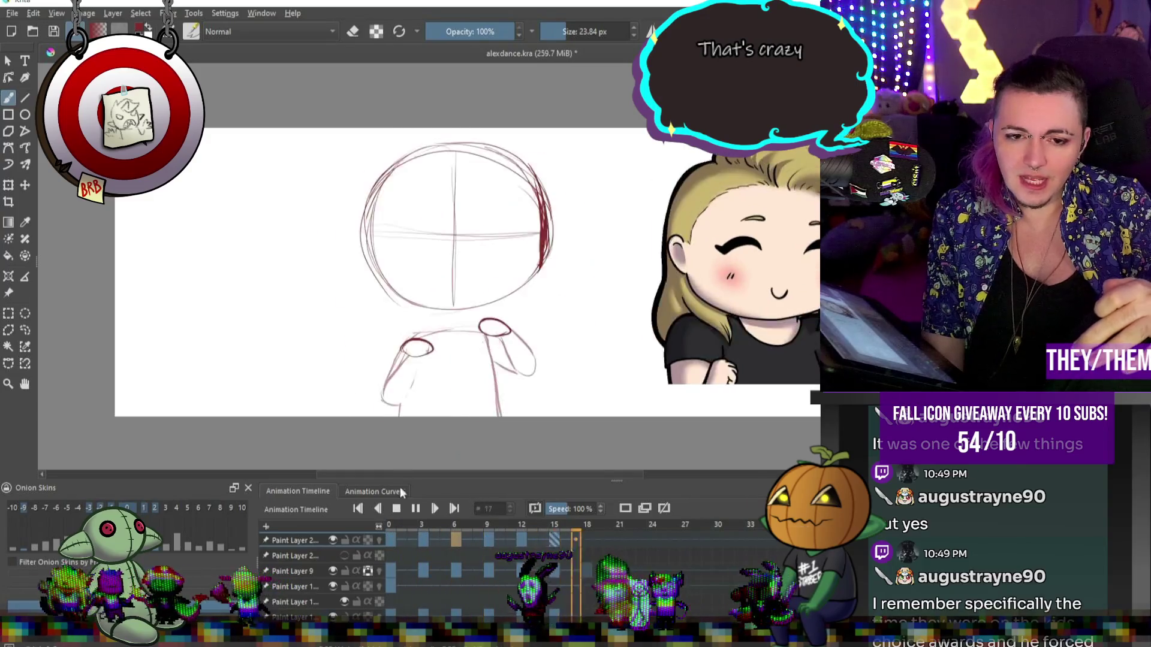
- Stop playback and touch up frame 15's arms in darker red
{"action": "left_click", "coordinate": [402, 510]}
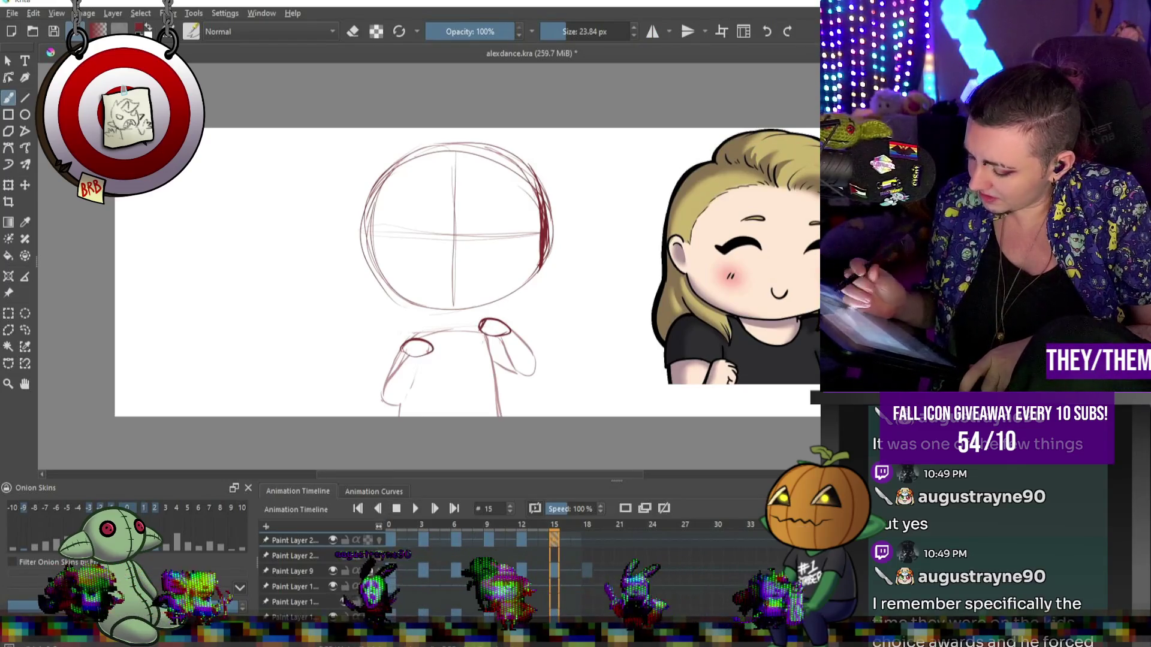
{"action": "key", "text": "e"}
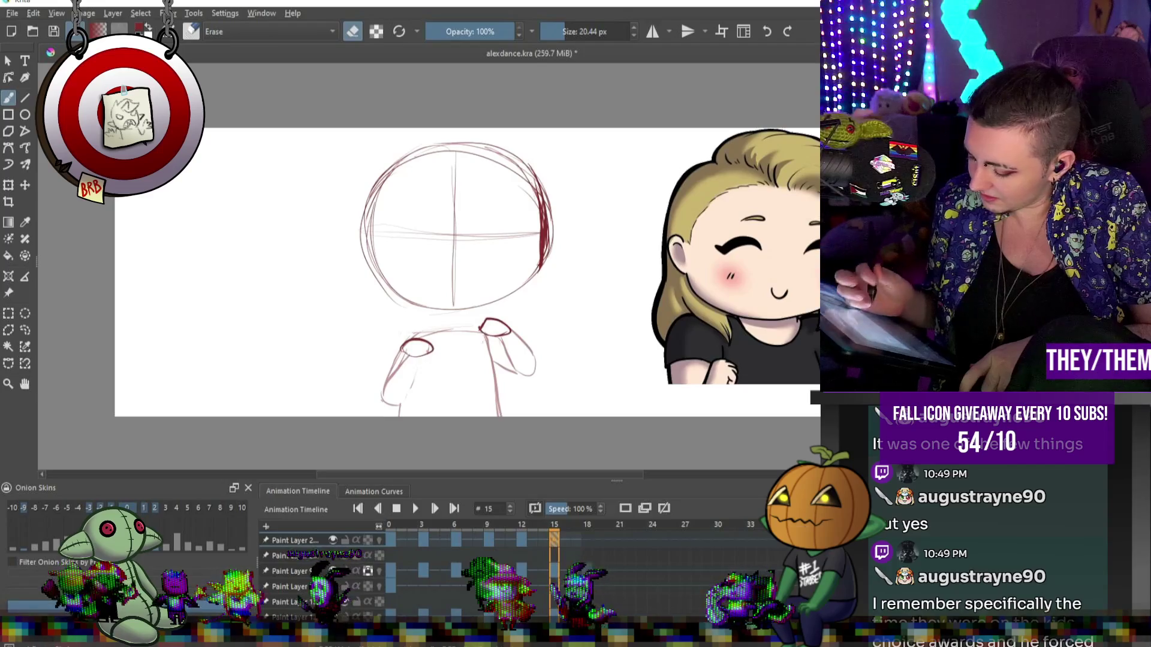
{"action": "key", "text": "e"}
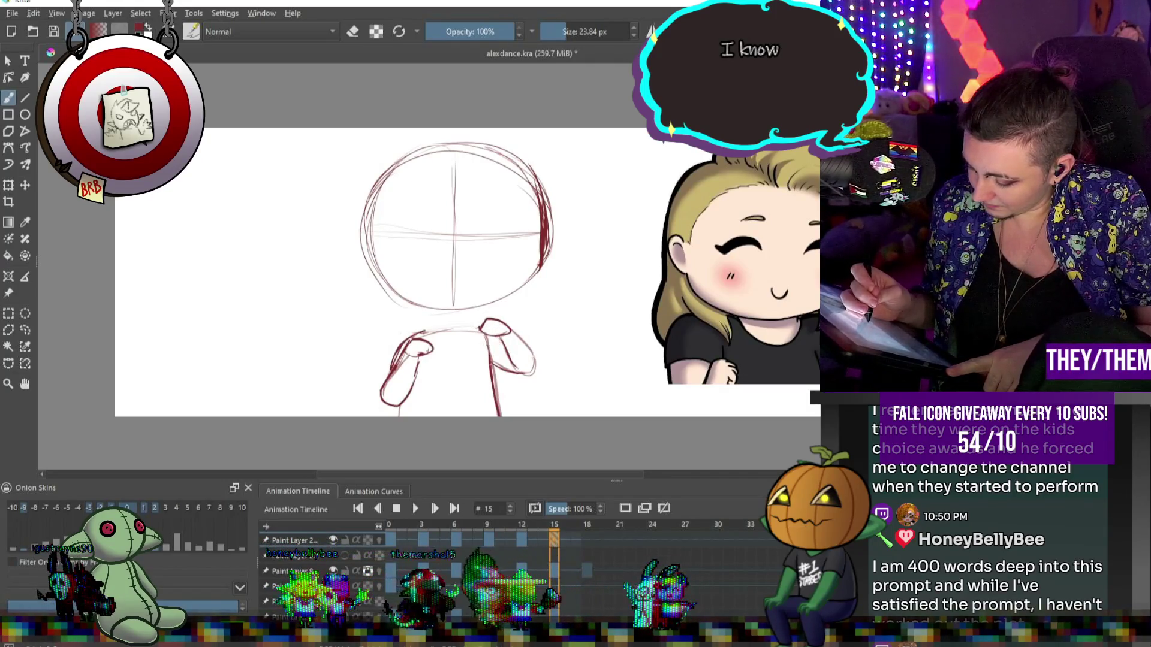
- On frame 12, reshape the lower hand and darken the raised arm's right outline
{"action": "left_click", "coordinate": [522, 541]}
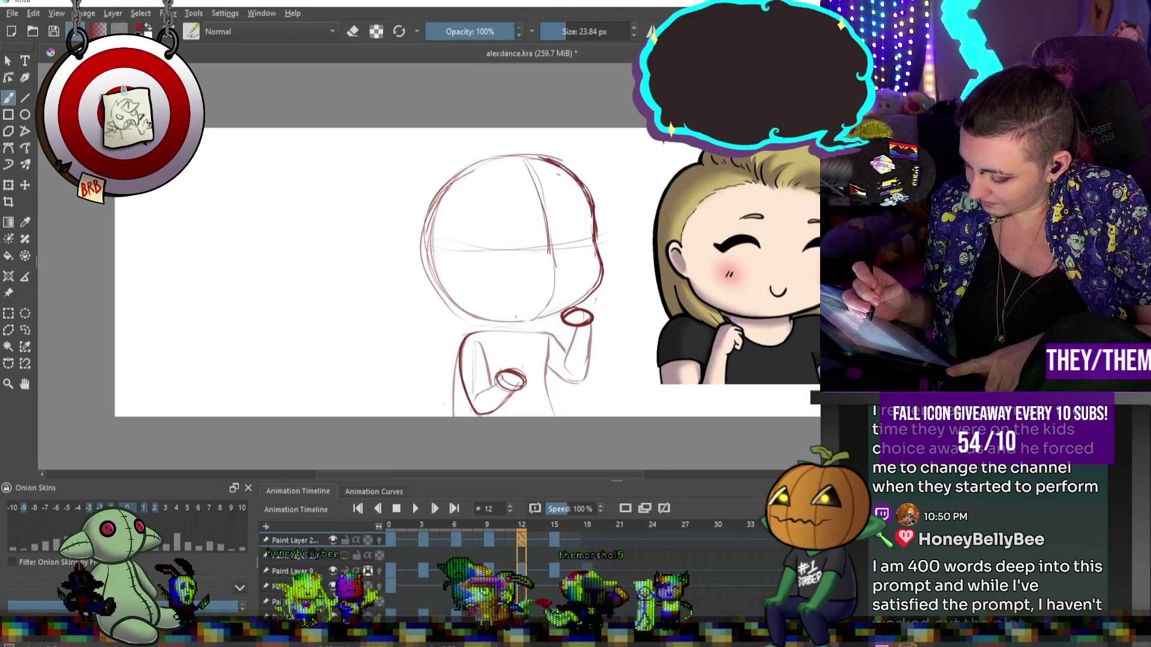
{"action": "left_click_drag", "start_coordinate": [501, 377], "coordinate": [487, 390]}
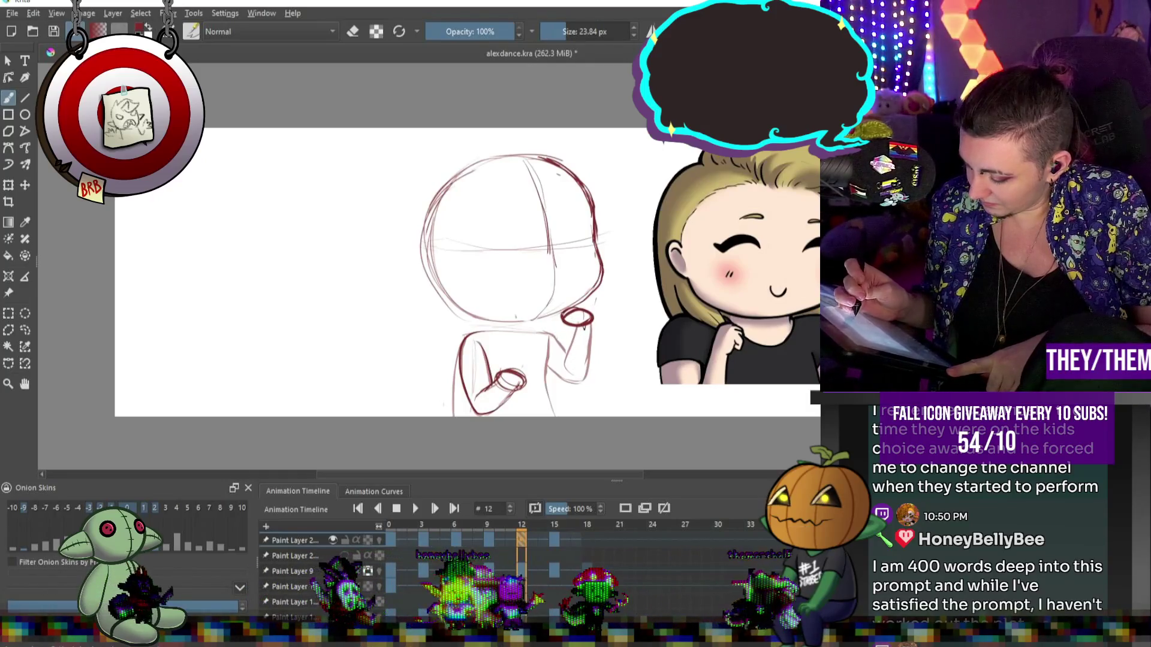
{"action": "mouse_move", "coordinate": [591, 322]}
{"action": "left_mouse_down"}
{"action": "mouse_move", "coordinate": [587, 362]}
{"action": "mouse_move", "coordinate": [563, 367]}
{"action": "left_mouse_up"}
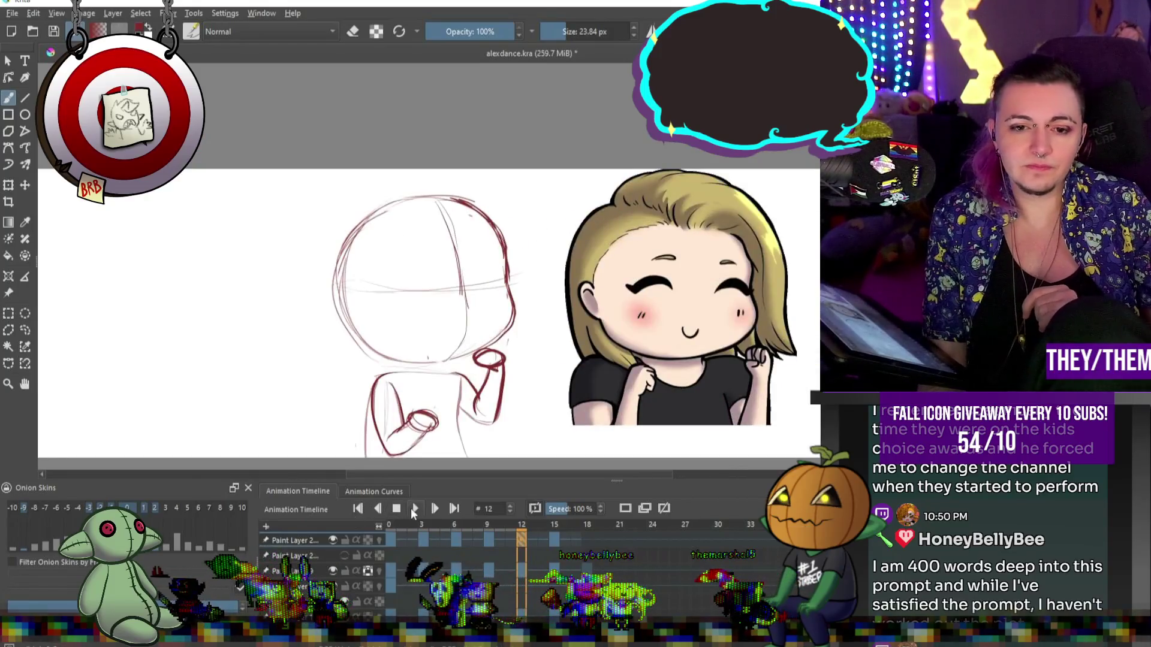
- After reviewing playback, add a stroke at the figure's left shoulder on frame 3
{"action": "left_click", "coordinate": [415, 508]}
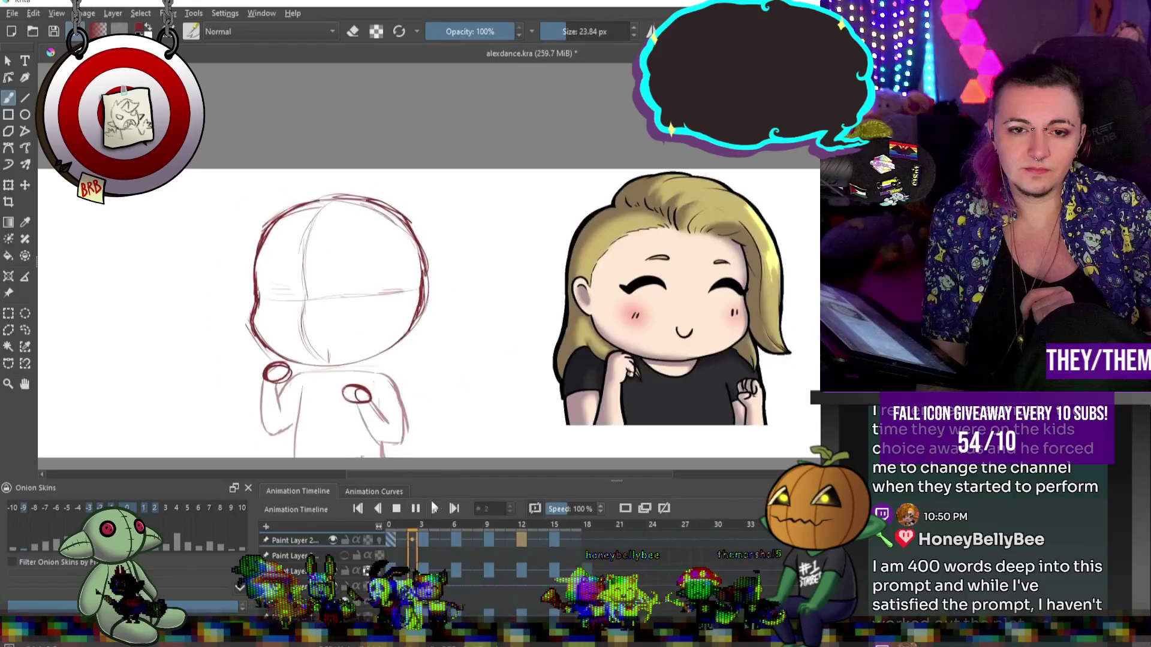
{"action": "left_click", "coordinate": [407, 508]}
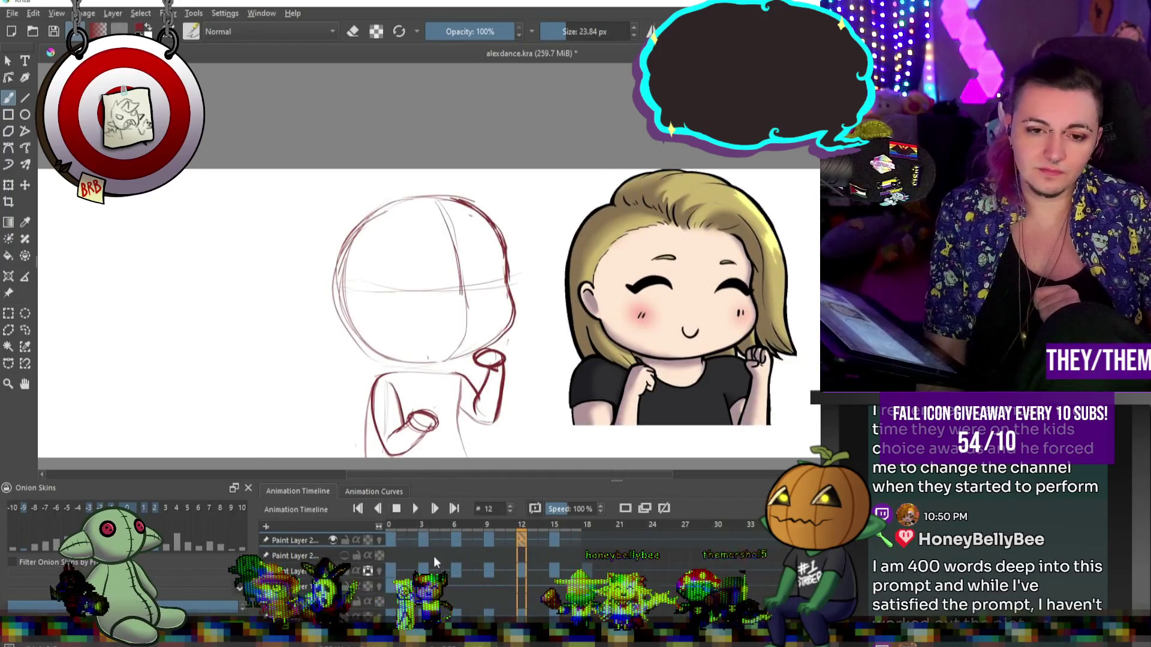
{"action": "left_click", "coordinate": [427, 539]}
{"action": "left_click", "coordinate": [459, 541]}
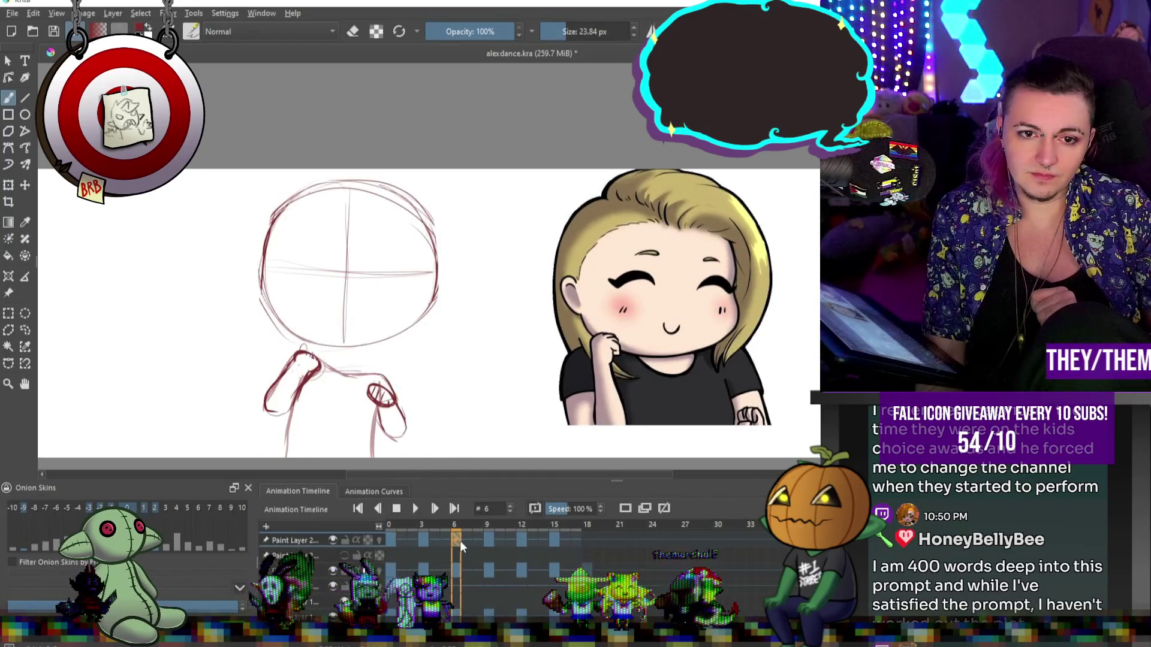
{"action": "left_click", "coordinate": [413, 539]}
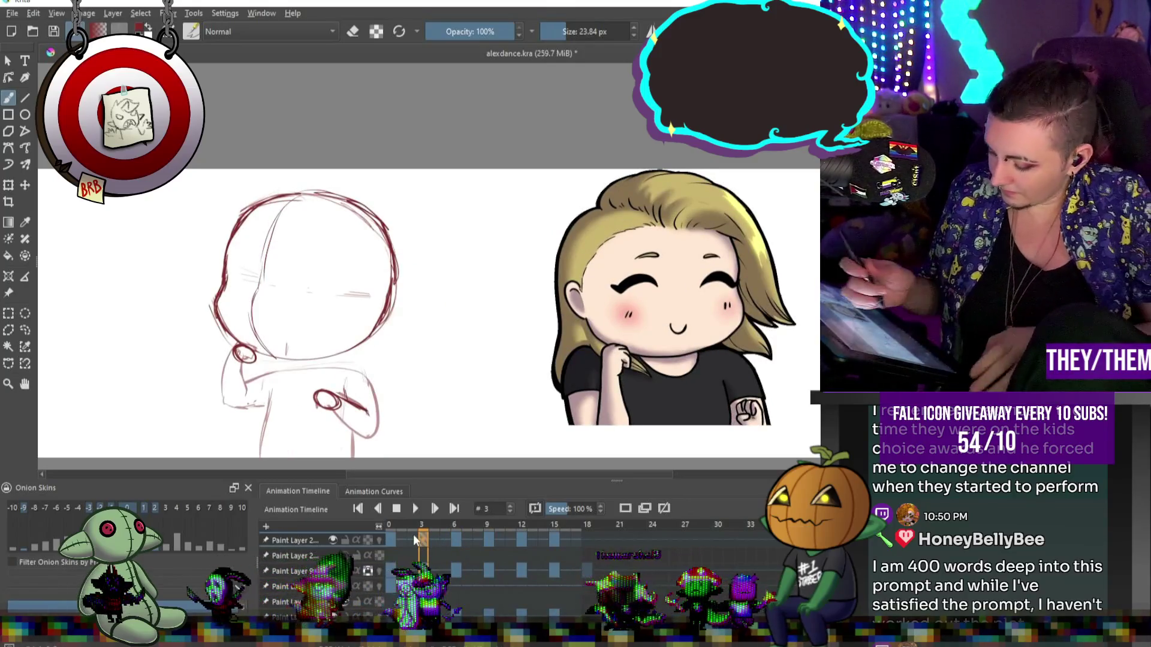
{"action": "left_click_drag", "start_coordinate": [246, 382], "coordinate": [276, 367]}
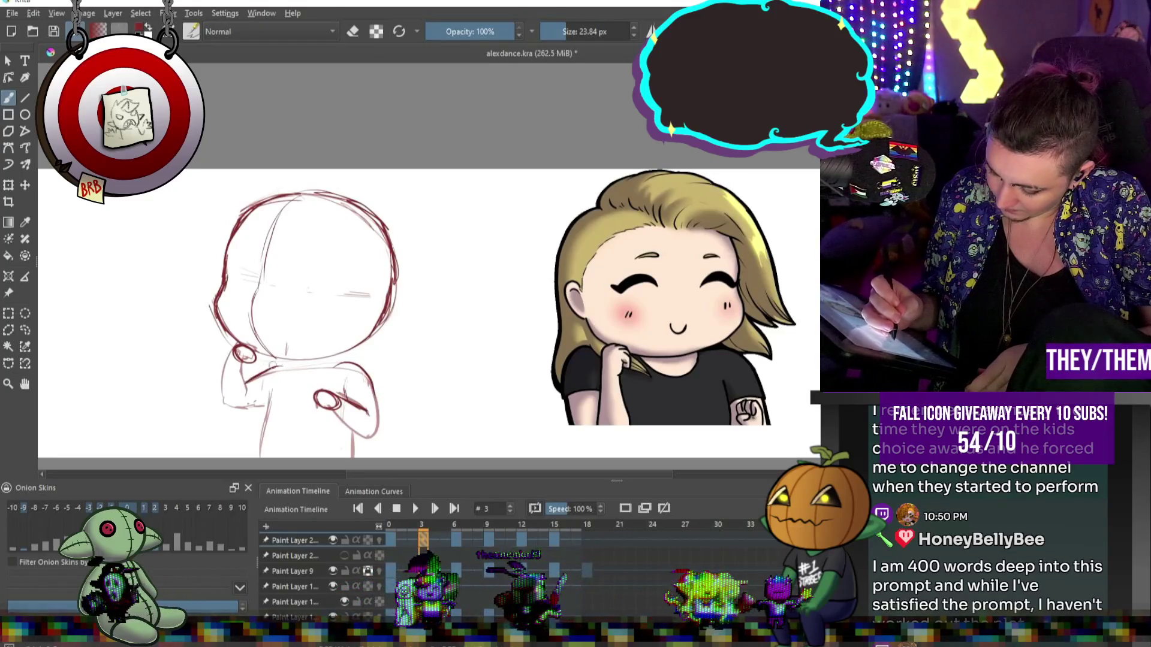
- Trace frame 9's left shoulder, lower hand and raised arm outline in darker red
{"action": "left_click", "coordinate": [460, 528]}
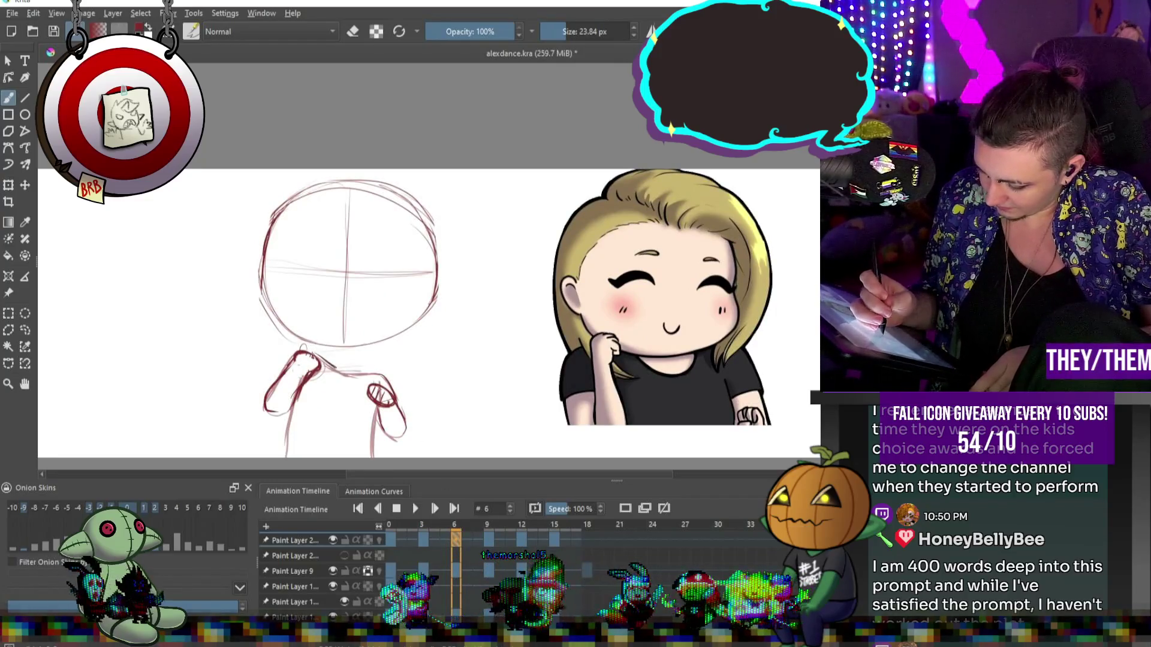
{"action": "left_click", "coordinate": [487, 540]}
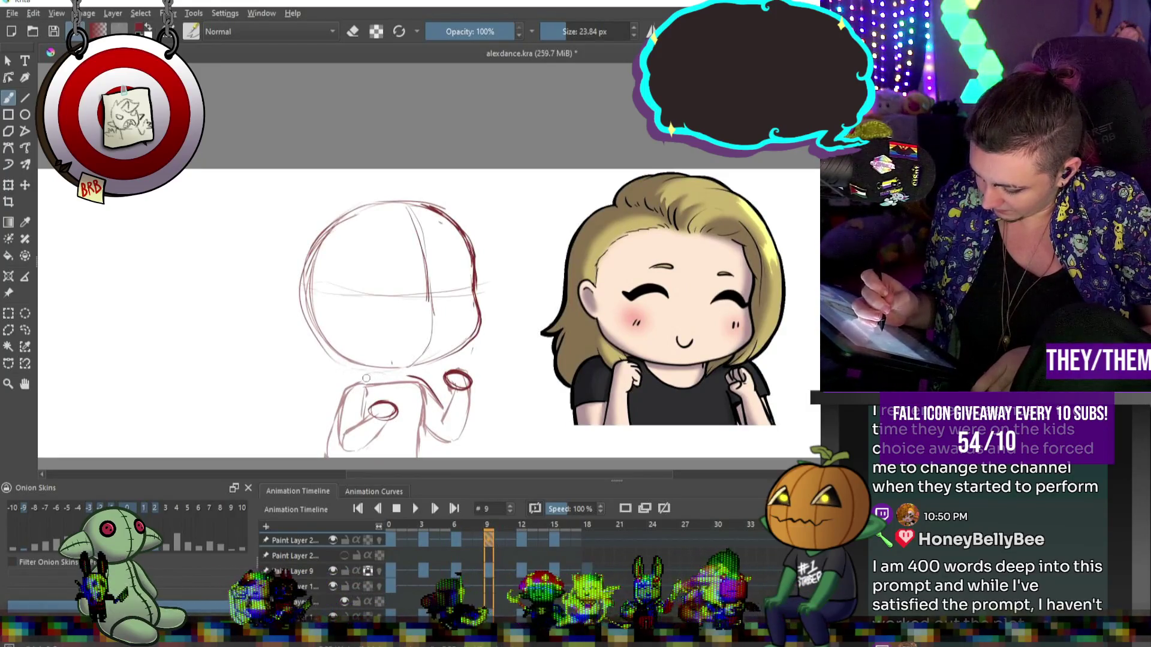
{"action": "left_click_drag", "start_coordinate": [363, 383], "coordinate": [338, 447]}
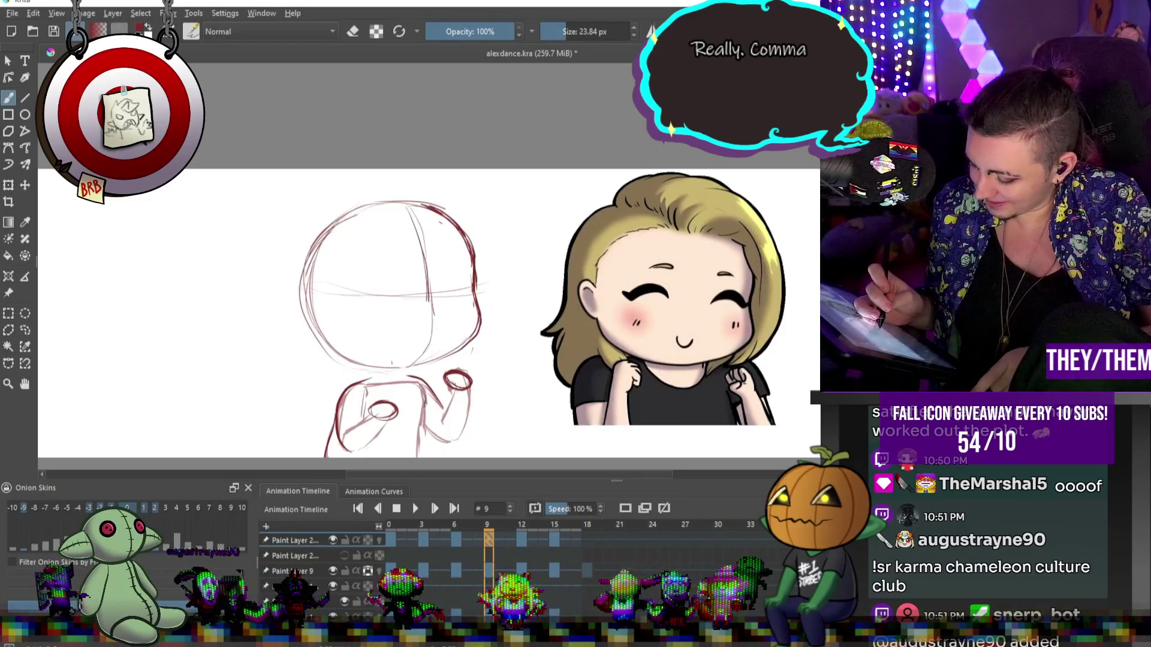
{"action": "key", "text": "ctrl+shift+z"}
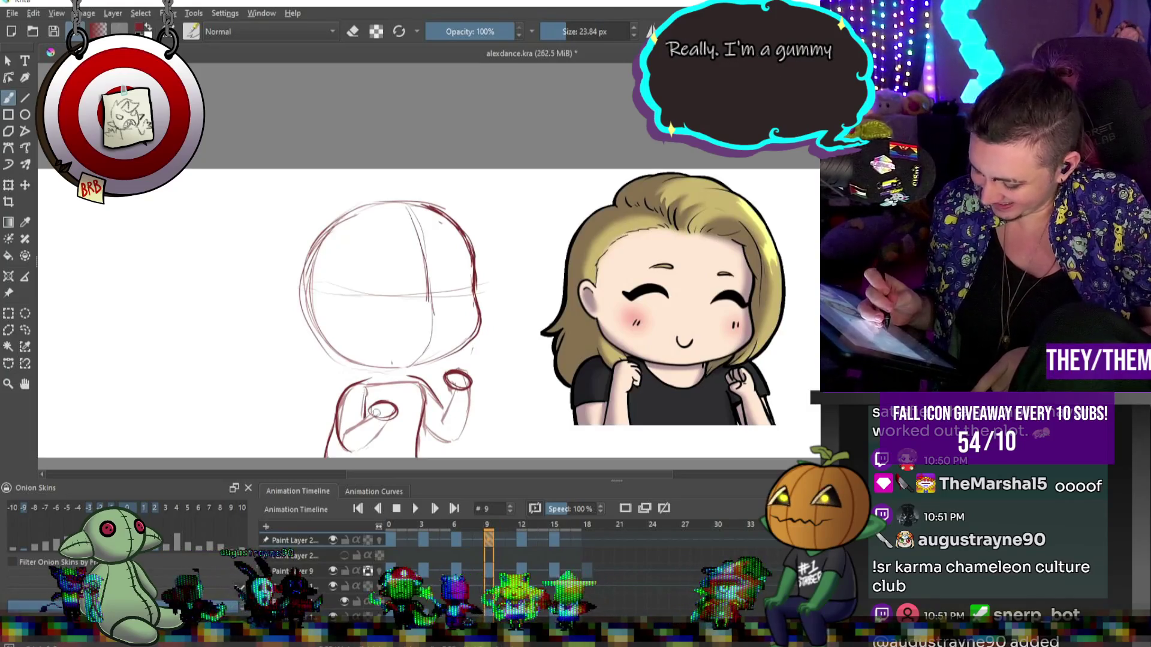
{"action": "left_click_drag", "start_coordinate": [341, 441], "coordinate": [376, 418]}
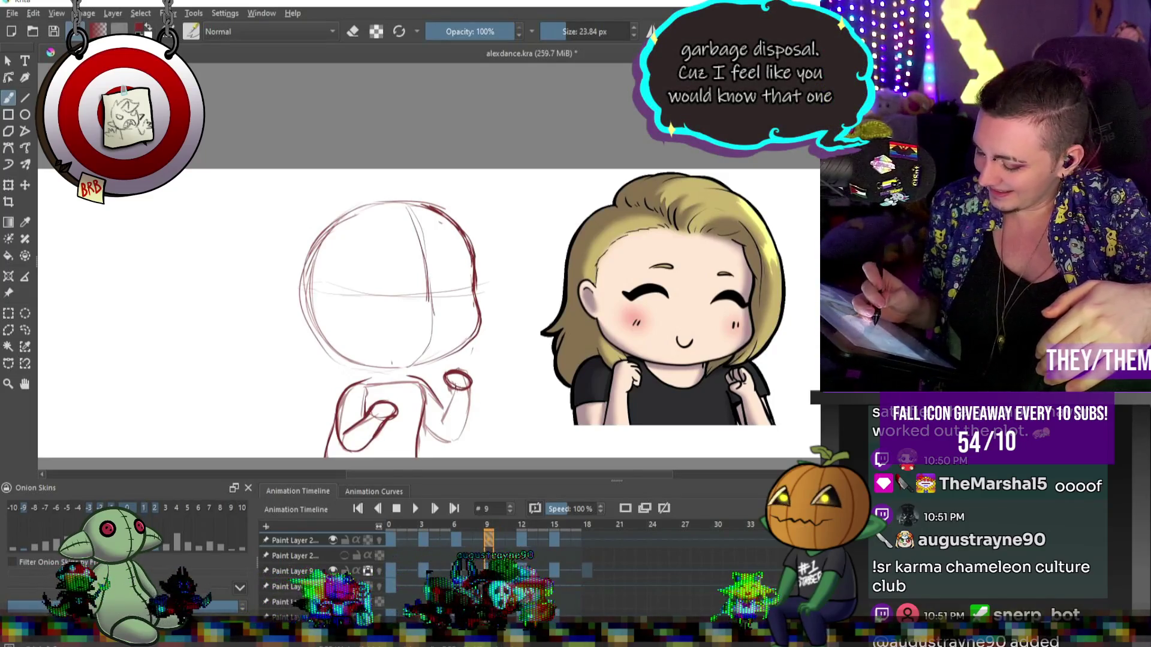
{"action": "left_click_drag", "start_coordinate": [468, 387], "coordinate": [462, 428]}
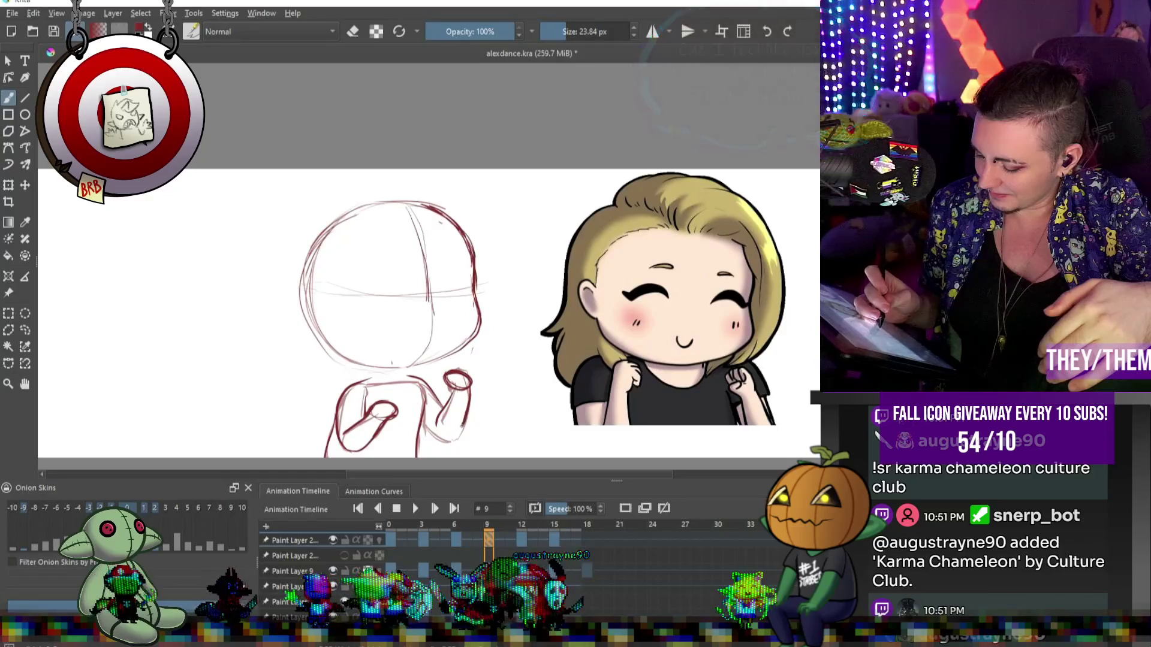
{"action": "key", "text": "e"}
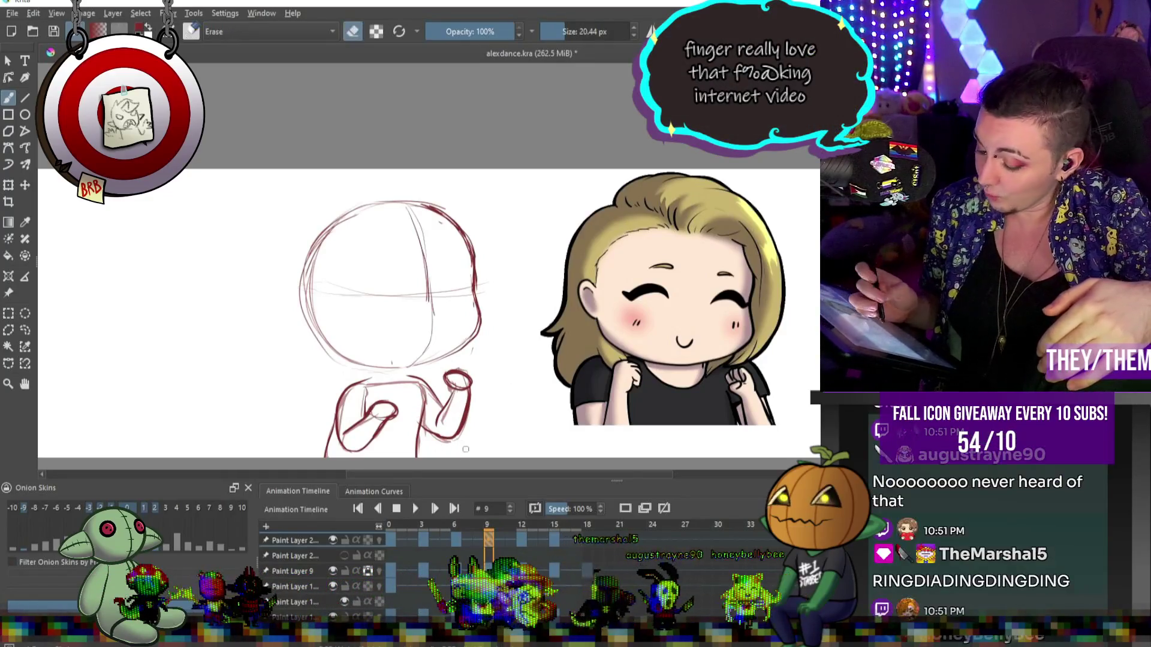
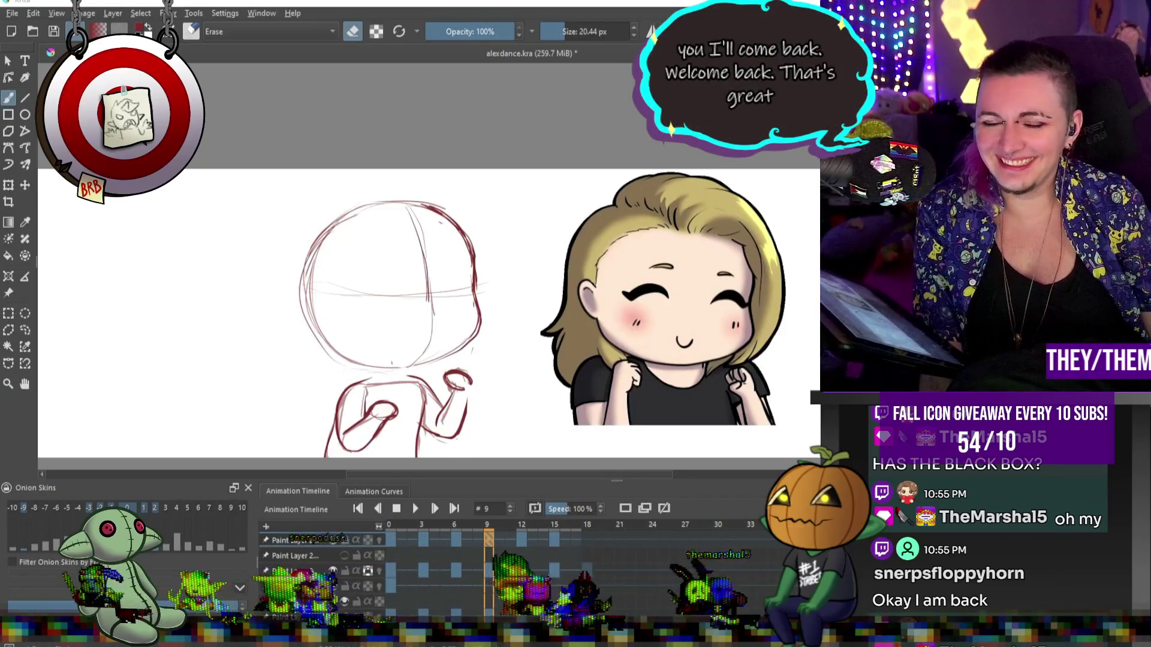
- Play the animation once and stop it, zooming to compare the sketch with the chibis
{"action": "scroll", "coordinate": [697, 330], "scroll_direction": "down", "scroll_amount": 2}
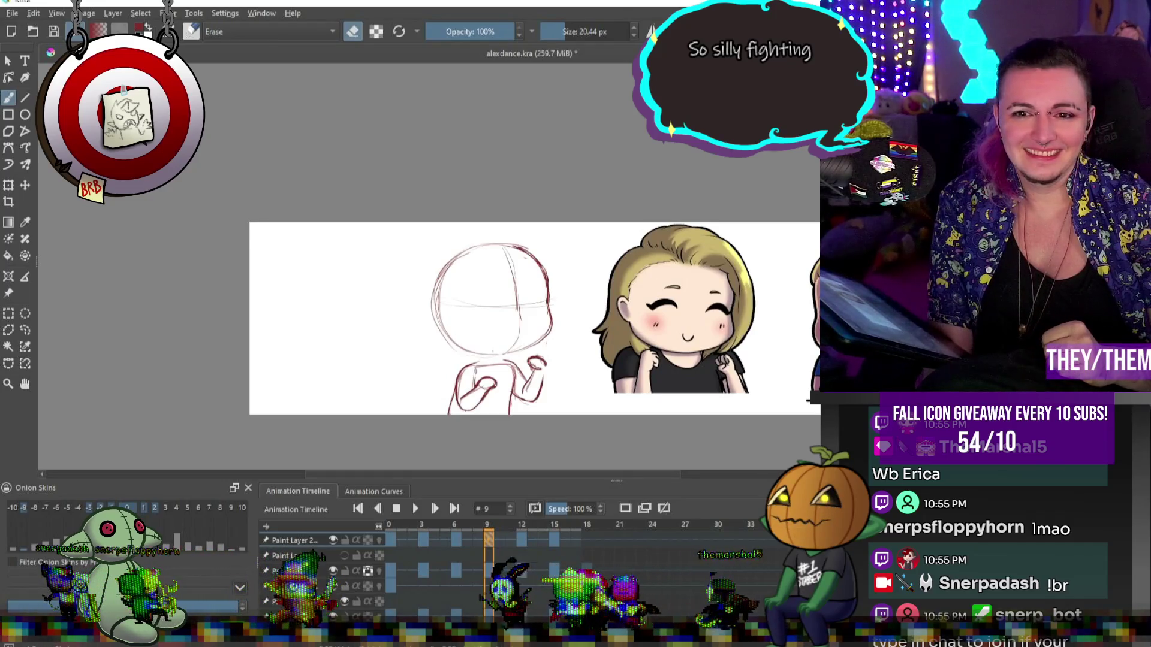
{"action": "key", "text": "plus"}
{"action": "left_click", "coordinate": [414, 509]}
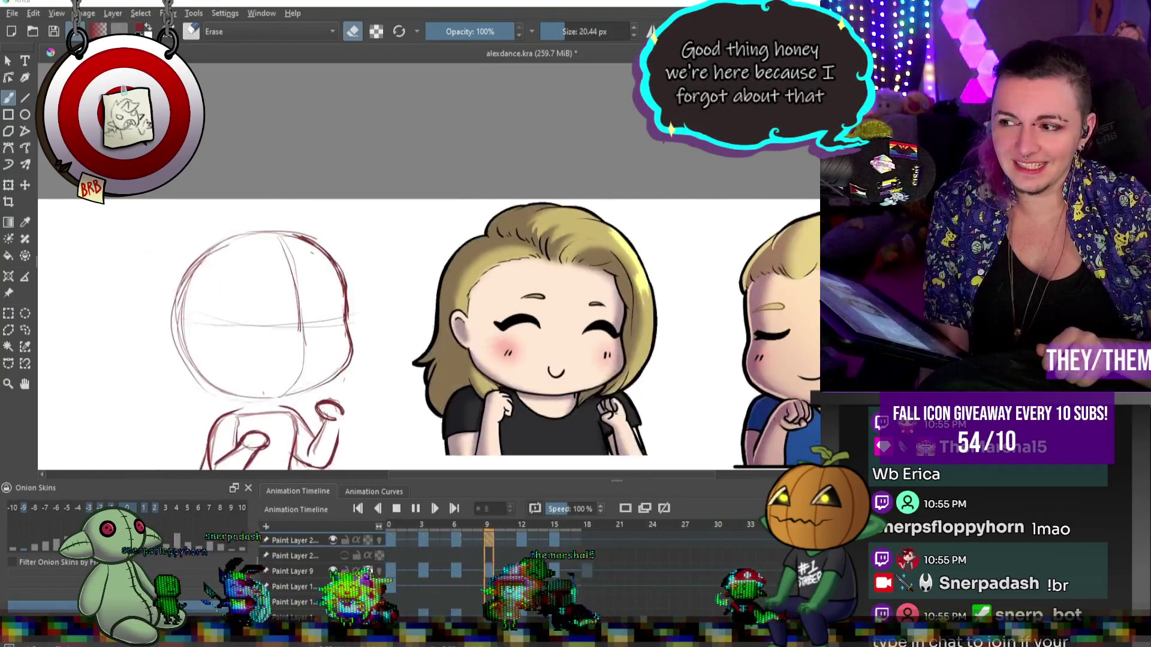
{"action": "key", "text": "minus"}
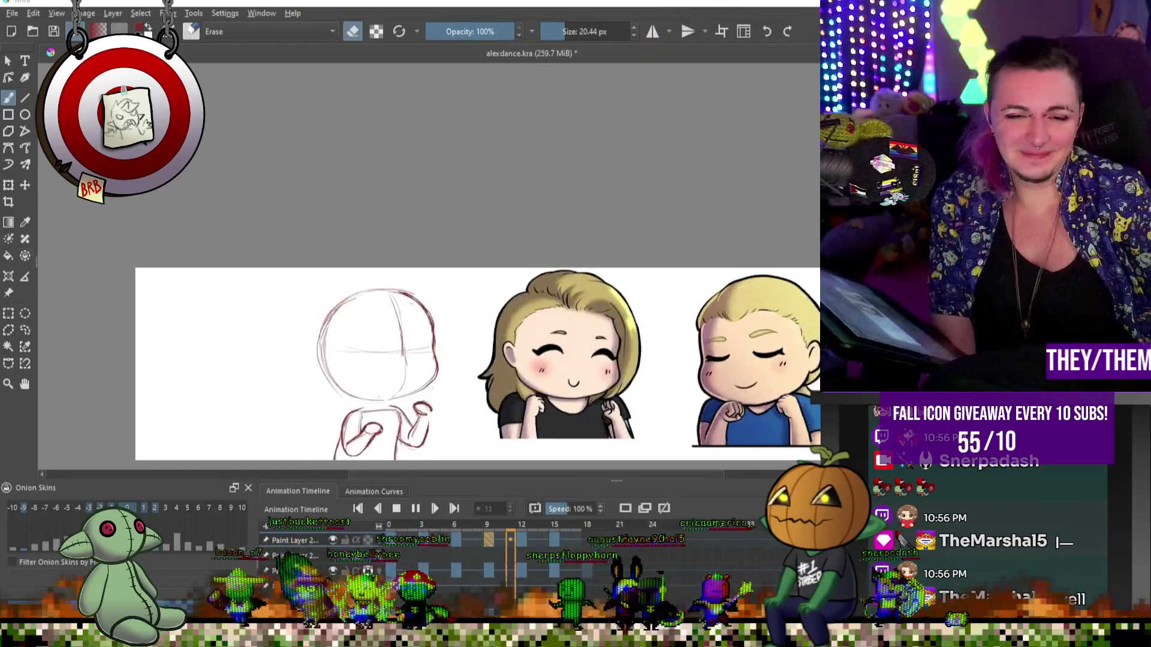
{"action": "key", "text": "minus"}
{"action": "key", "text": "minus"}
{"action": "key", "text": "minus"}
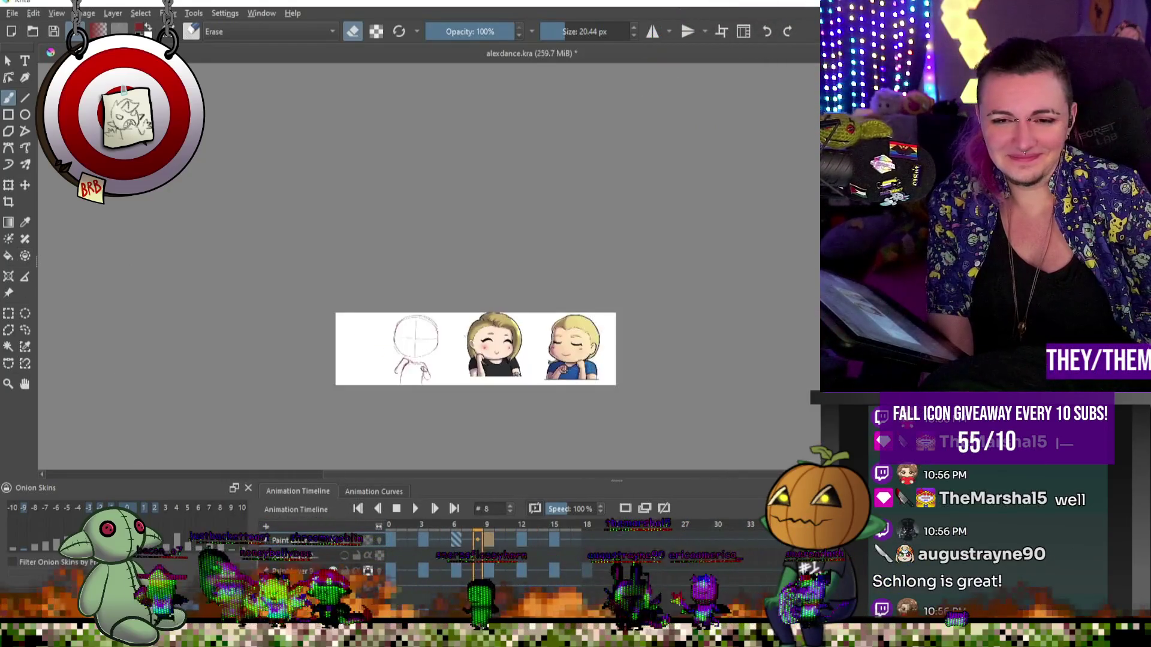
{"action": "key", "text": "space"}
{"action": "key", "text": "plus"}
{"action": "key", "text": "plus"}
{"action": "key", "text": "plus"}
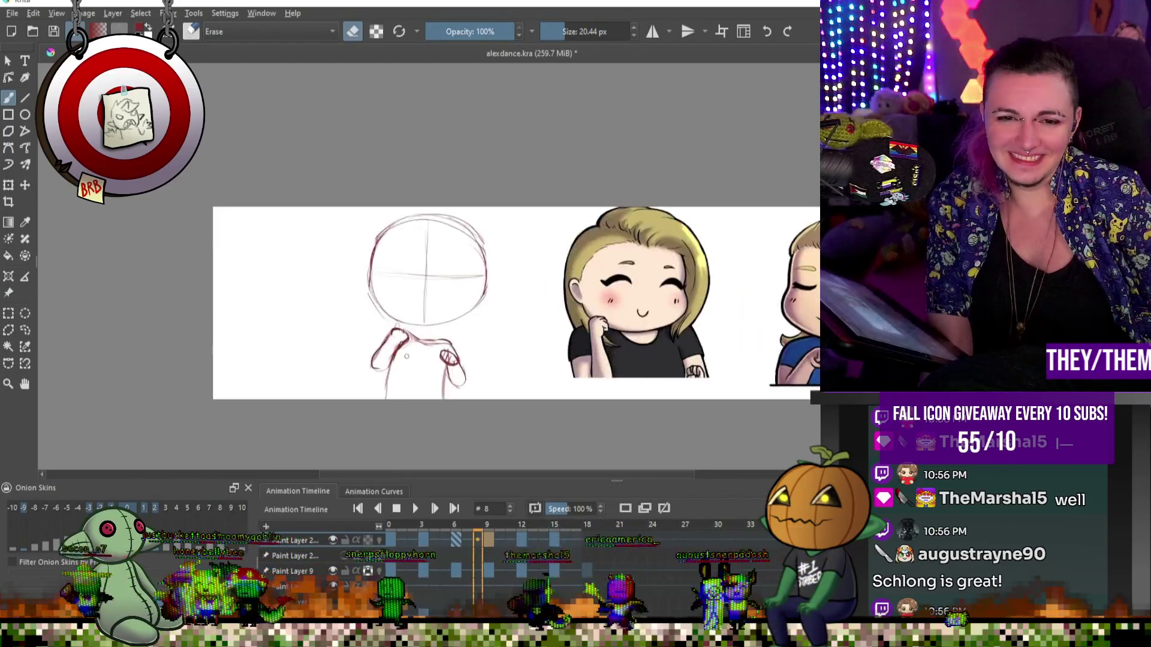
- Replay the animation, stop it, scroll the layer list and return to frame 0
{"action": "left_click", "coordinate": [415, 510]}
{"action": "key", "text": "minus"}
{"action": "key", "text": "minus"}
{"action": "key", "text": "minus"}
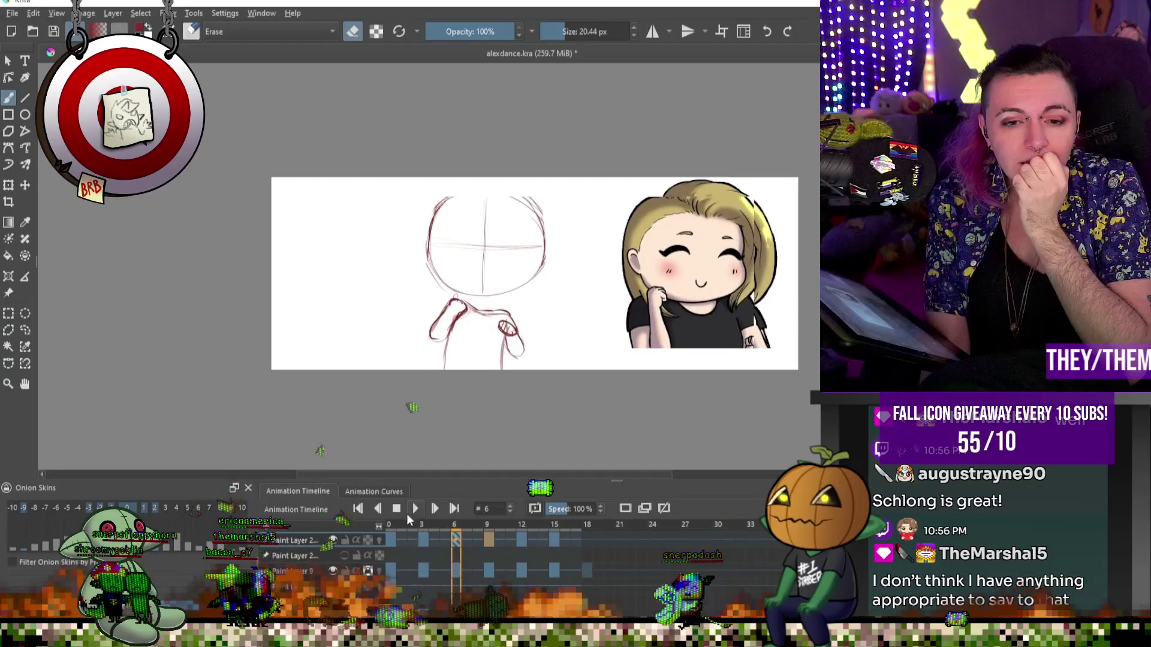
{"action": "key", "text": "plus"}
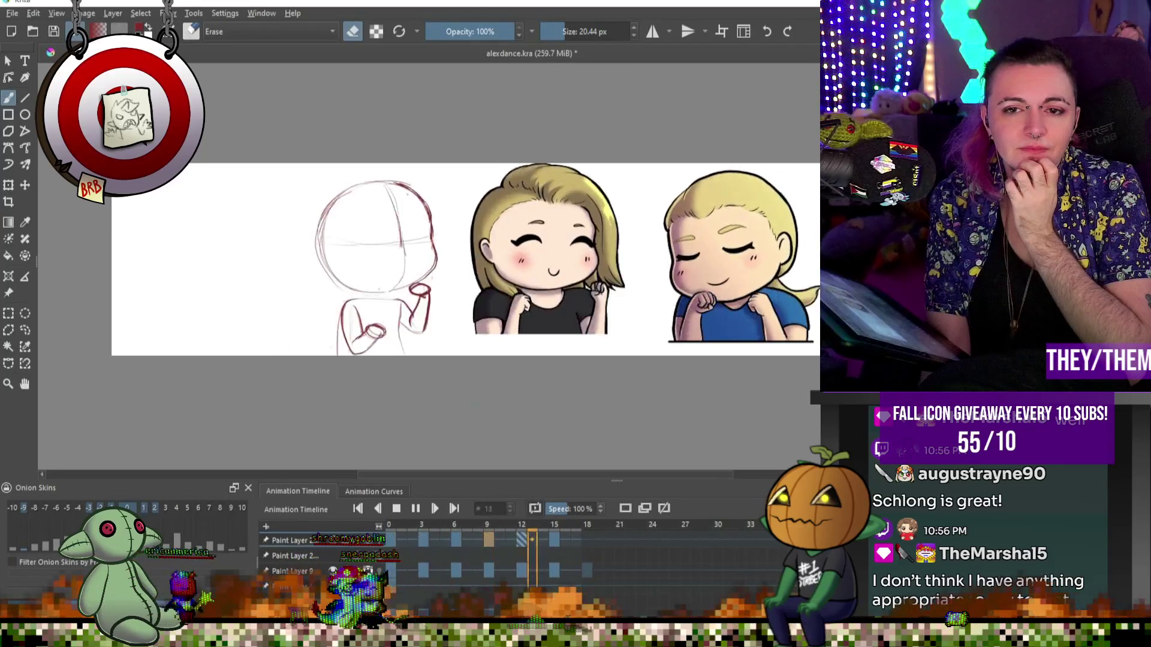
{"action": "left_click", "coordinate": [398, 509]}
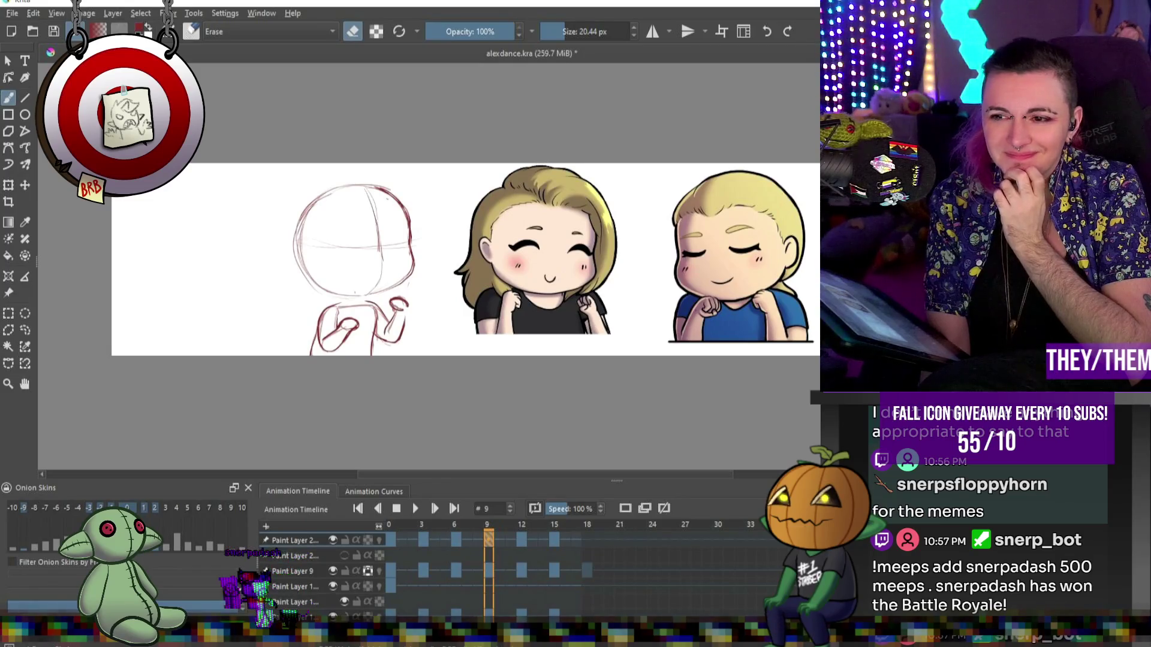
{"action": "scroll", "coordinate": [324, 575], "scroll_direction": "down", "scroll_amount": 3}
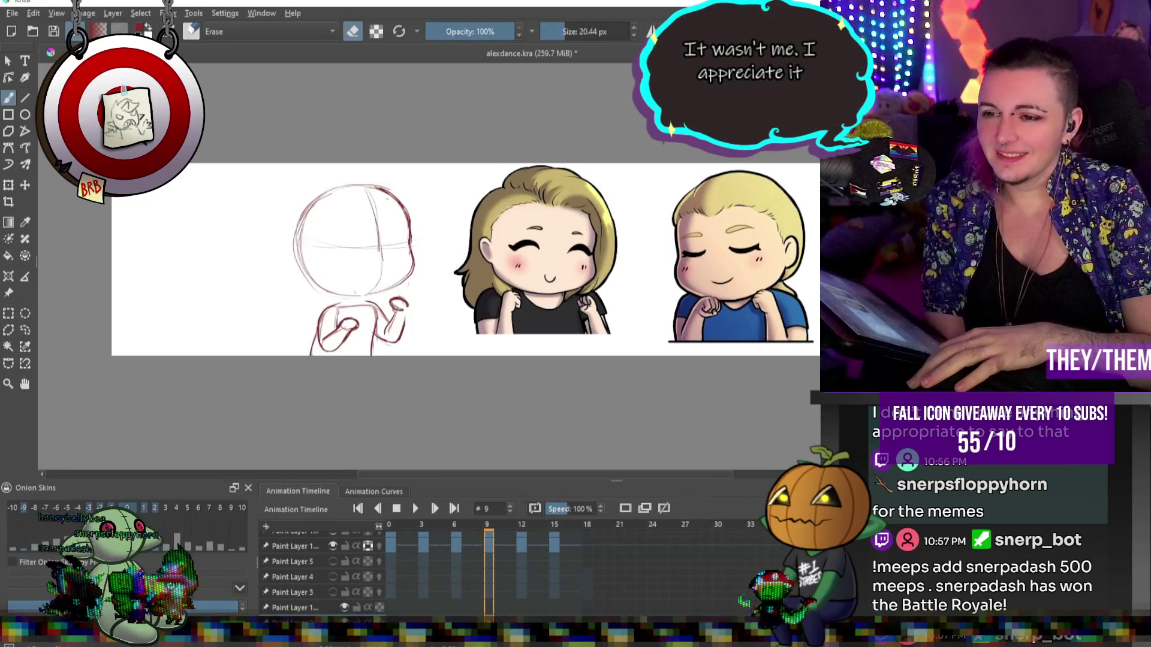
{"action": "scroll", "coordinate": [323, 575], "scroll_direction": "down", "scroll_amount": 1}
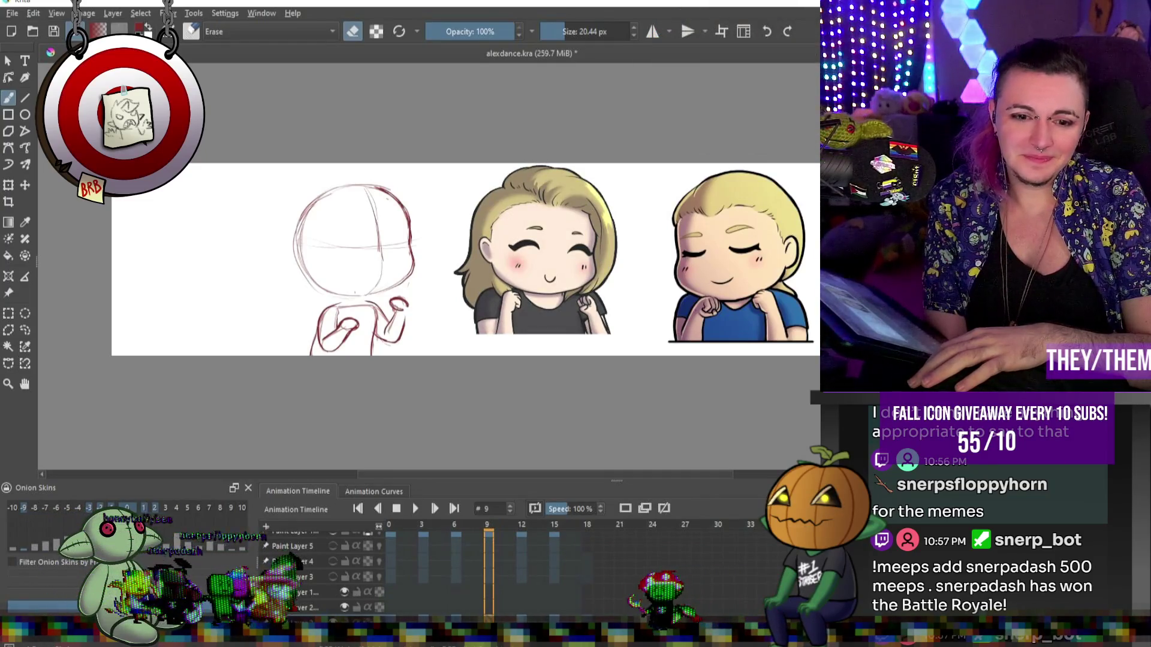
{"action": "key", "text": "Home"}
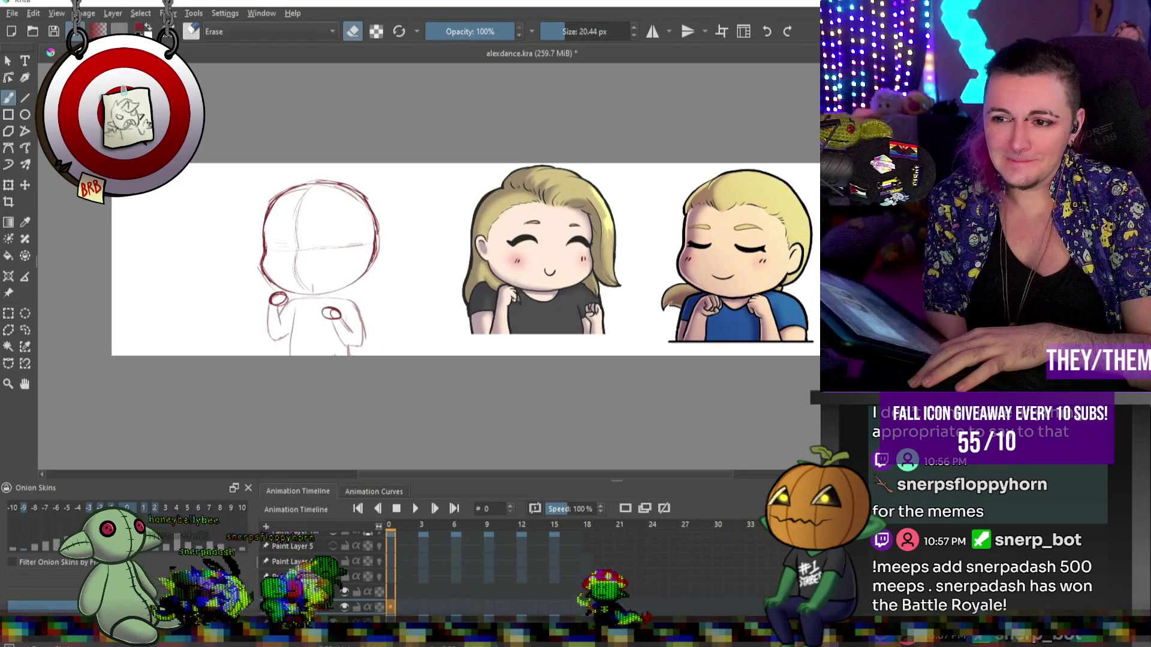
- Zoom in on the blonde chibi's face, pick the skin colour and shrink the brush
{"action": "scroll", "coordinate": [455, 259], "scroll_direction": "down", "scroll_amount": 2}
{"action": "scroll", "coordinate": [474, 246], "scroll_direction": "up", "scroll_amount": 4}
{"action": "scroll", "coordinate": [497, 234], "scroll_direction": "down", "scroll_amount": 3}
{"action": "scroll", "coordinate": [528, 214], "scroll_direction": "up", "scroll_amount": 4}
{"action": "scroll", "coordinate": [528, 214], "scroll_direction": "down", "scroll_amount": 3}
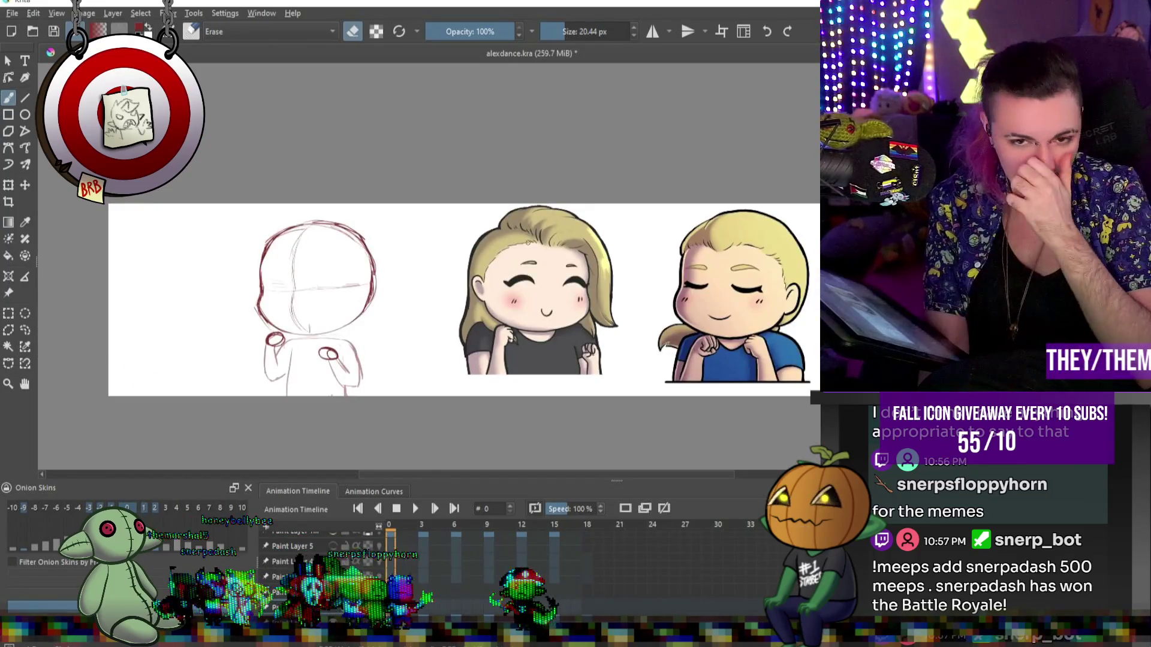
{"action": "scroll", "coordinate": [539, 308], "scroll_direction": "up", "scroll_amount": 2}
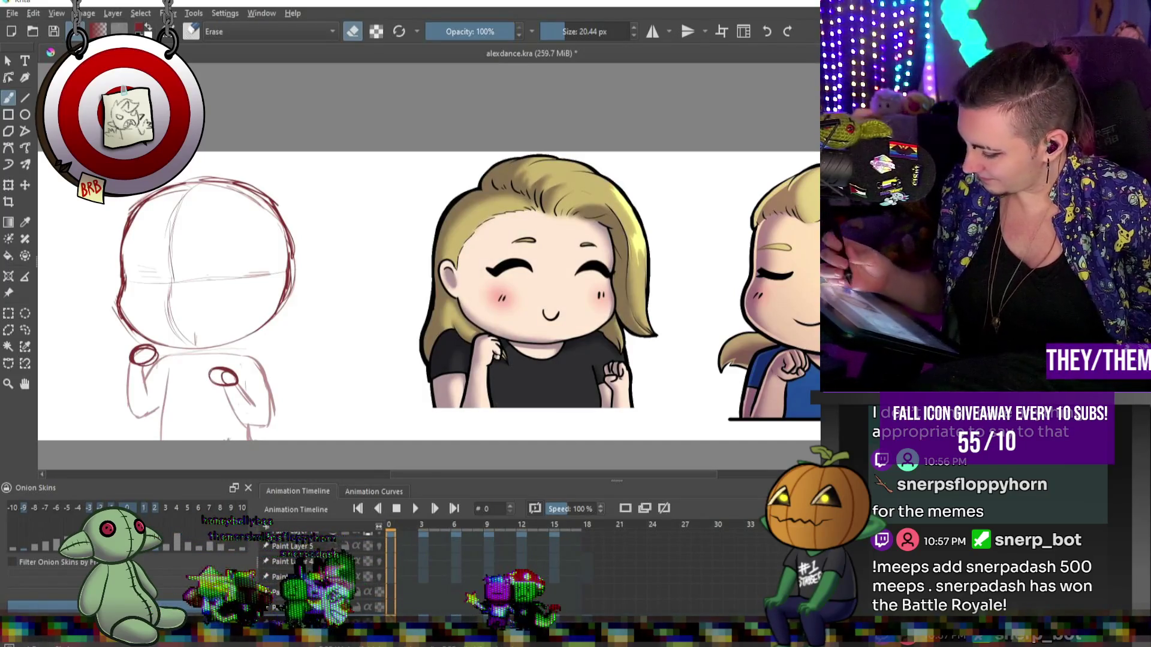
{"action": "key", "text": "e"}
{"action": "left_click", "coordinate": [552, 303], "text": "alt"}
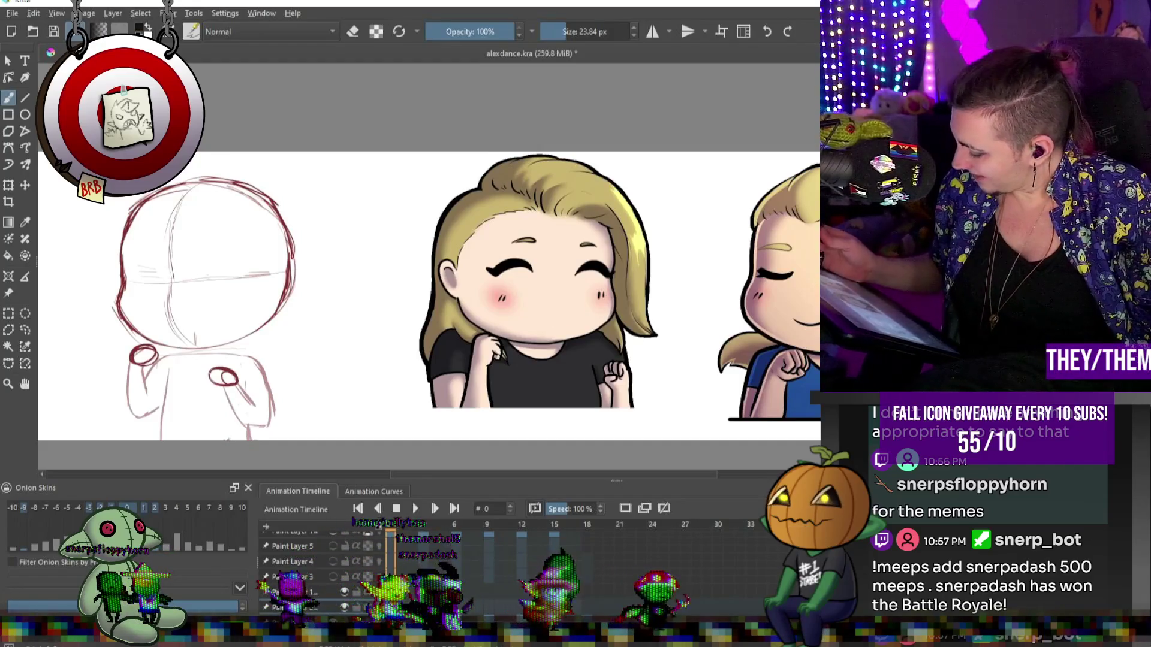
{"action": "left_click", "coordinate": [562, 29]}
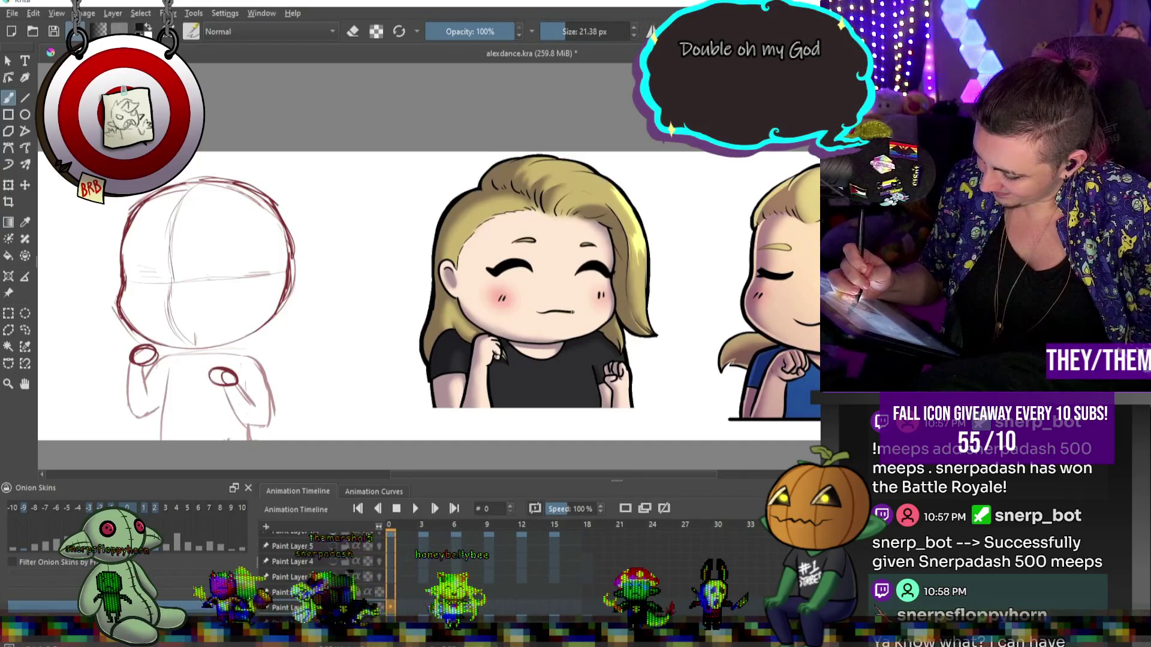
- Cover the small u-shaped mouth in skin tone and redraw a wider, softer smile
{"action": "key", "text": "ctrl"}
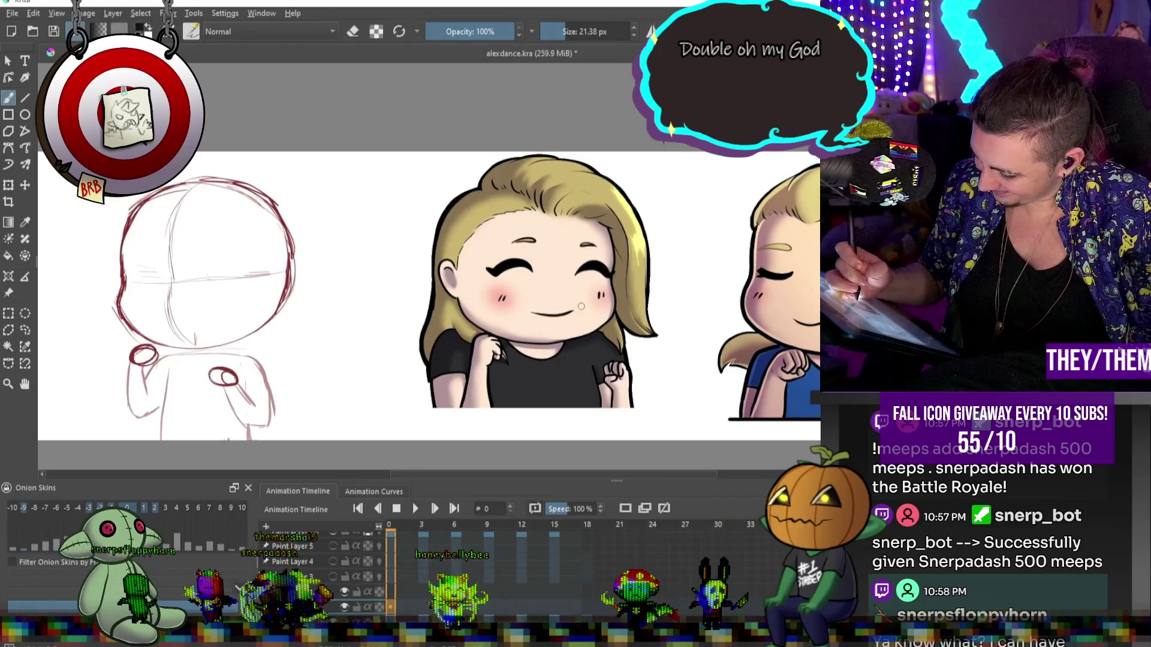
{"action": "key", "text": "ctrl"}
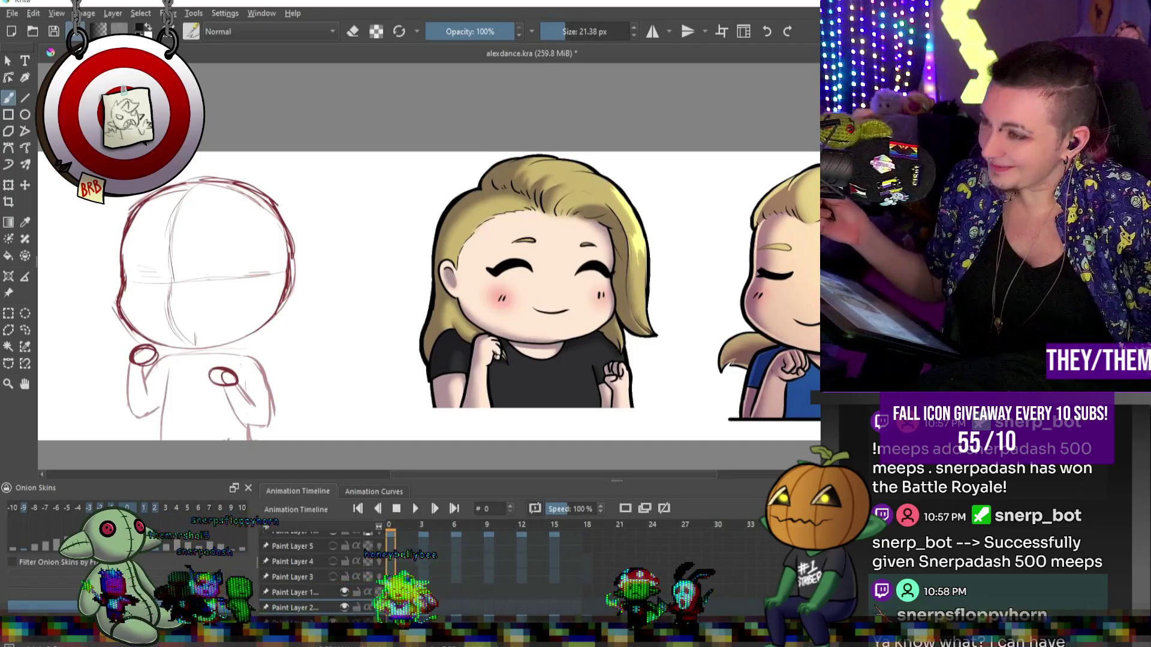
{"action": "key", "text": "e"}
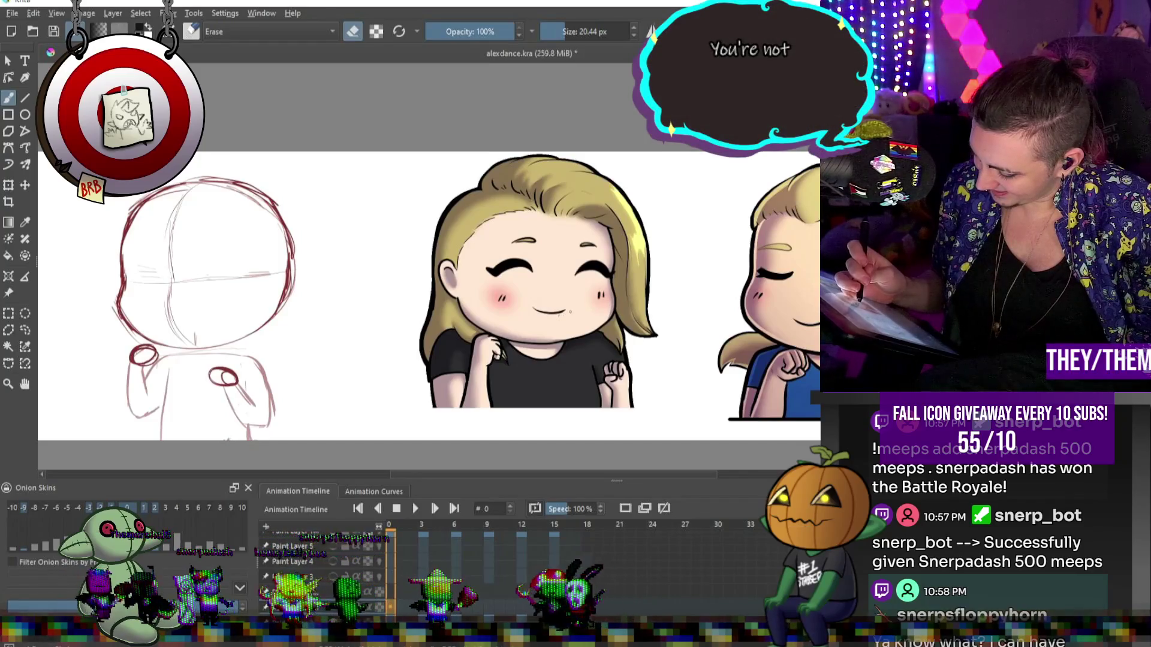
{"action": "key", "text": "e"}
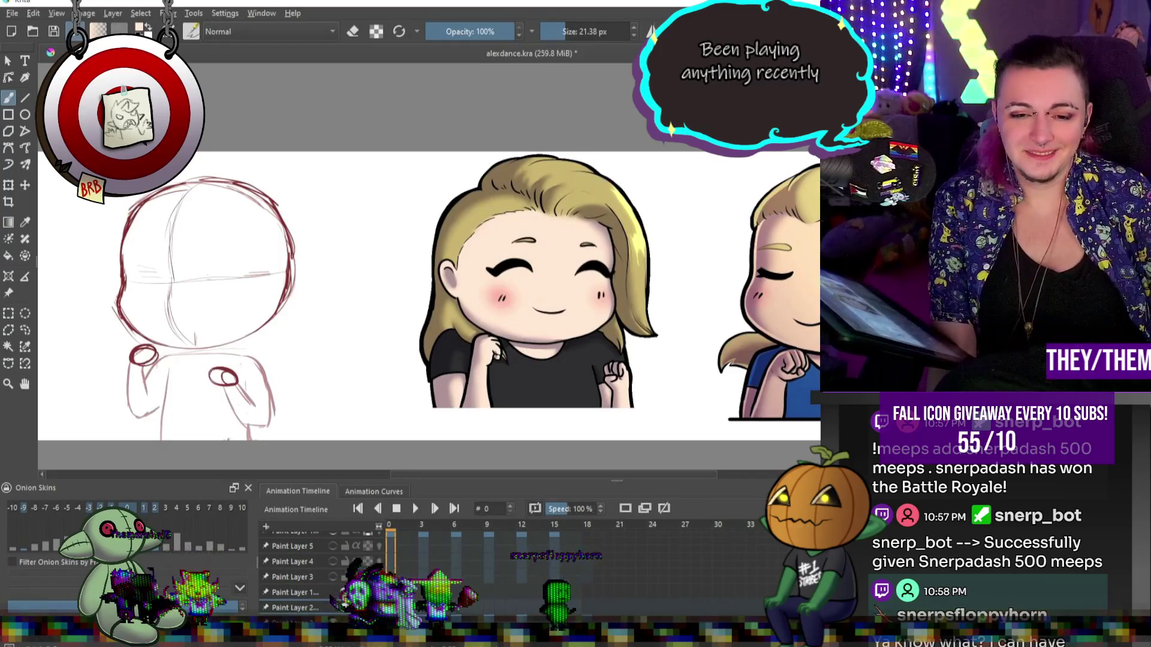
- Step through the keyframes up to frame 12, then return to frame 3
{"action": "key", "text": "period"}
{"action": "key", "text": "period"}
{"action": "key", "text": "period"}
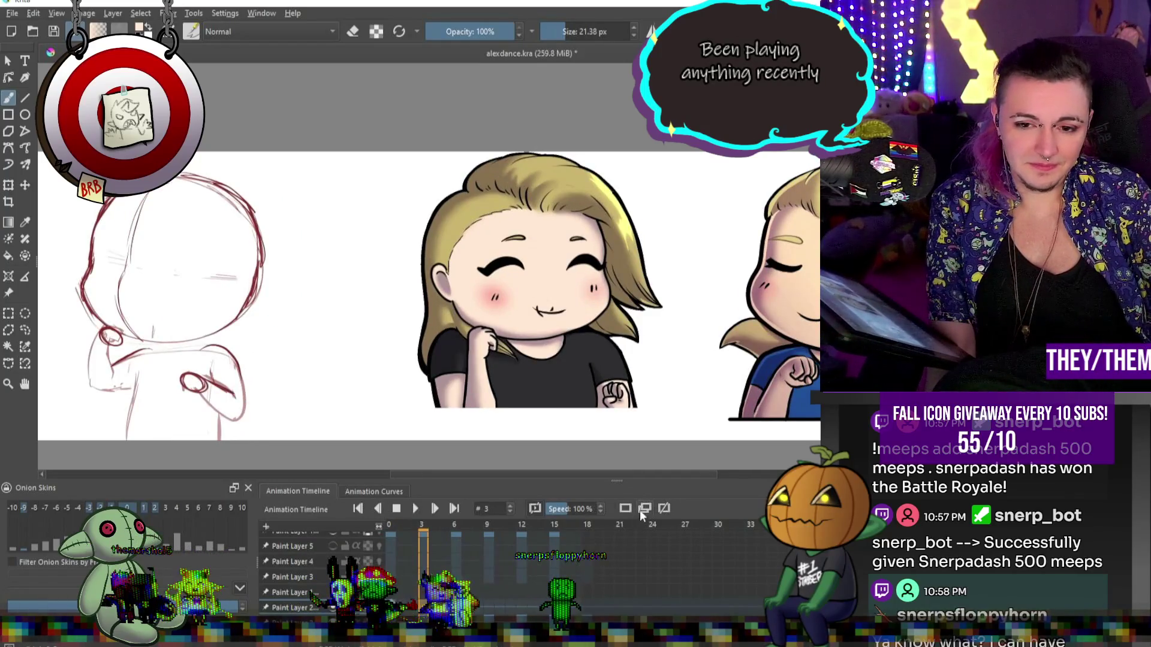
{"action": "key", "text": "period"}
{"action": "key", "text": "period"}
{"action": "key", "text": "period"}
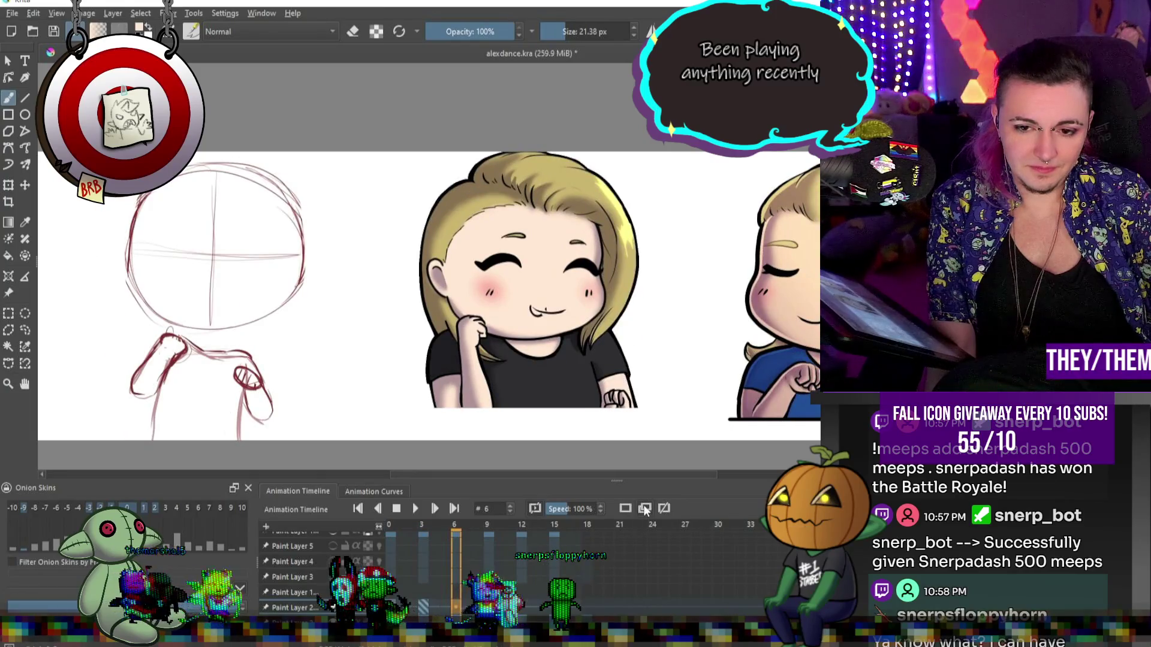
{"action": "key", "text": "period"}
{"action": "key", "text": "period"}
{"action": "key", "text": "period"}
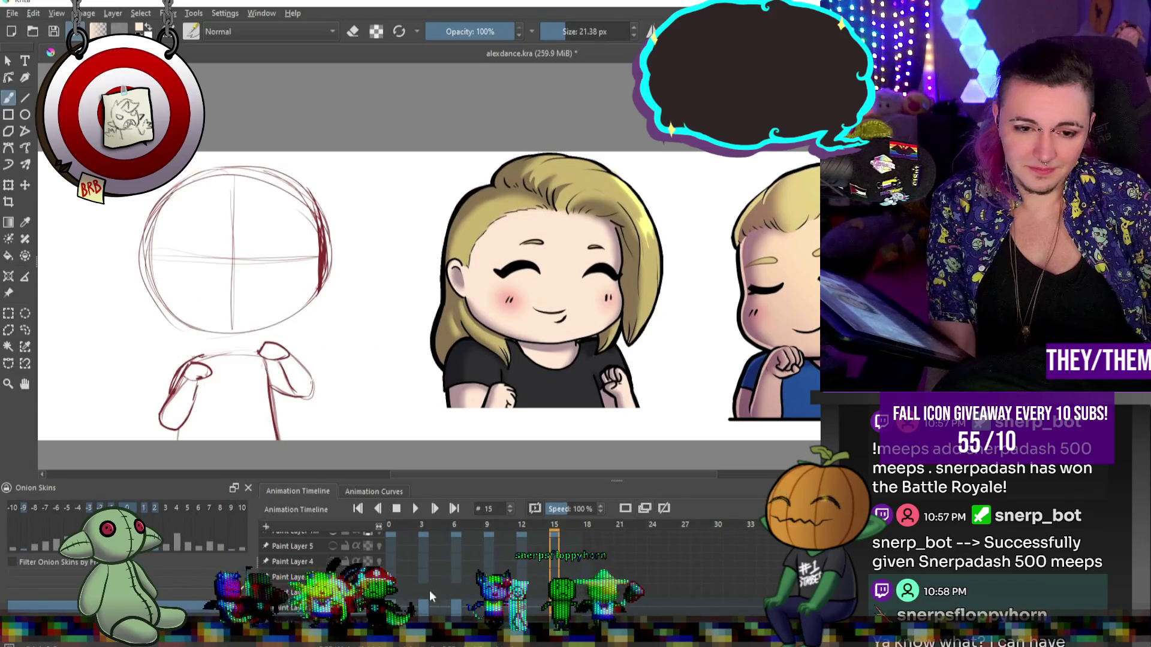
{"action": "left_click", "coordinate": [426, 605]}
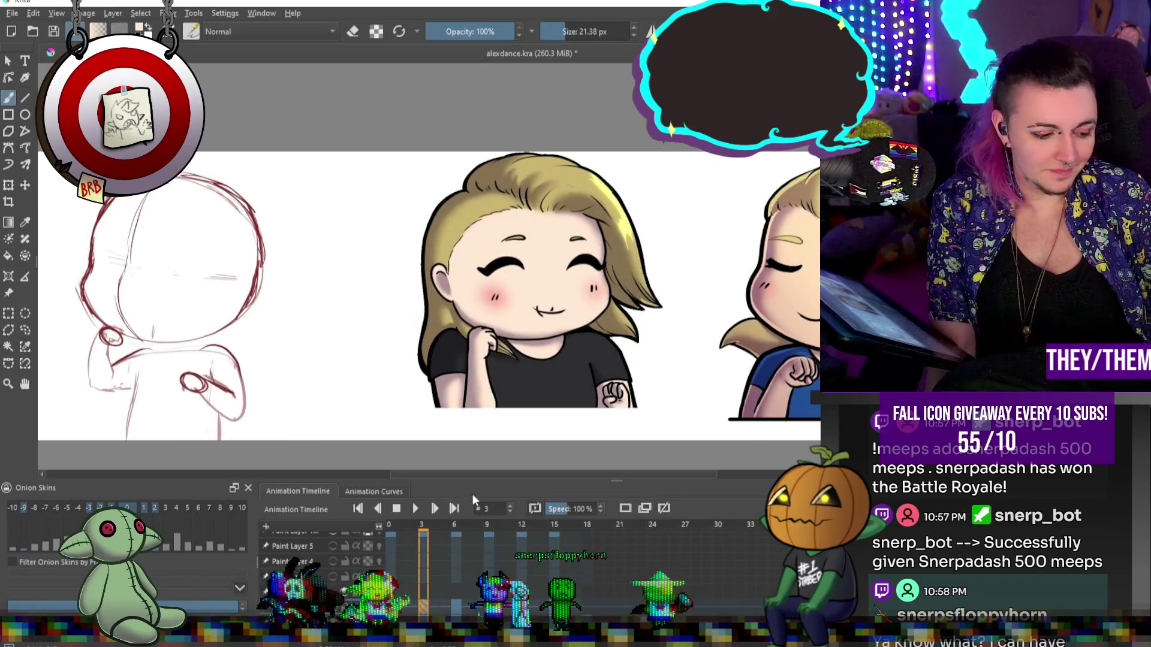
- Nudge frame 3's mouth slightly up and left, then advance to the frame 6 keyframe
{"action": "key", "text": "ctrl+t"}
{"action": "left_click_drag", "start_coordinate": [551, 313], "coordinate": [543, 307]}
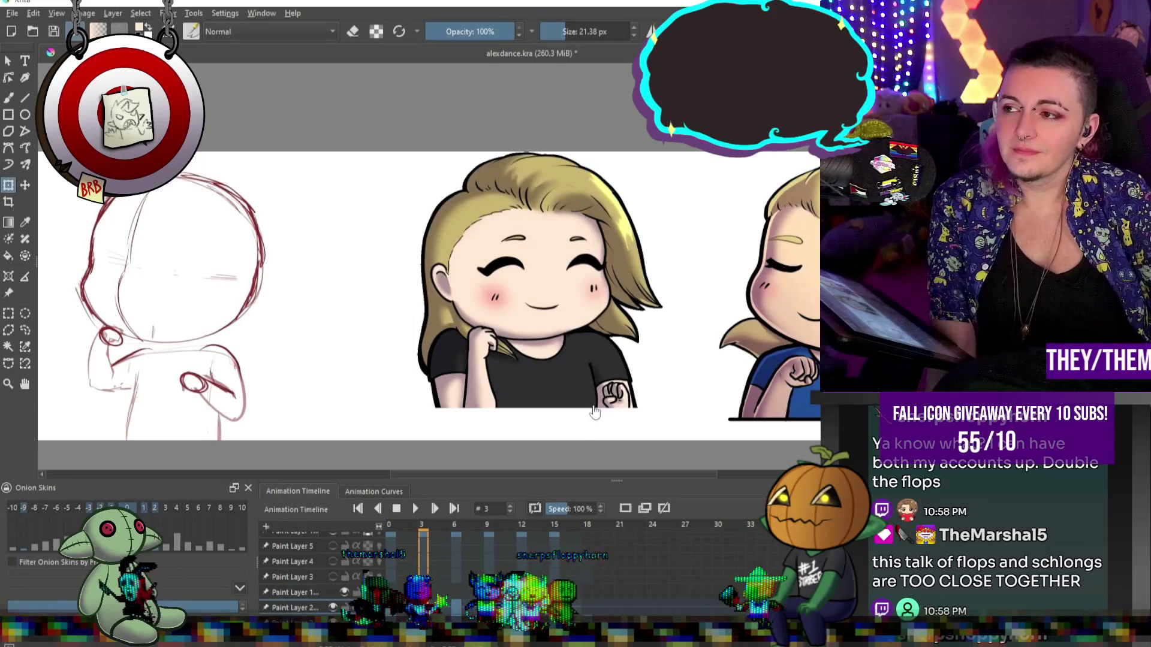
{"action": "key", "text": "Return"}
{"action": "scroll", "coordinate": [563, 311], "scroll_direction": "up", "scroll_amount": 4}
{"action": "scroll", "coordinate": [564, 310], "scroll_direction": "down", "scroll_amount": 4}
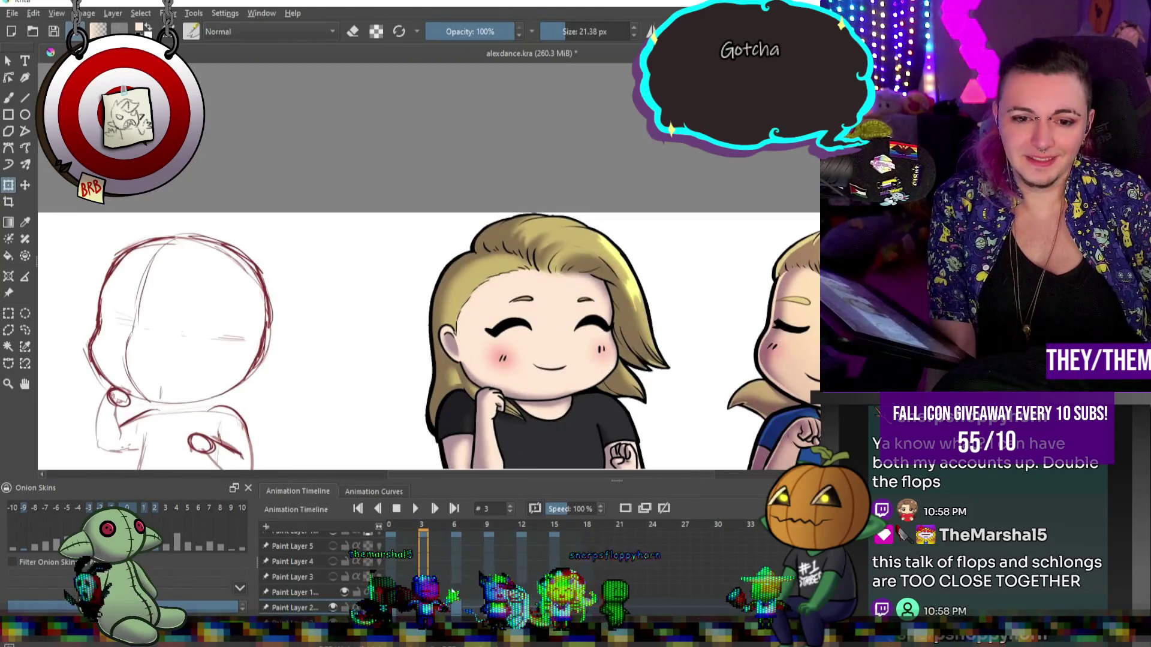
{"action": "key", "text": "period"}
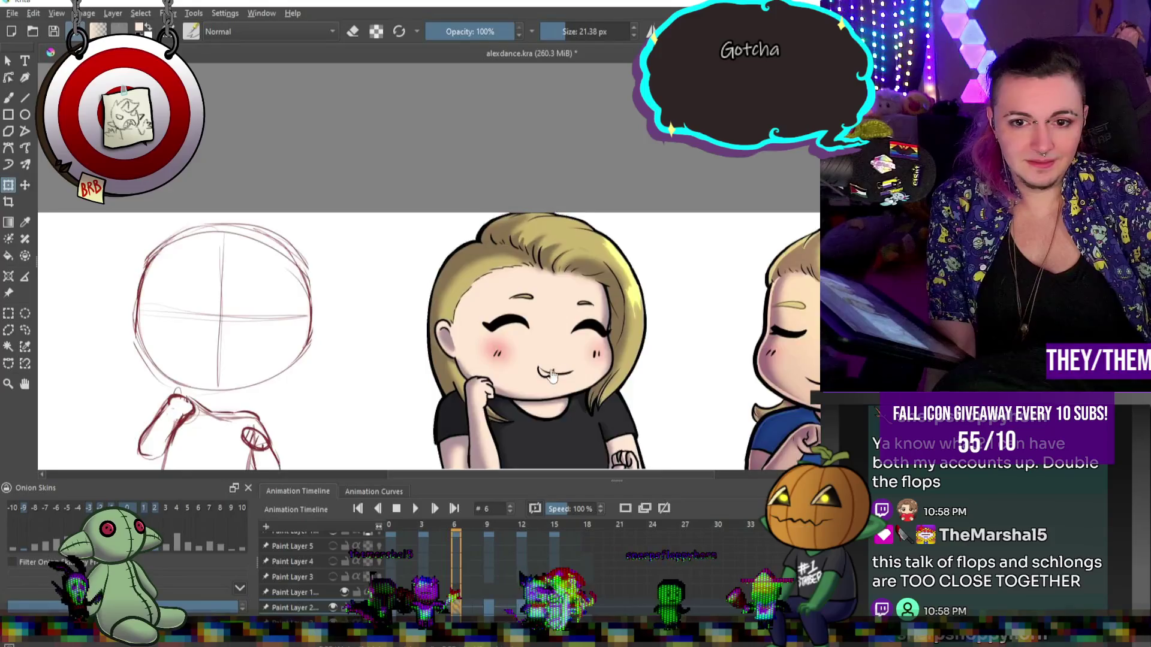
- Commit the repositioned smile on frames 6, 9 and 12, and shift frame 15's smile slightly right
{"action": "scroll", "coordinate": [574, 391], "scroll_direction": "up", "scroll_amount": 3}
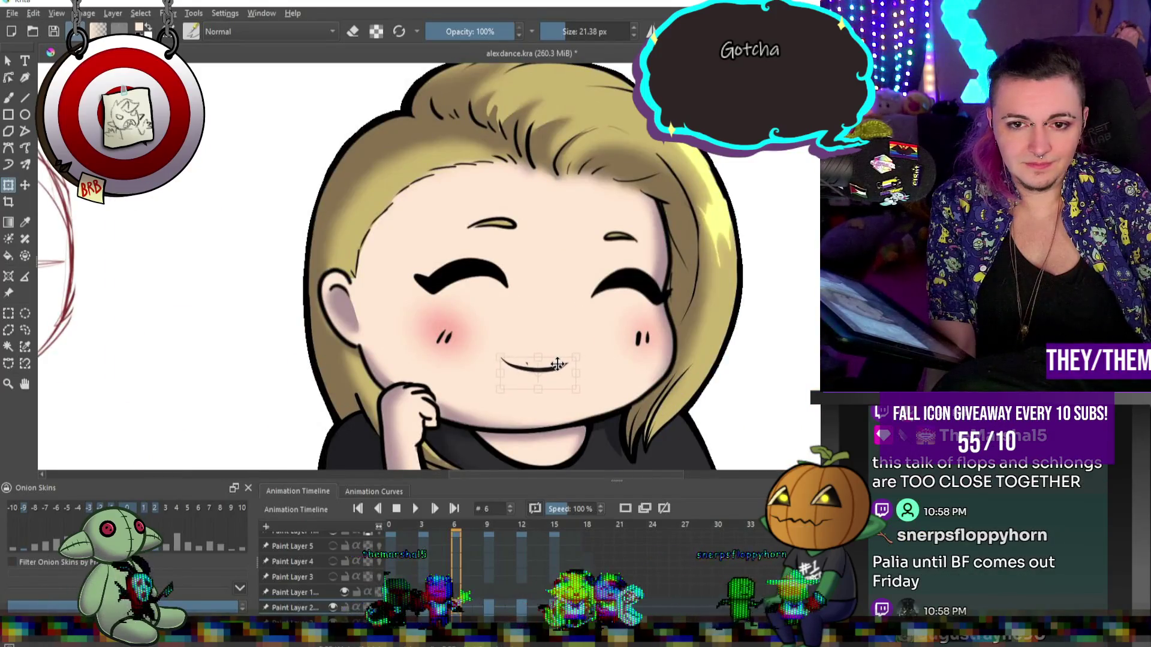
{"action": "key", "text": "Return"}
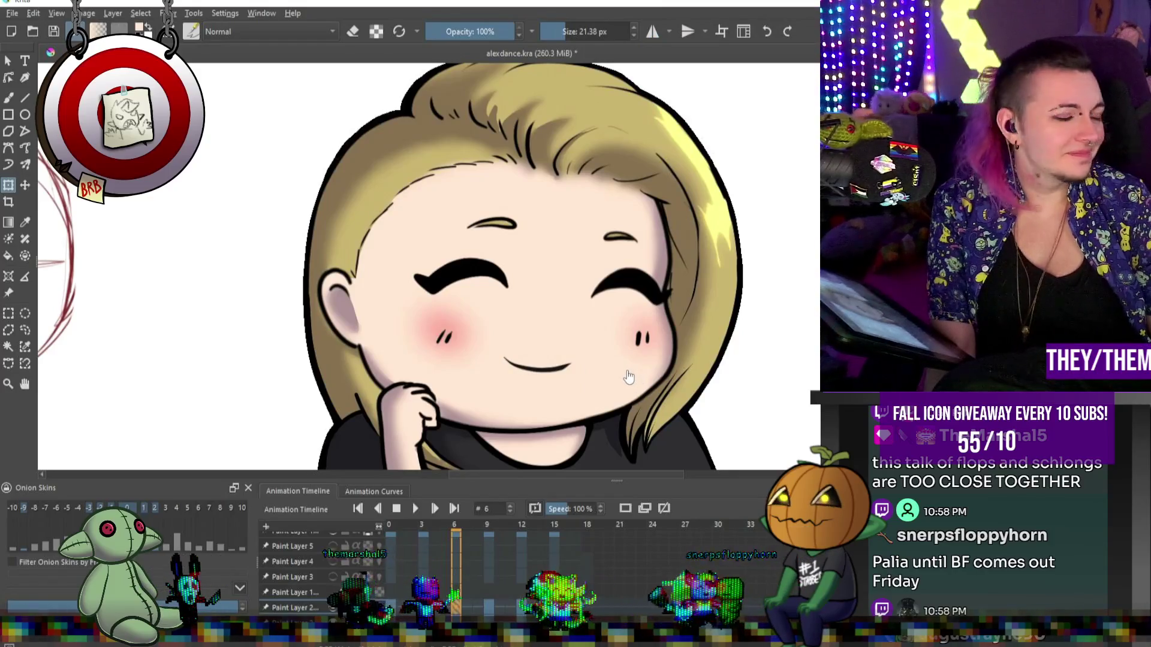
{"action": "left_click", "coordinate": [488, 607]}
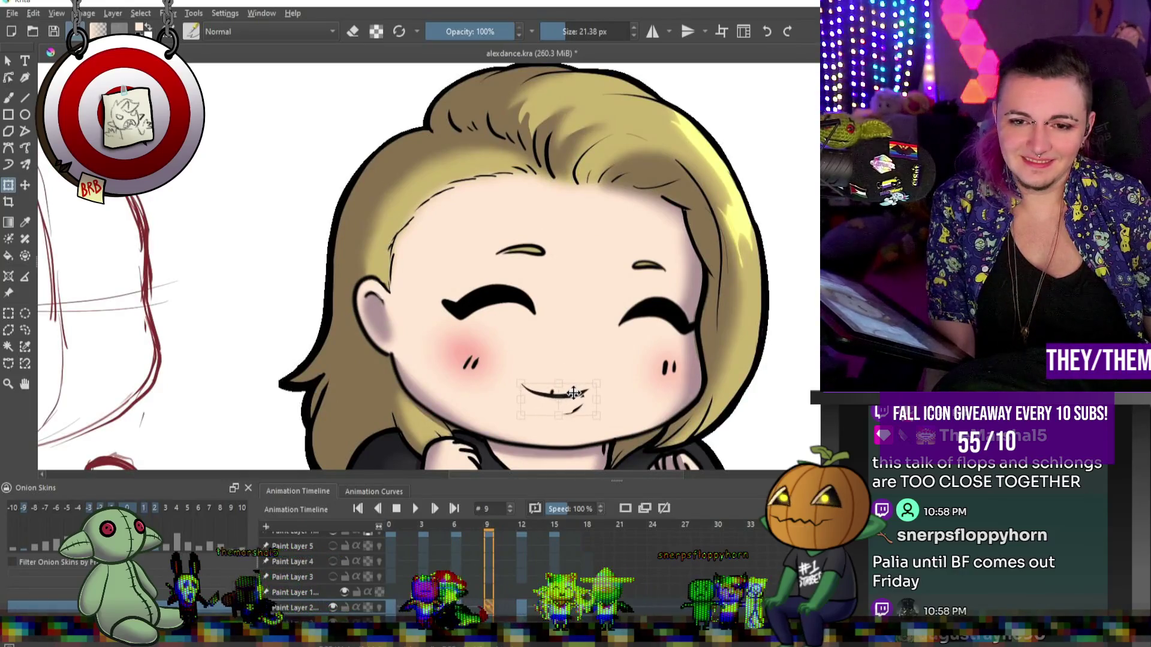
{"action": "key", "text": "Return"}
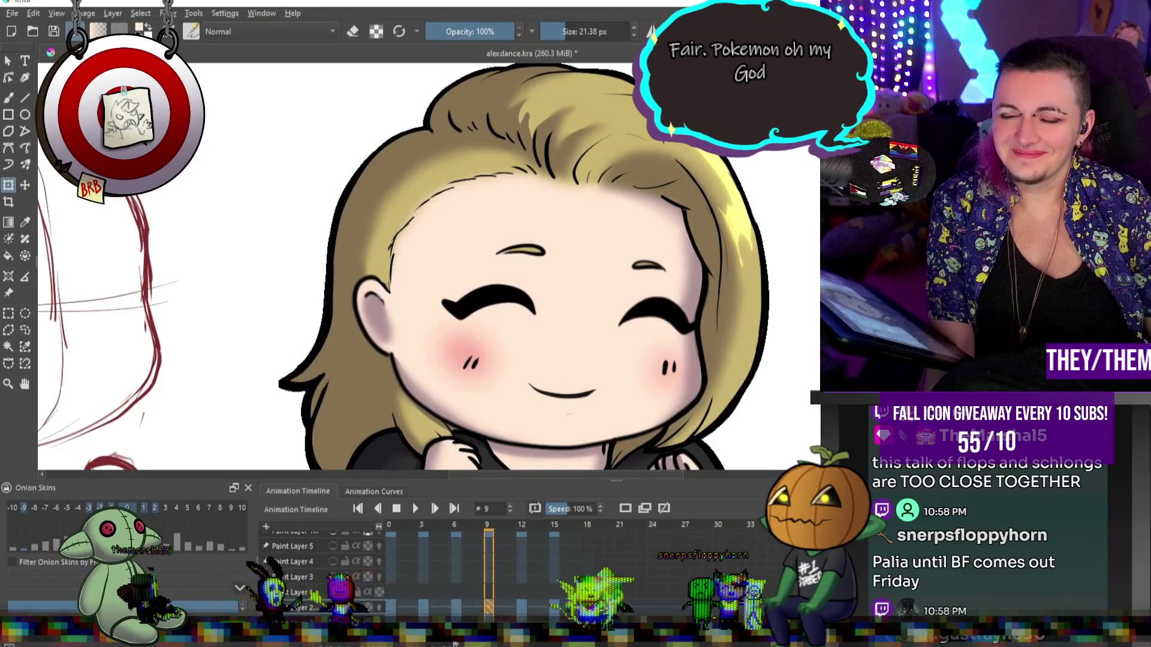
{"action": "left_click", "coordinate": [524, 602]}
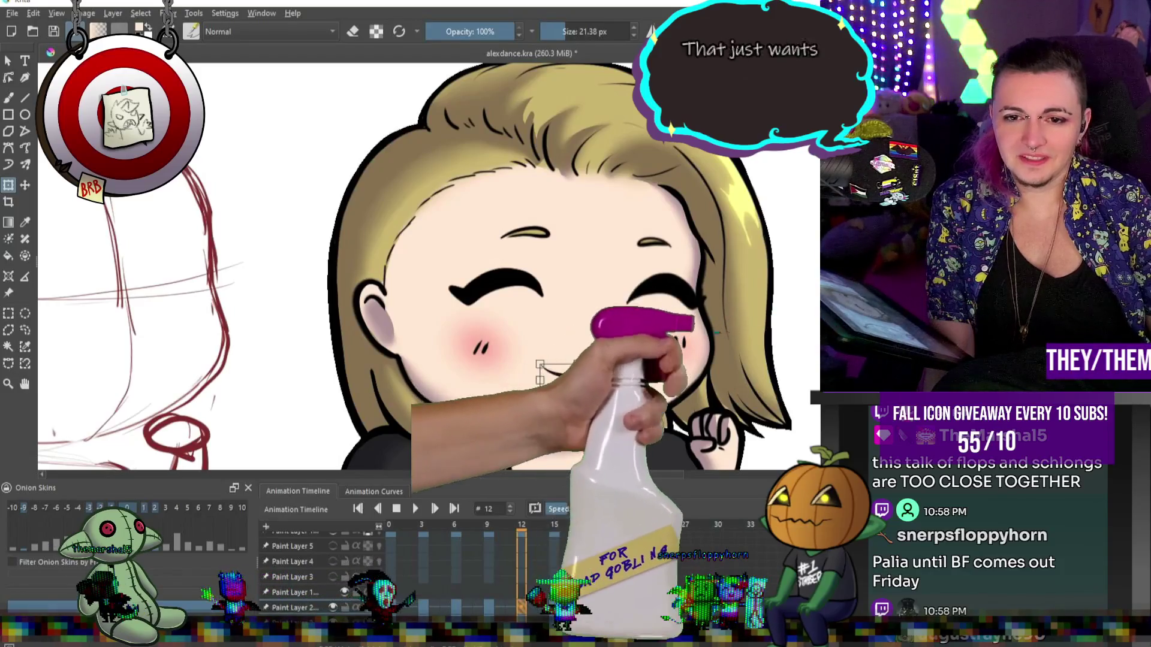
{"action": "left_click", "coordinate": [555, 602]}
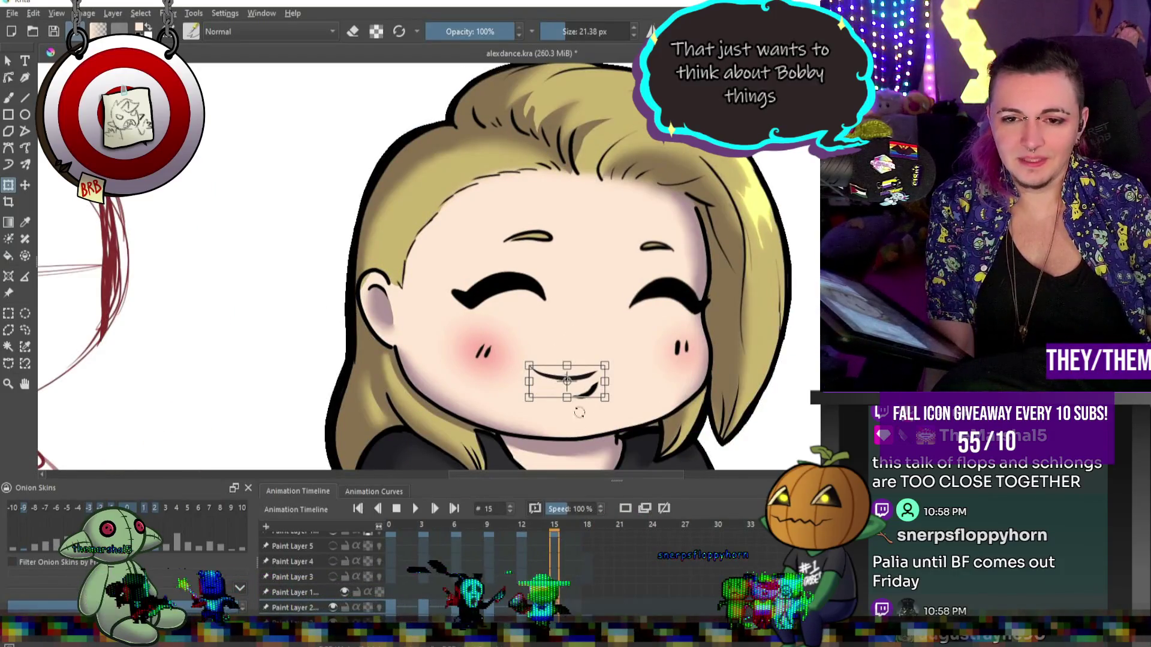
{"action": "left_click_drag", "start_coordinate": [587, 385], "coordinate": [600, 387]}
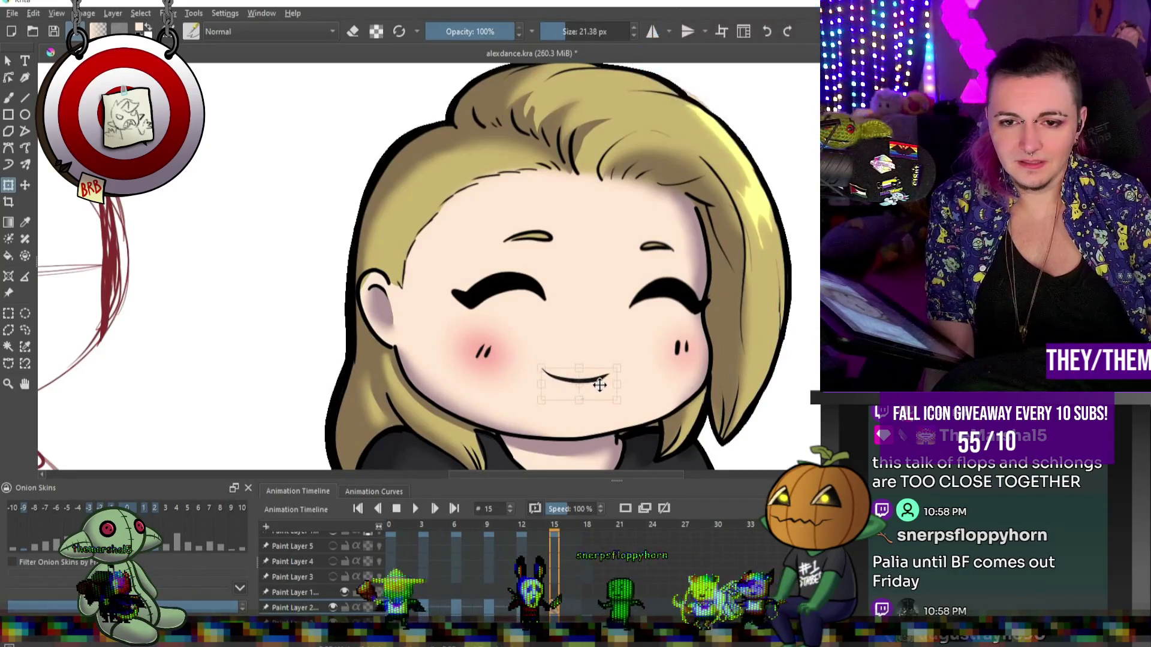
- Preview the animation loop to check the smile, then pause it on frame 5
{"action": "scroll", "coordinate": [656, 398], "scroll_direction": "down", "scroll_amount": 3}
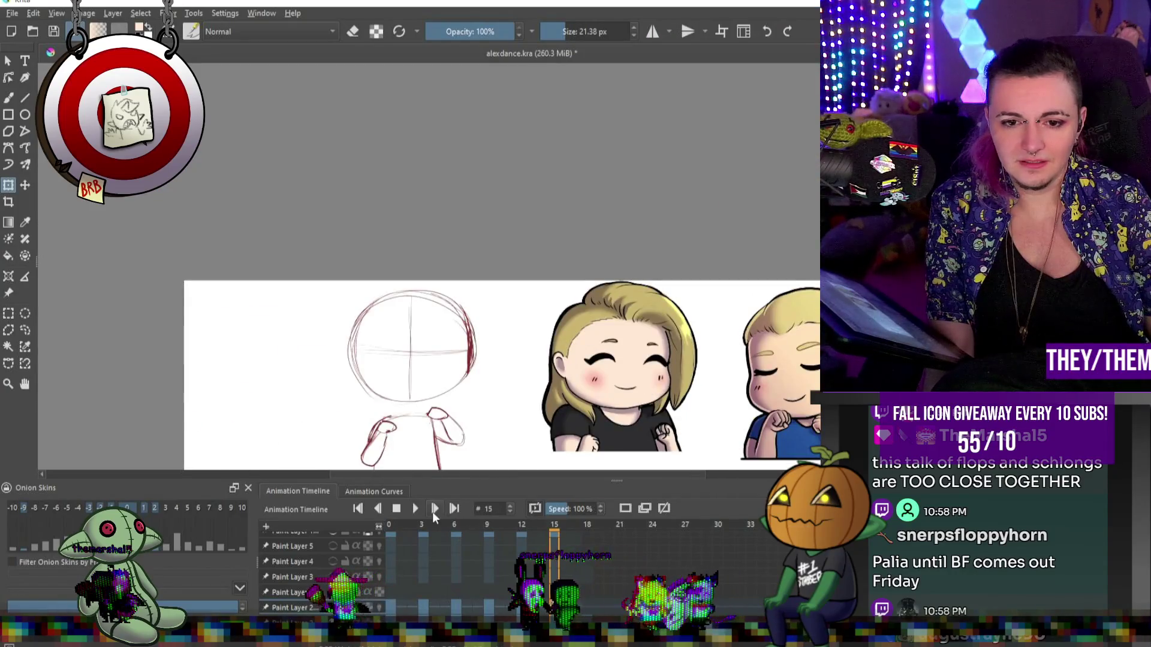
{"action": "left_click", "coordinate": [418, 509]}
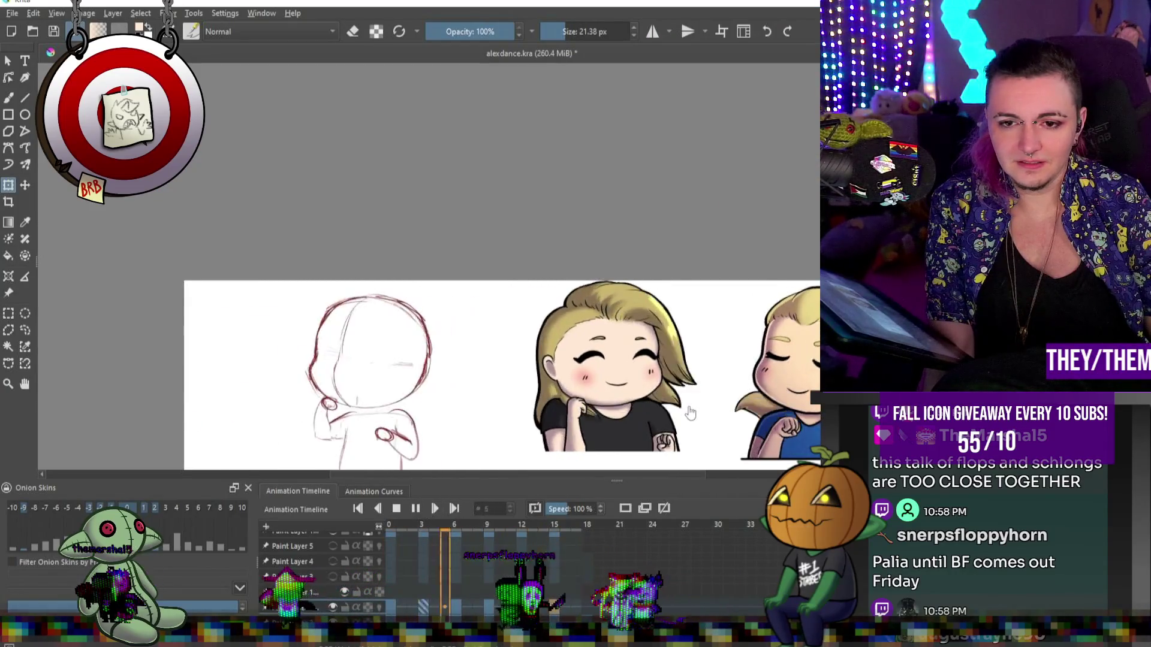
{"action": "scroll", "coordinate": [689, 412], "scroll_direction": "down", "scroll_amount": 3}
{"action": "scroll", "coordinate": [695, 410], "scroll_direction": "up", "scroll_amount": 2}
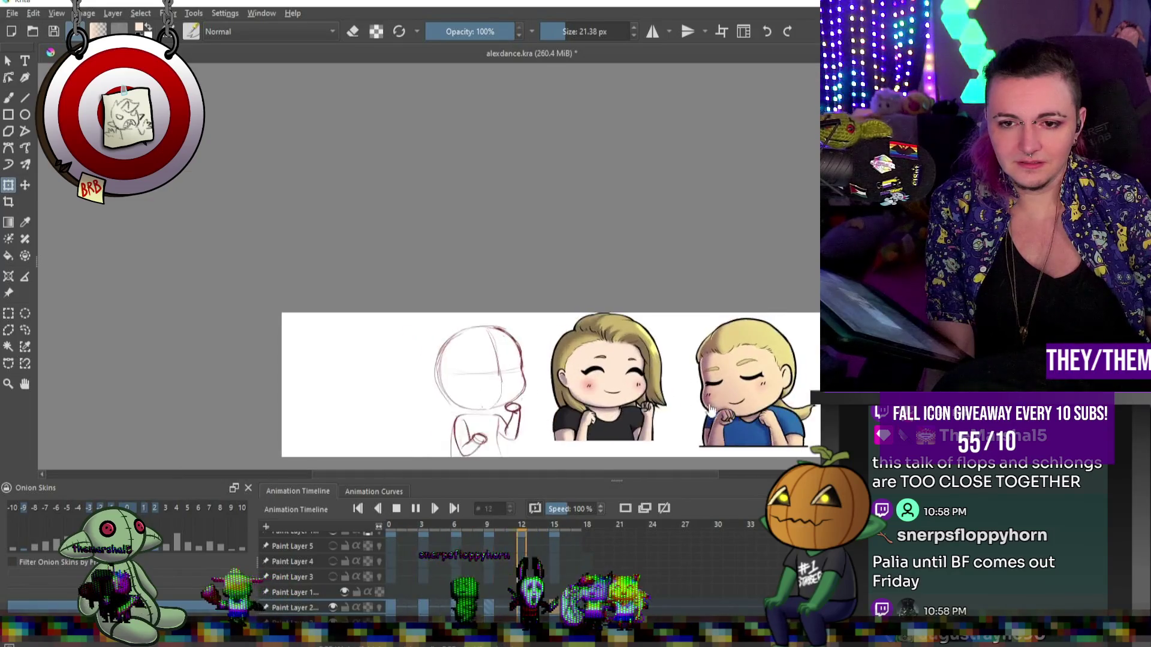
{"action": "scroll", "coordinate": [620, 383], "scroll_direction": "up", "scroll_amount": 4}
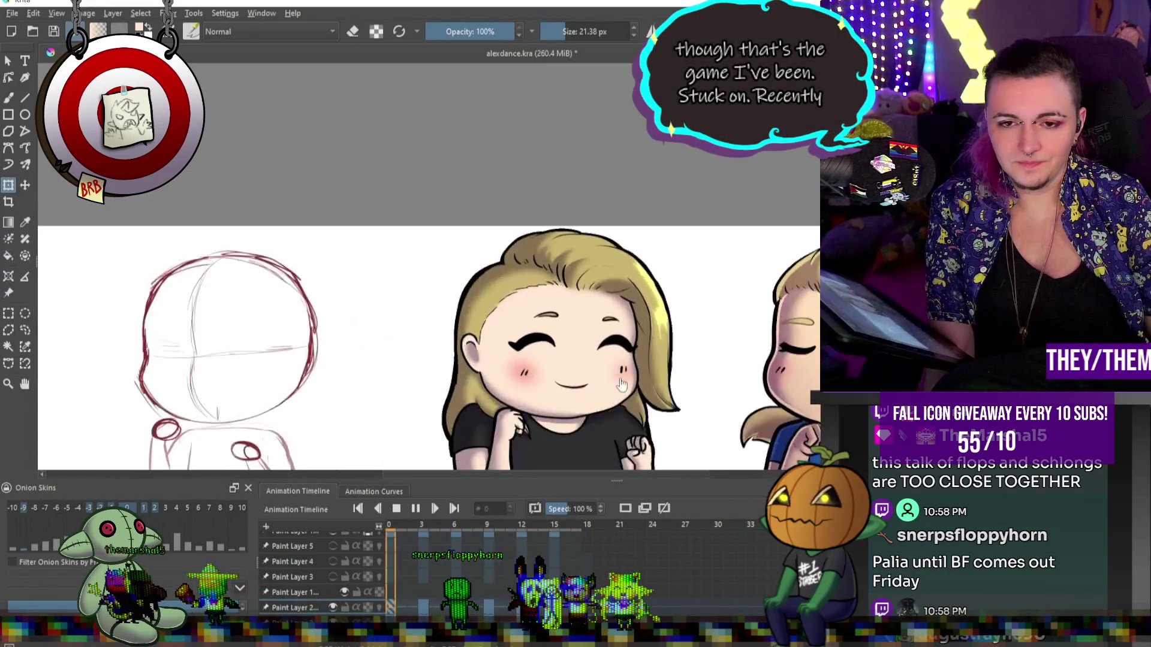
{"action": "scroll", "coordinate": [620, 383], "scroll_direction": "down", "scroll_amount": 1}
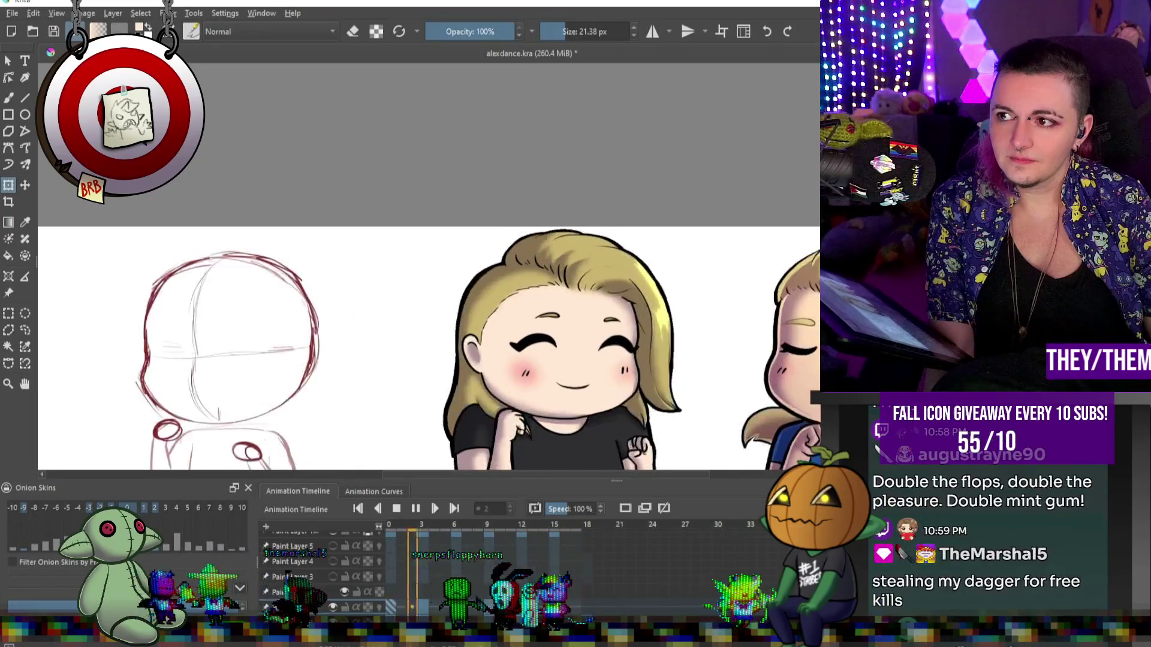
{"action": "left_click", "coordinate": [415, 509]}
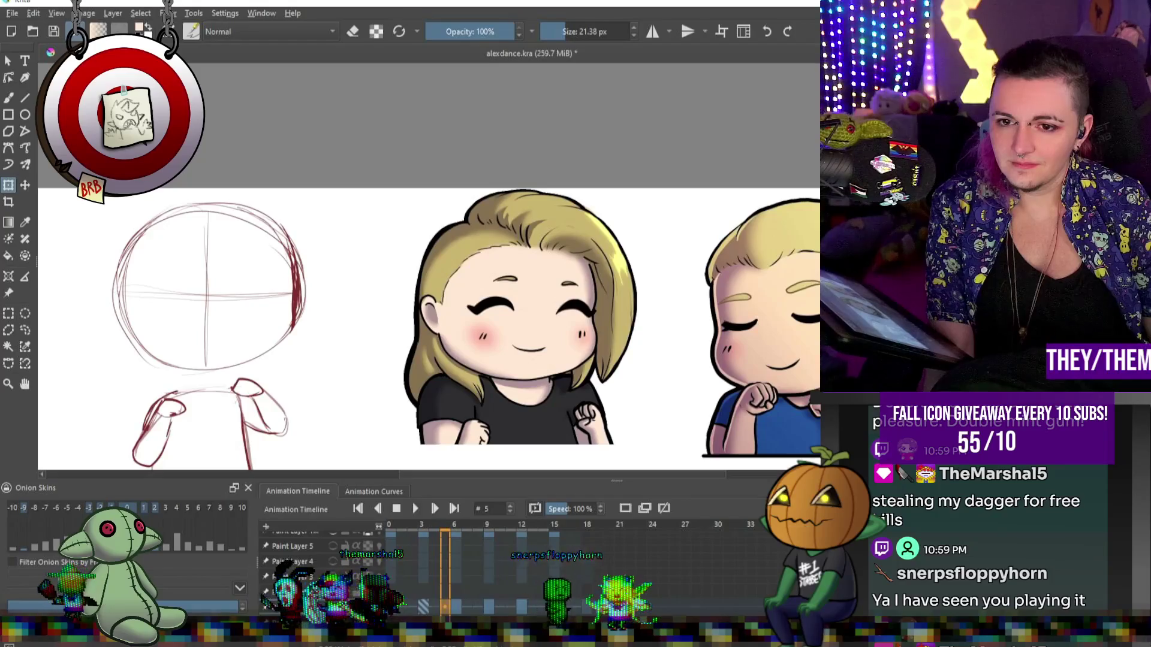
- With a 25.67 px brush, draw the dark right face outline and sample the cheek-edge colour
{"action": "scroll", "coordinate": [495, 361], "scroll_direction": "up", "scroll_amount": 3}
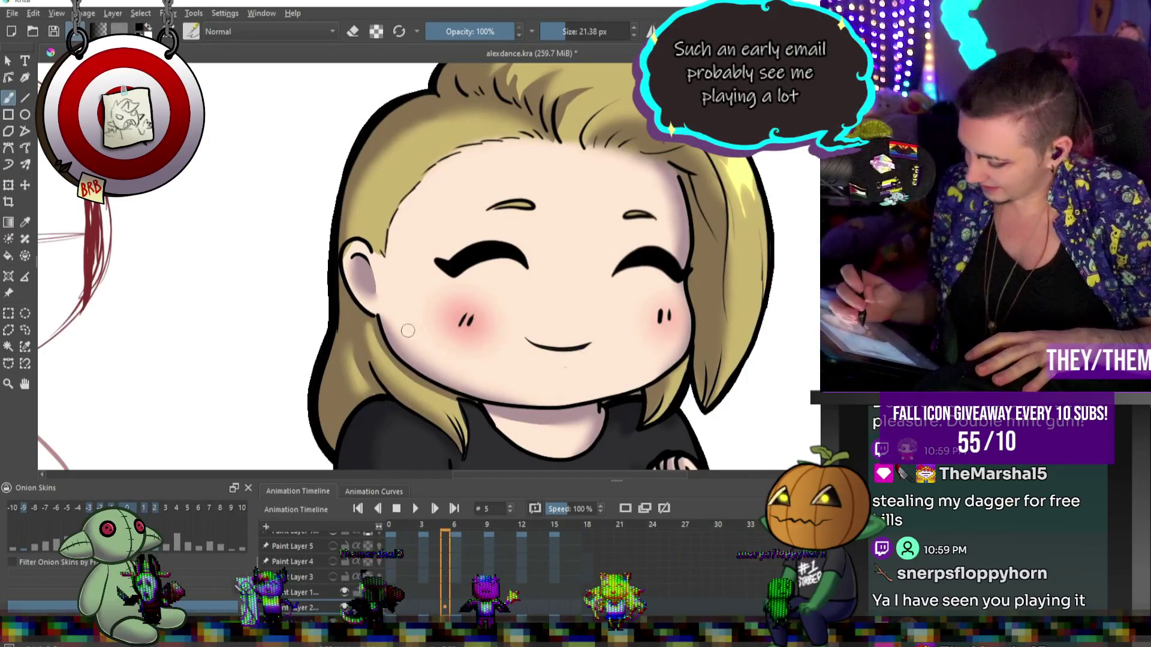
{"action": "left_click_drag", "start_coordinate": [565, 34], "coordinate": [570, 35]}
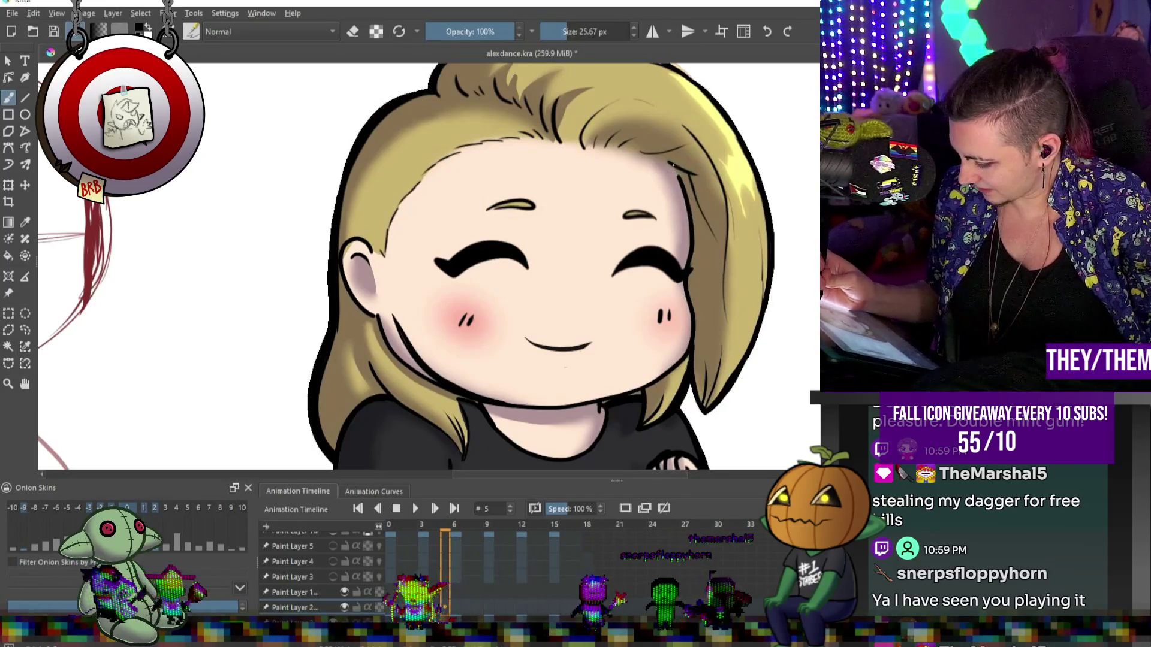
{"action": "left_click_drag", "start_coordinate": [682, 184], "coordinate": [696, 333]}
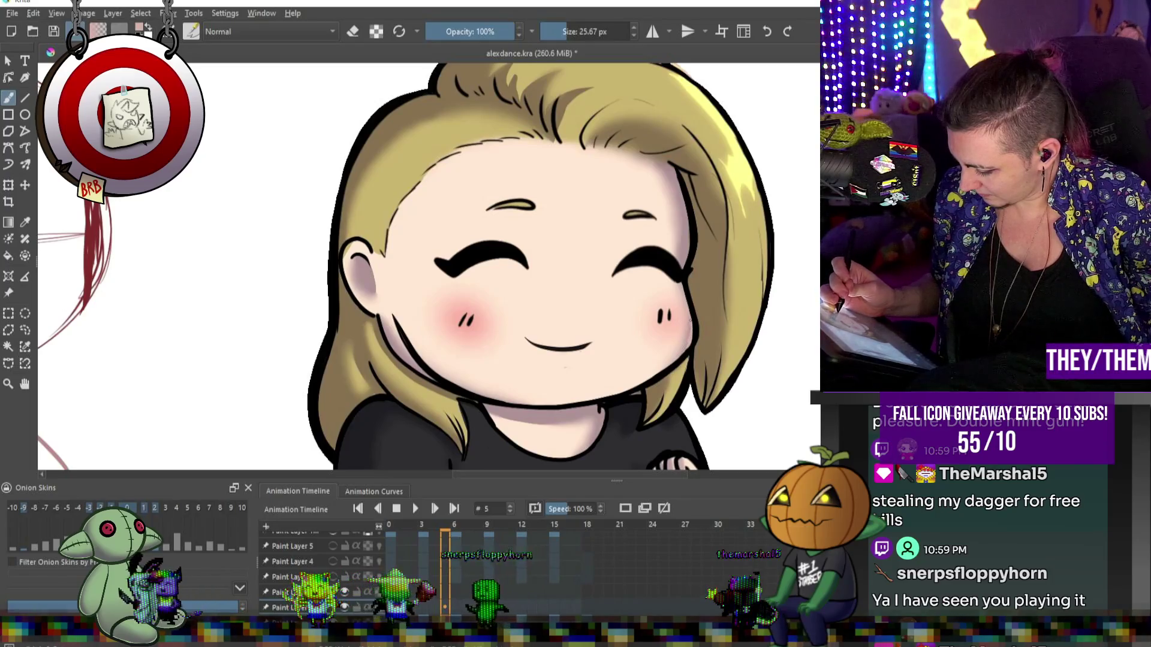
{"action": "left_click", "coordinate": [716, 312], "text": "alt"}
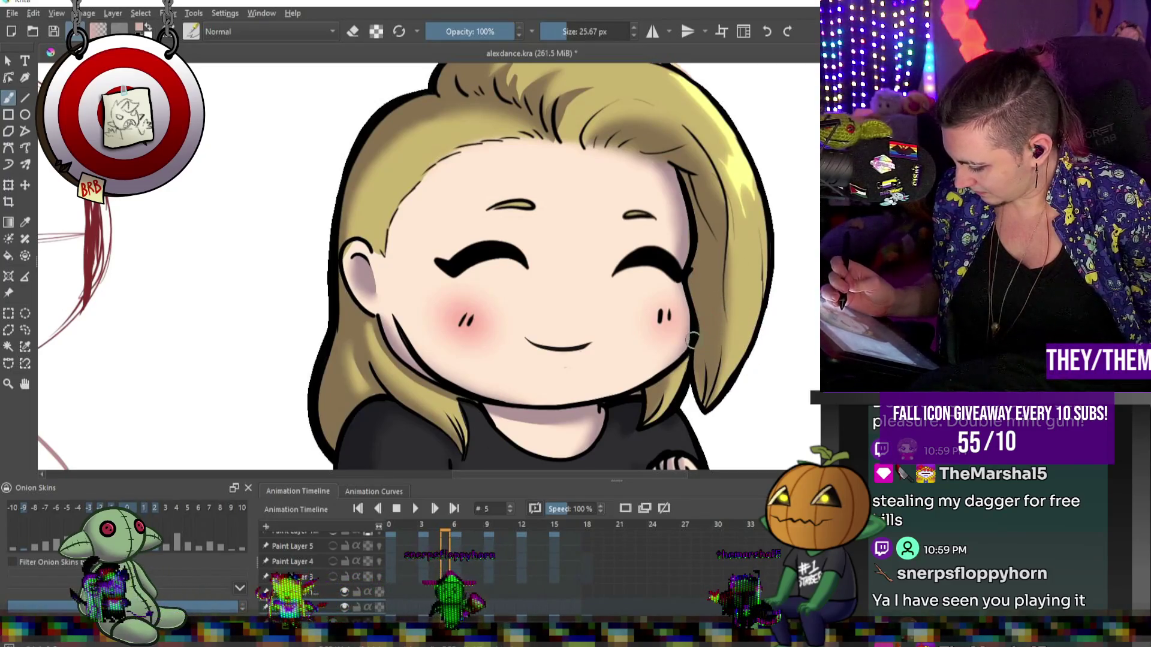
{"action": "left_click", "coordinate": [688, 341], "text": "alt"}
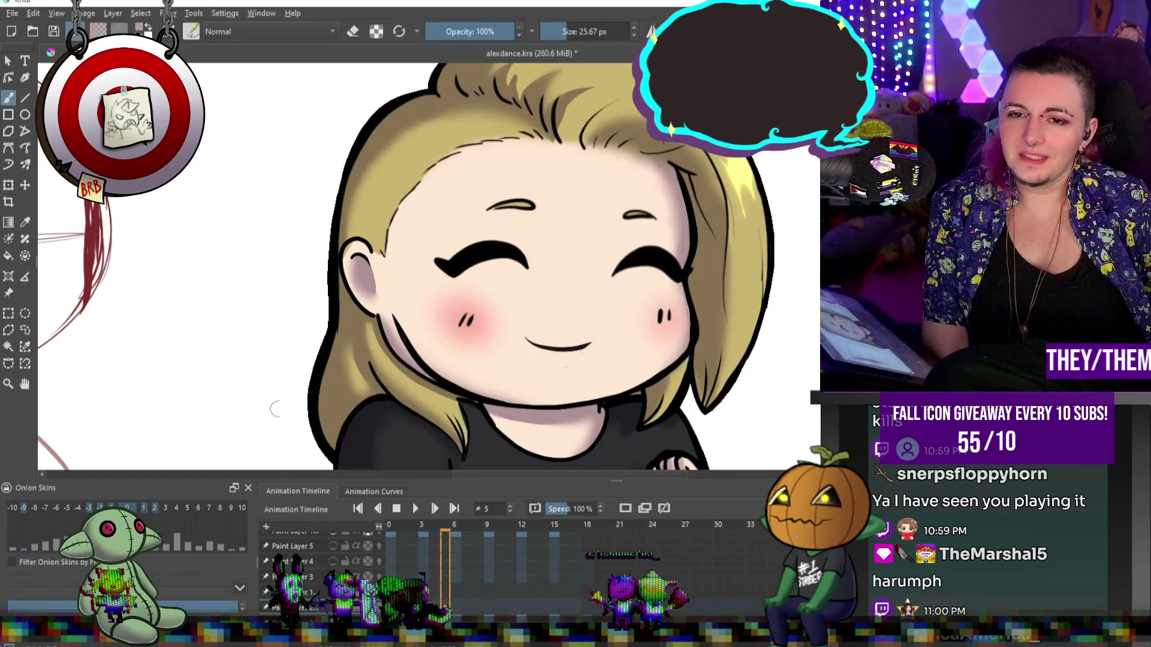
{"action": "scroll", "coordinate": [773, 233], "scroll_direction": "down", "scroll_amount": 5}
- Zoom in on the ear and paint over the inner-ear shading in skin tone
{"action": "scroll", "coordinate": [533, 247], "scroll_direction": "up", "scroll_amount": 6}
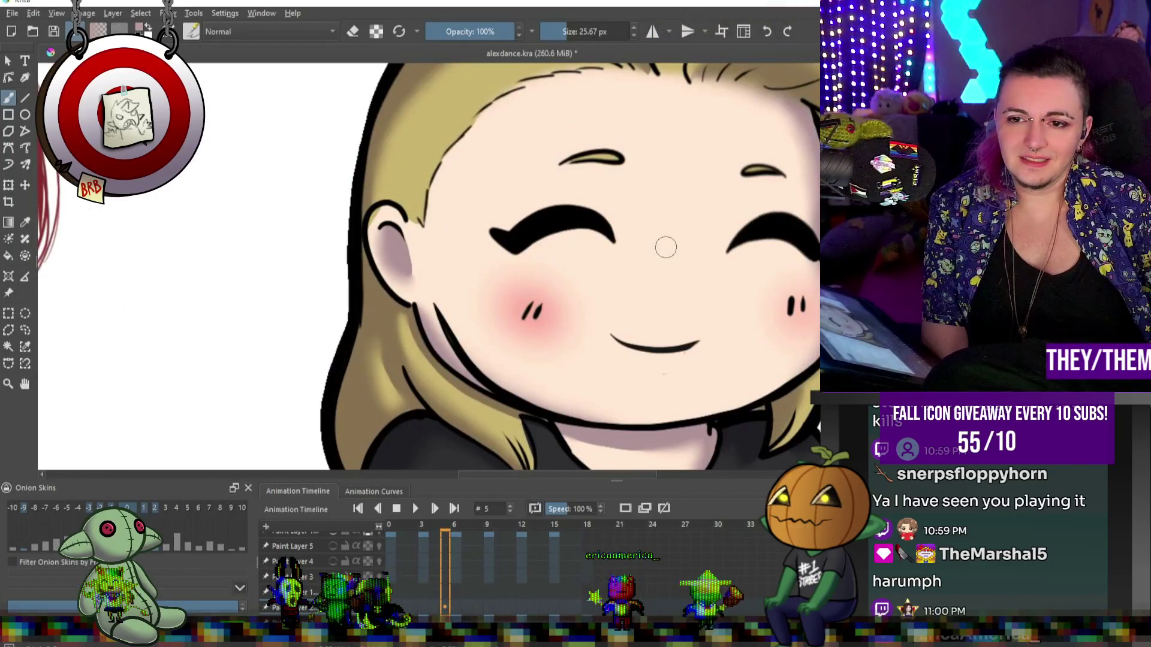
{"action": "scroll", "coordinate": [665, 247], "scroll_direction": "down", "scroll_amount": 4}
{"action": "scroll", "coordinate": [606, 255], "scroll_direction": "up", "scroll_amount": 5}
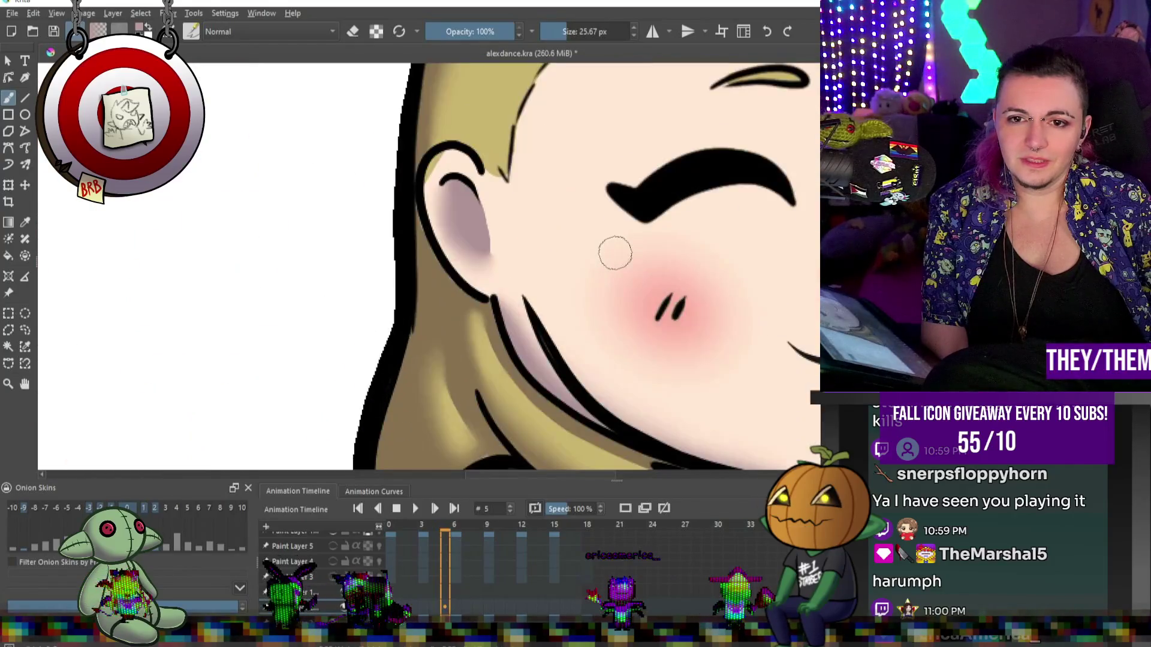
{"action": "scroll", "coordinate": [624, 252], "scroll_direction": "down", "scroll_amount": 3}
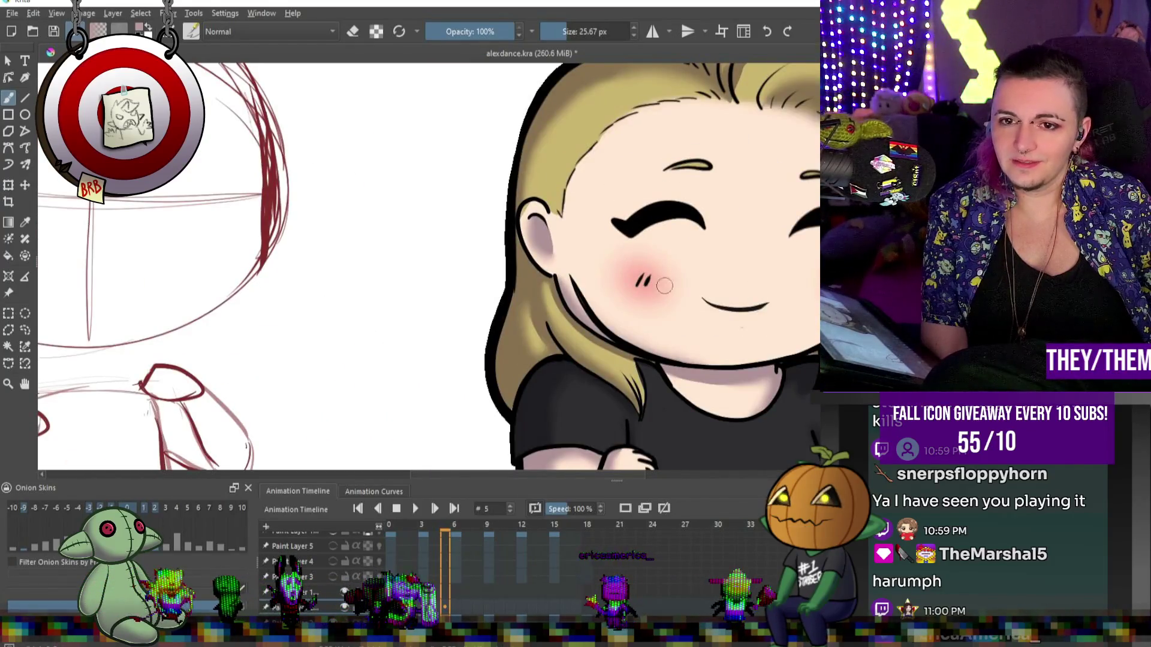
{"action": "scroll", "coordinate": [599, 270], "scroll_direction": "down", "scroll_amount": 3}
{"action": "scroll", "coordinate": [593, 268], "scroll_direction": "up", "scroll_amount": 4}
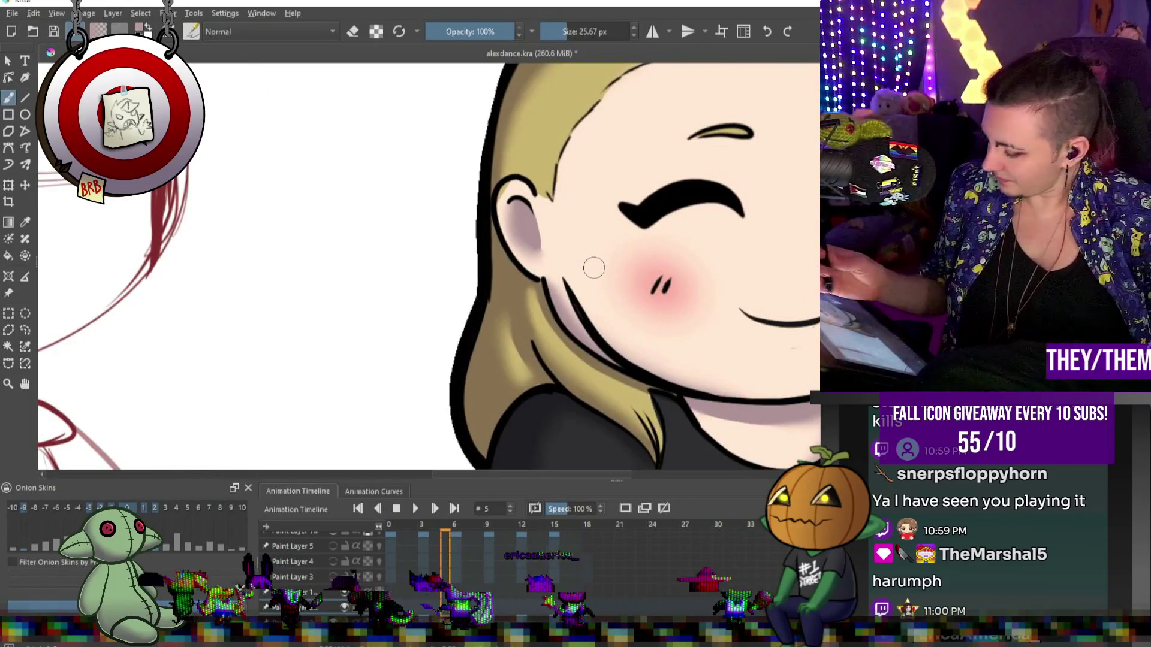
{"action": "left_click", "coordinate": [570, 252], "text": "alt"}
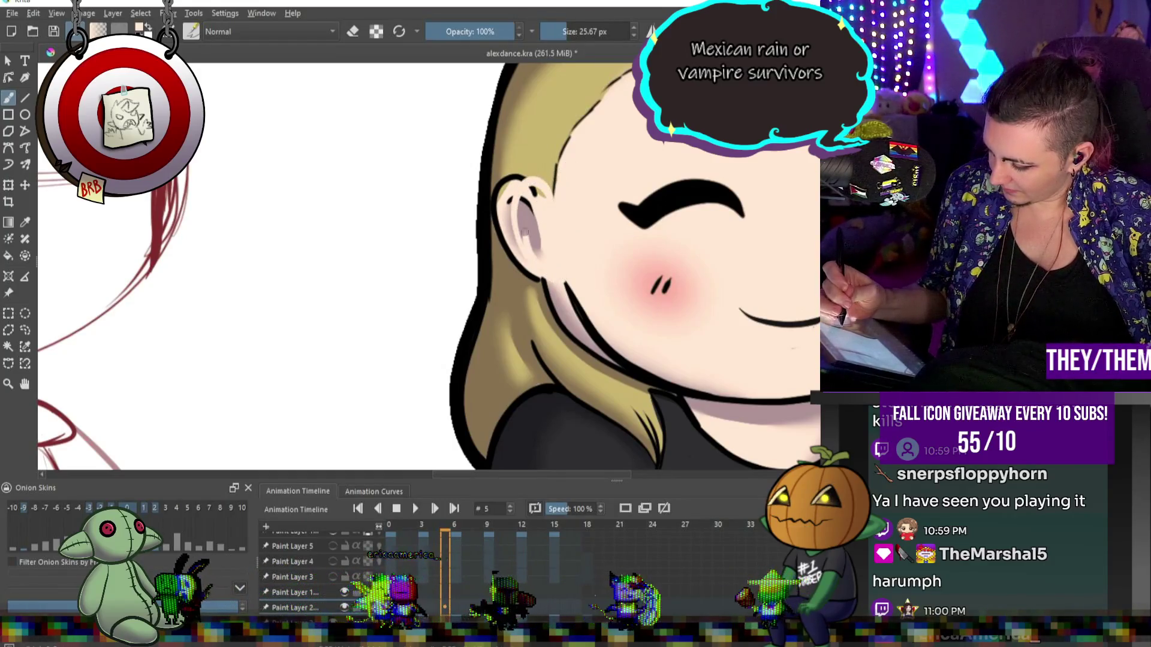
{"action": "left_click_drag", "start_coordinate": [533, 210], "coordinate": [528, 239]}
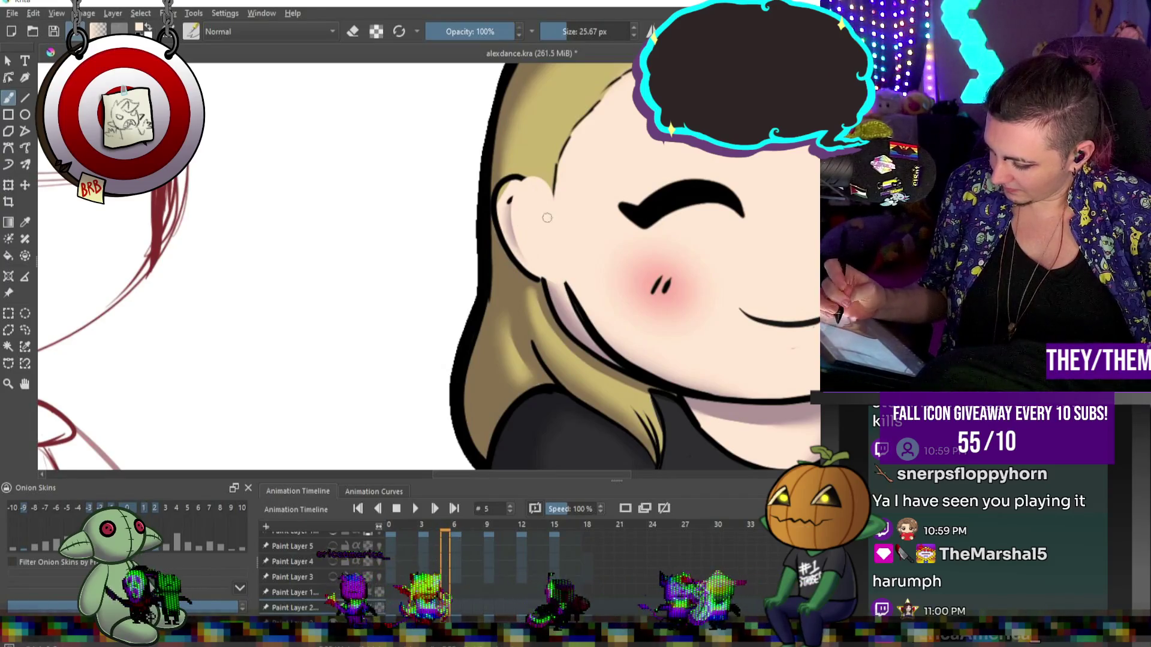
- Outline the ear down toward the jaw in the dark jaw colour and paint a tan inner ear
{"action": "left_click", "coordinate": [570, 324], "text": "alt"}
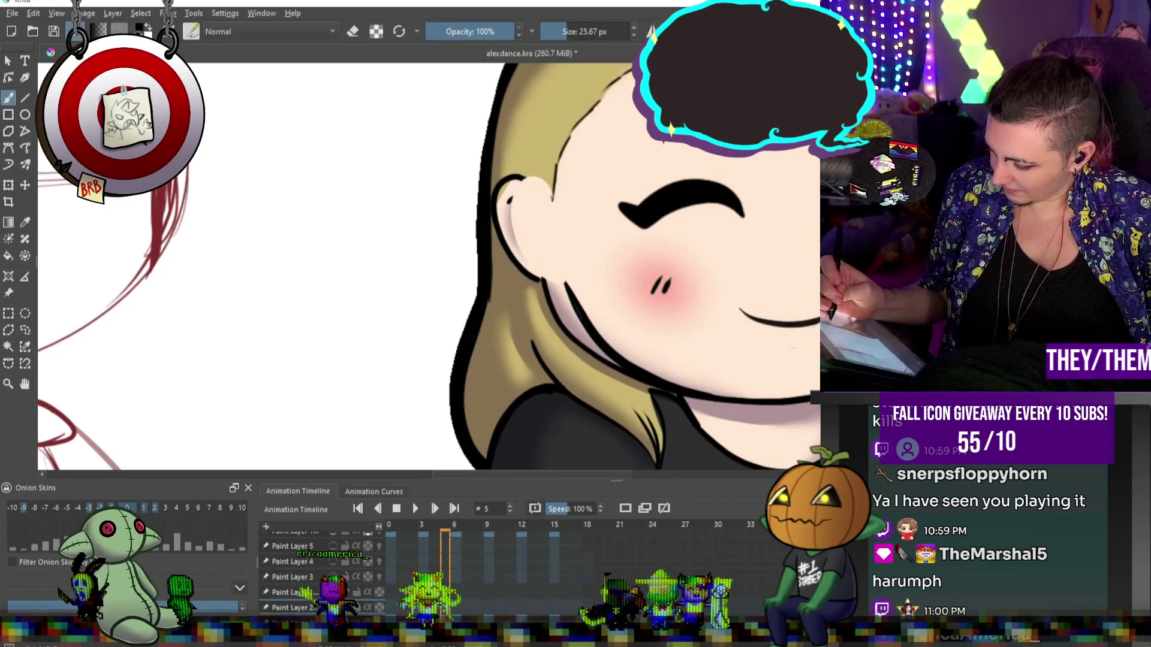
{"action": "left_click_drag", "start_coordinate": [552, 199], "coordinate": [500, 195]}
{"action": "key", "text": "ctrl+z"}
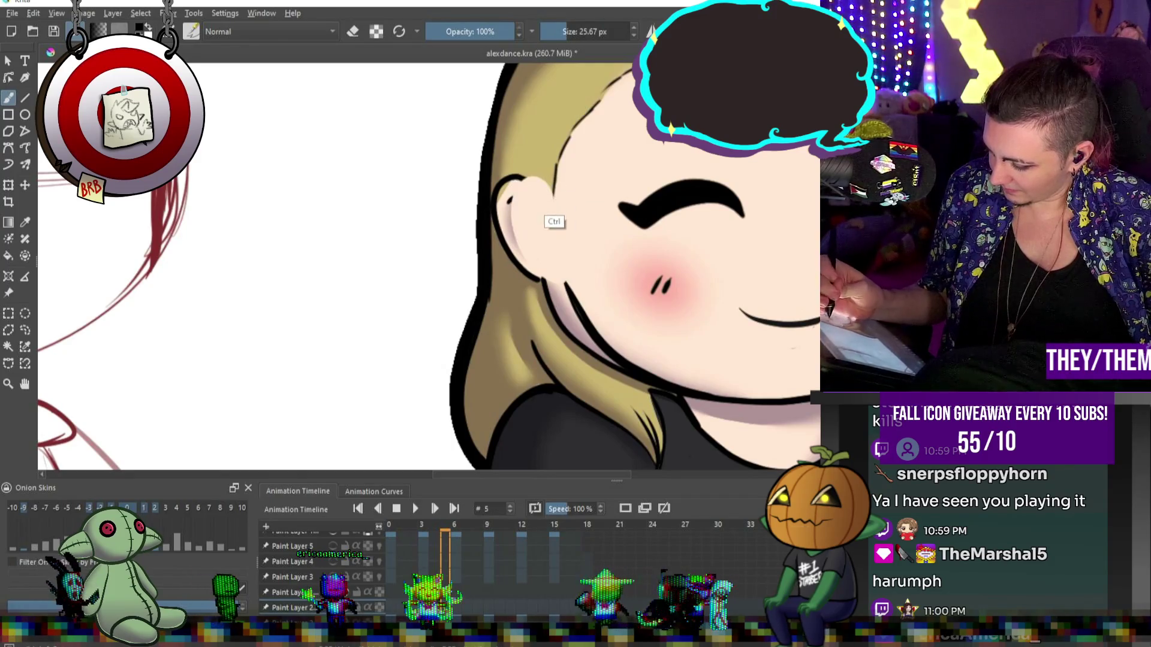
{"action": "left_click_drag", "start_coordinate": [514, 243], "coordinate": [553, 279]}
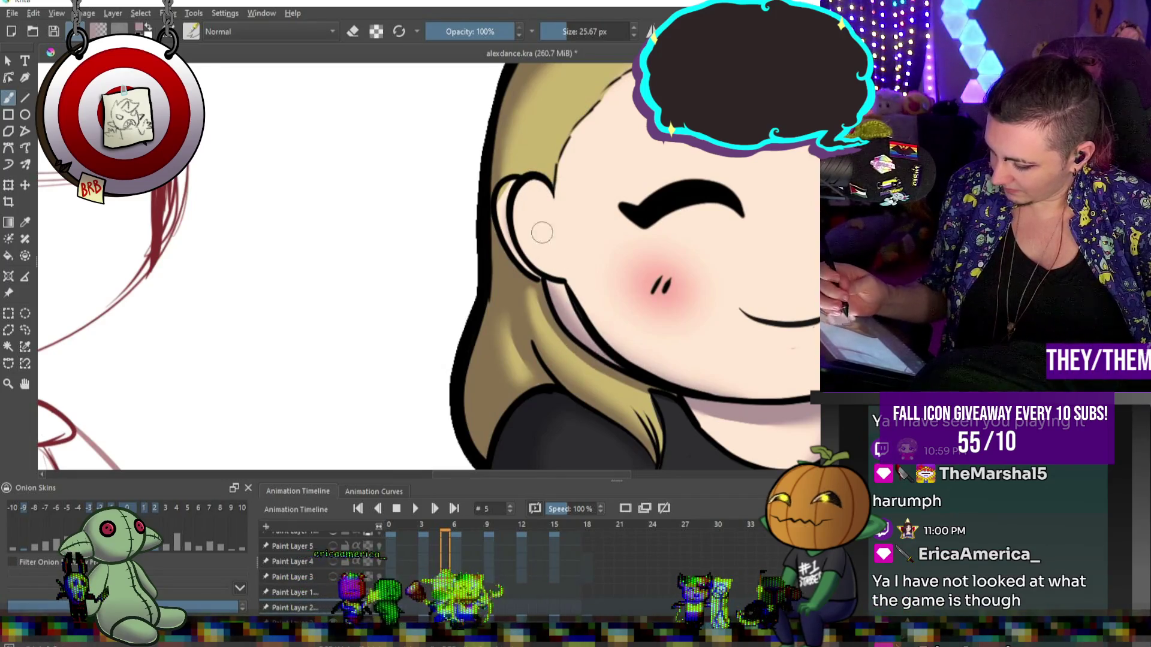
{"action": "left_click_drag", "start_coordinate": [531, 198], "coordinate": [550, 238]}
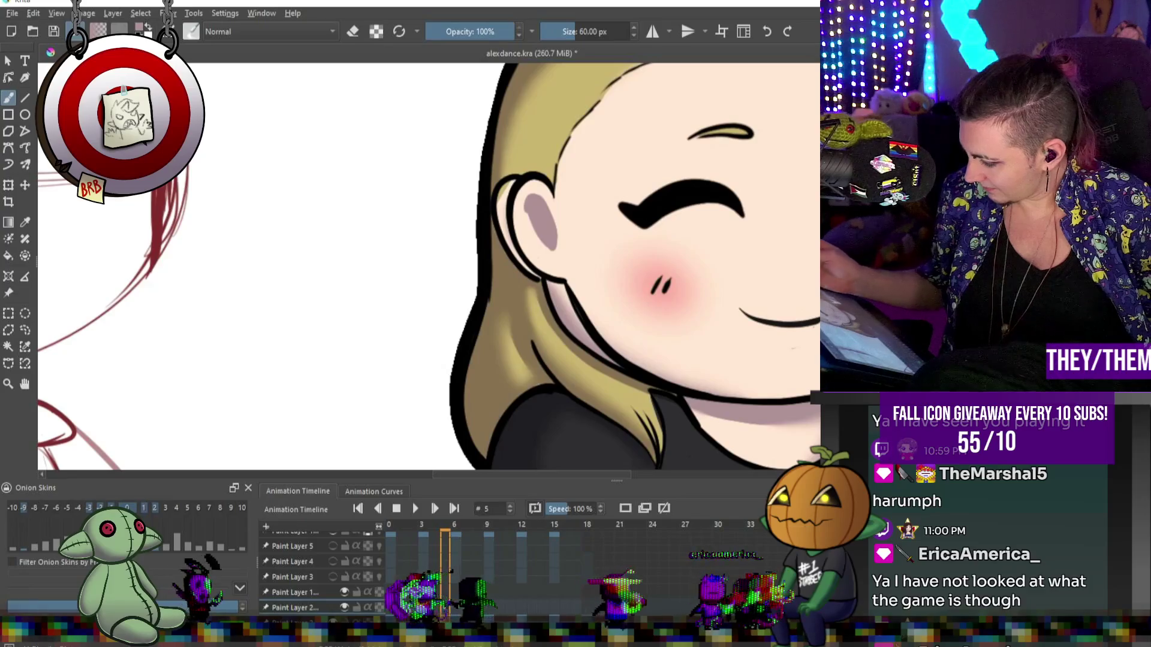
{"action": "left_click_drag", "start_coordinate": [551, 208], "coordinate": [527, 208]}
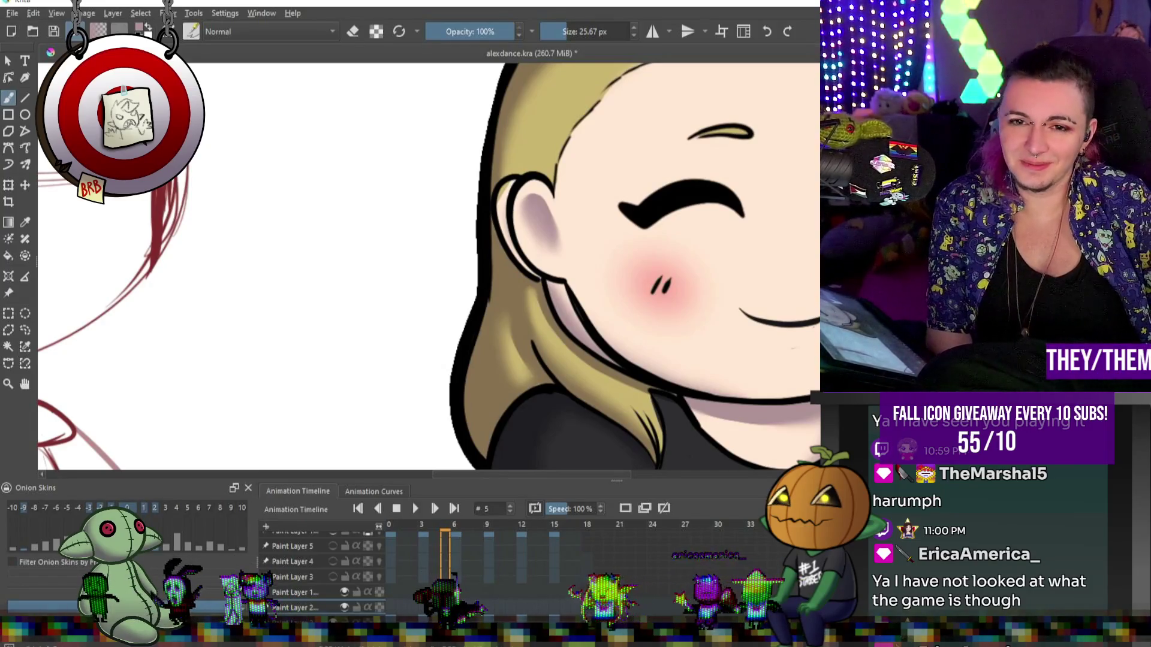
{"action": "scroll", "coordinate": [619, 436], "scroll_direction": "down", "scroll_amount": 5}
{"action": "scroll", "coordinate": [635, 360], "scroll_direction": "up", "scroll_amount": 4}
{"action": "scroll", "coordinate": [648, 312], "scroll_direction": "down", "scroll_amount": 3}
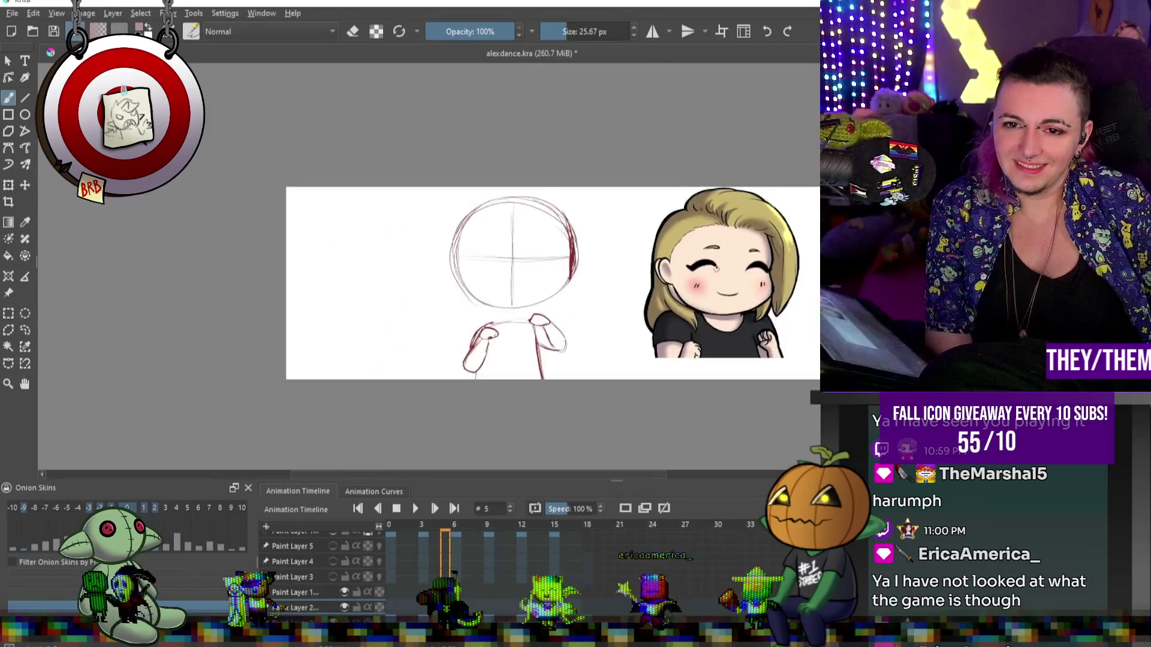
{"action": "scroll", "coordinate": [659, 275], "scroll_direction": "up", "scroll_amount": 4}
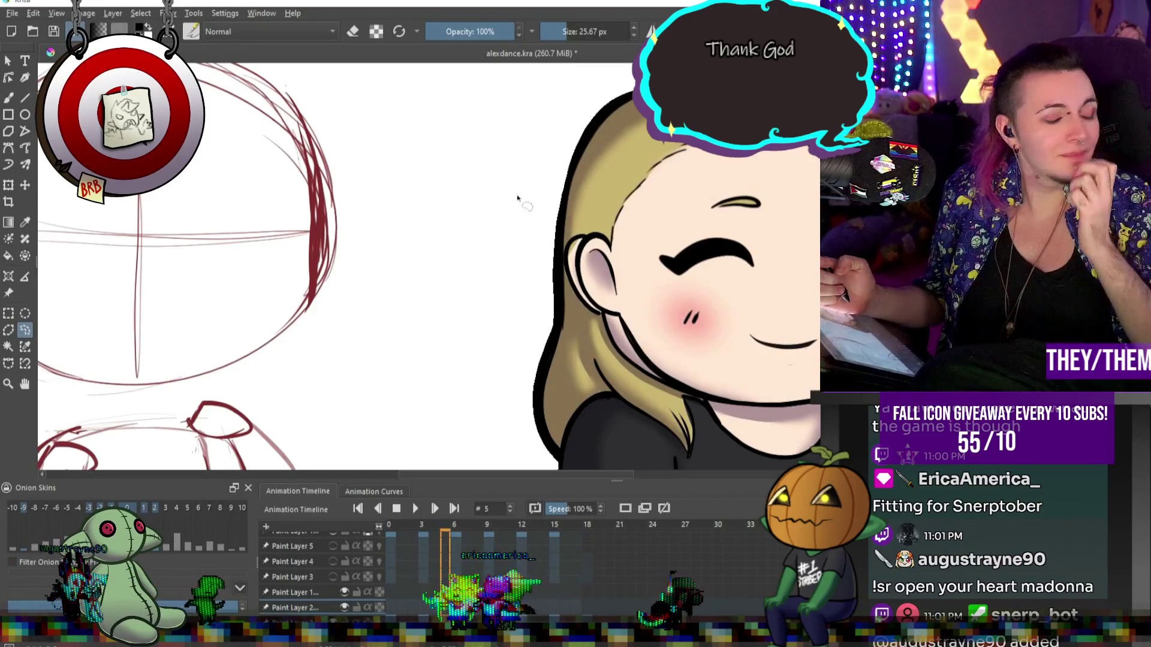
{"action": "mouse_move", "coordinate": [682, 283]}
{"action": "left_mouse_down"}
{"action": "mouse_move", "coordinate": [737, 277]}
{"action": "mouse_move", "coordinate": [766, 257]}
{"action": "mouse_move", "coordinate": [721, 220]}
{"action": "left_mouse_up"}
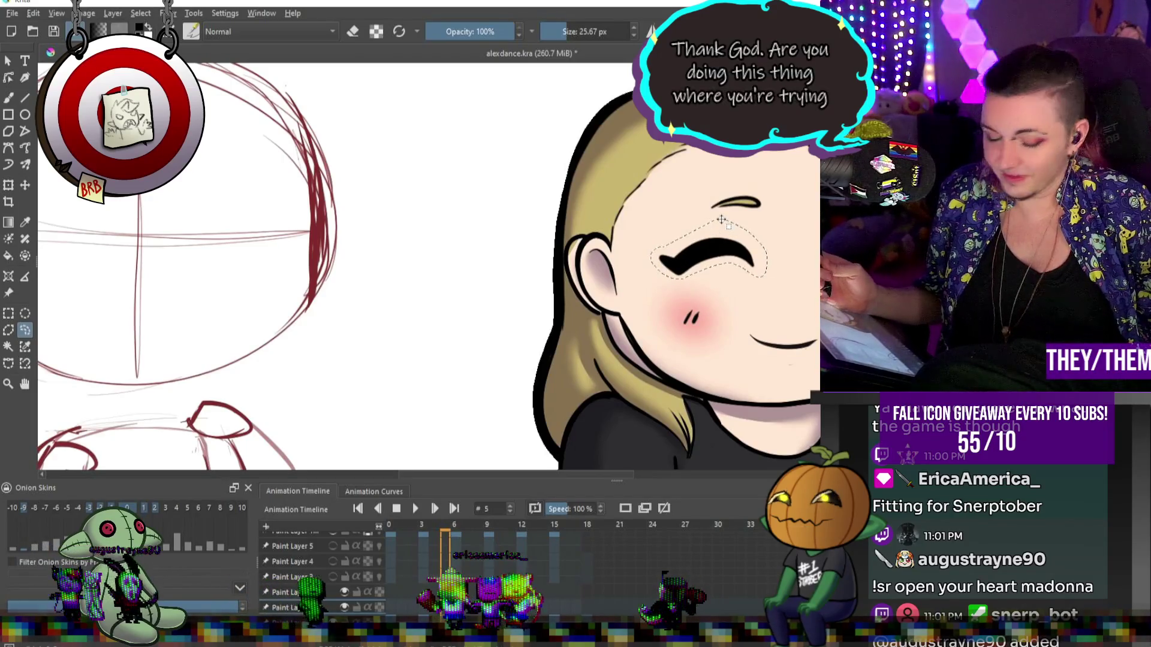
{"action": "key", "text": "ctrl+t"}
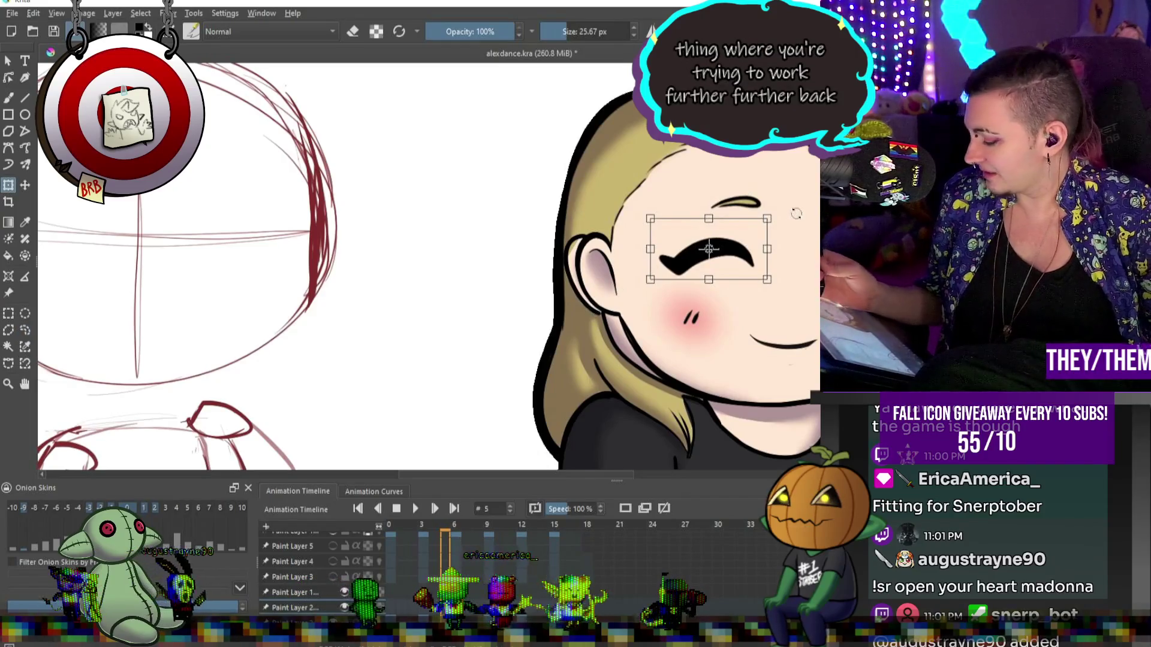
{"action": "key", "text": "Return"}
{"action": "left_click", "coordinate": [25, 330]}
{"action": "key", "text": "ctrl+shift+a"}
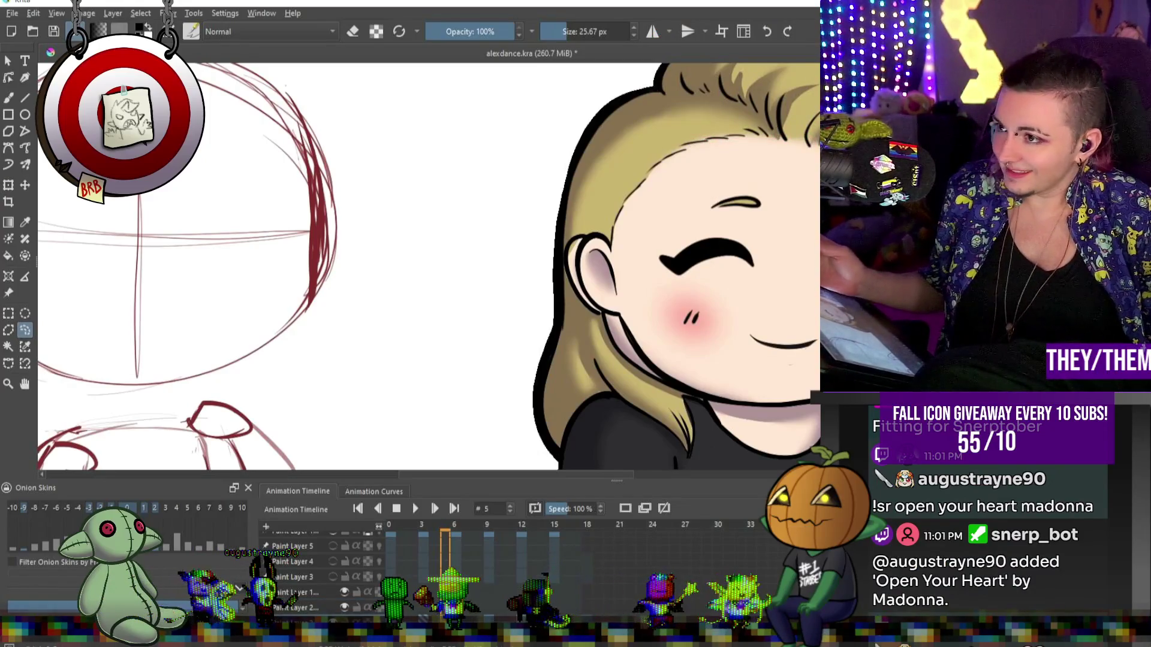
{"action": "left_click", "coordinate": [9, 98]}
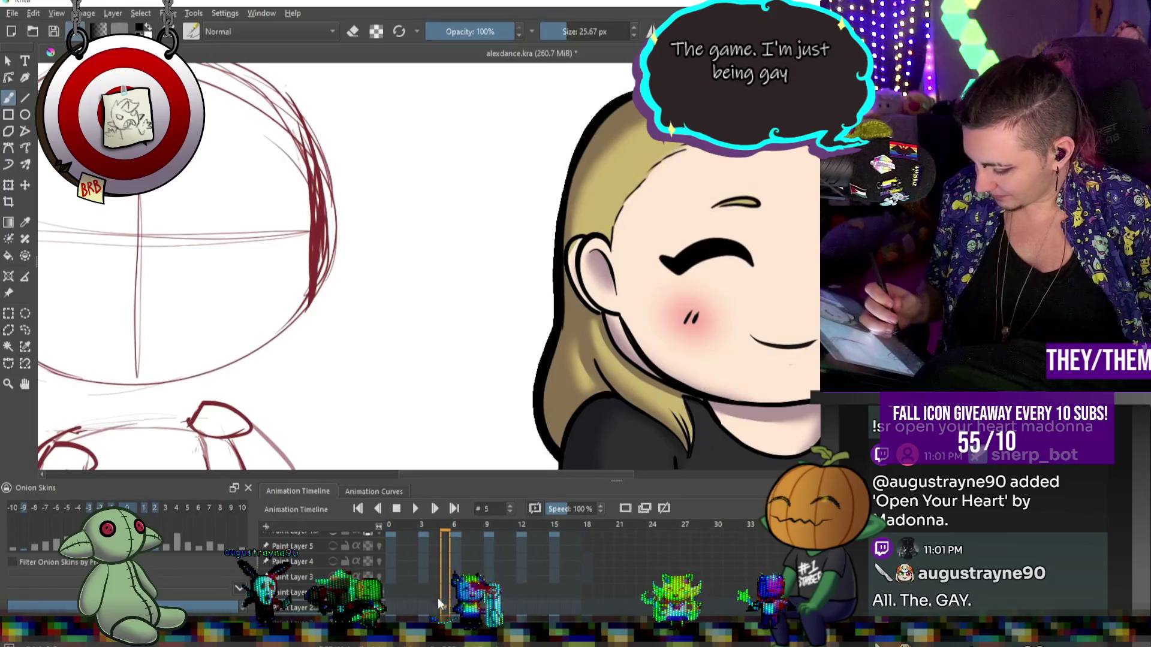
{"action": "left_click", "coordinate": [423, 606]}
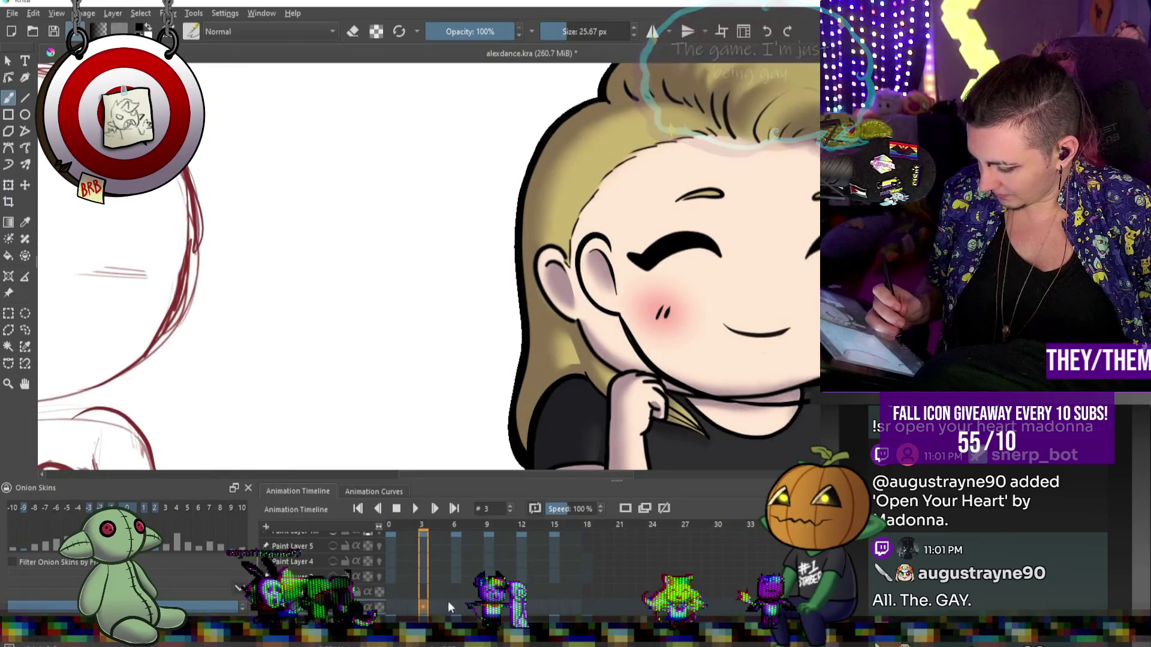
- Compare keyframes by flipping through frames 3, 6, 9, 6, 3, 12 and 15
{"action": "left_click", "coordinate": [452, 607]}
{"action": "left_click", "coordinate": [418, 603]}
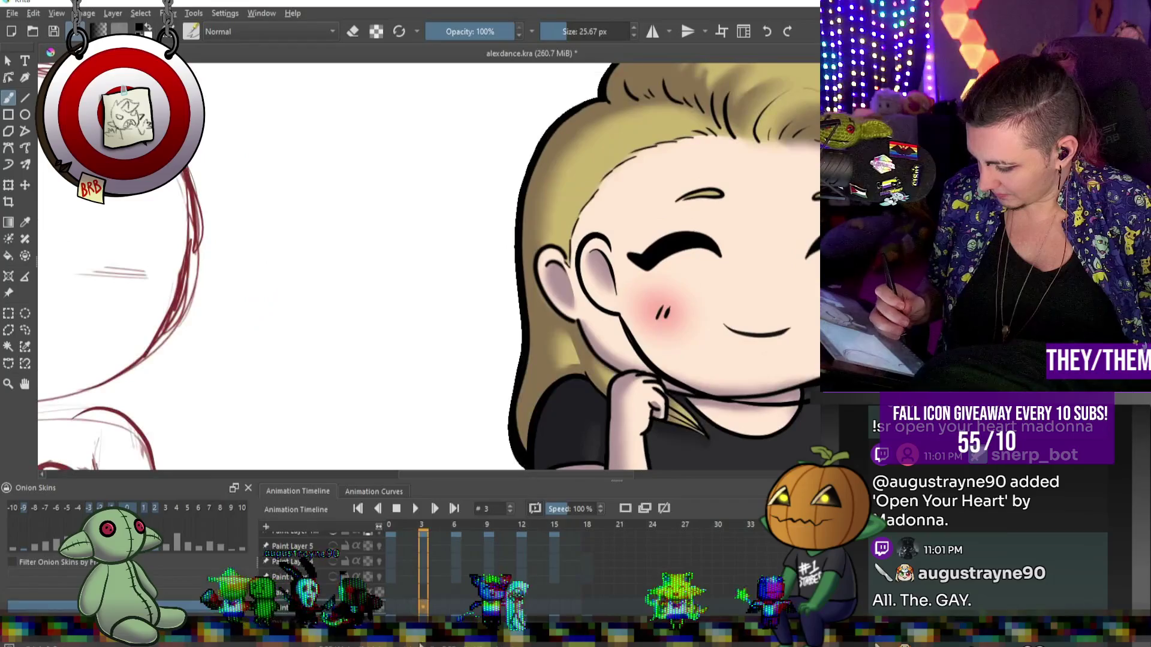
{"action": "left_click", "coordinate": [454, 606]}
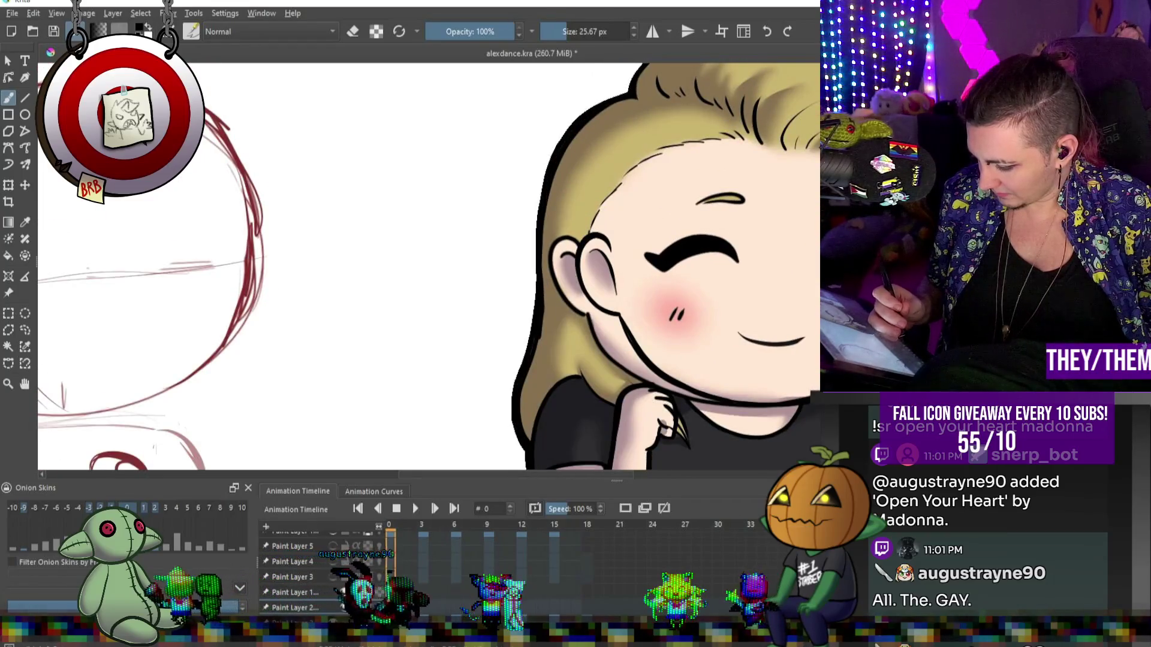
{"action": "left_click", "coordinate": [488, 534]}
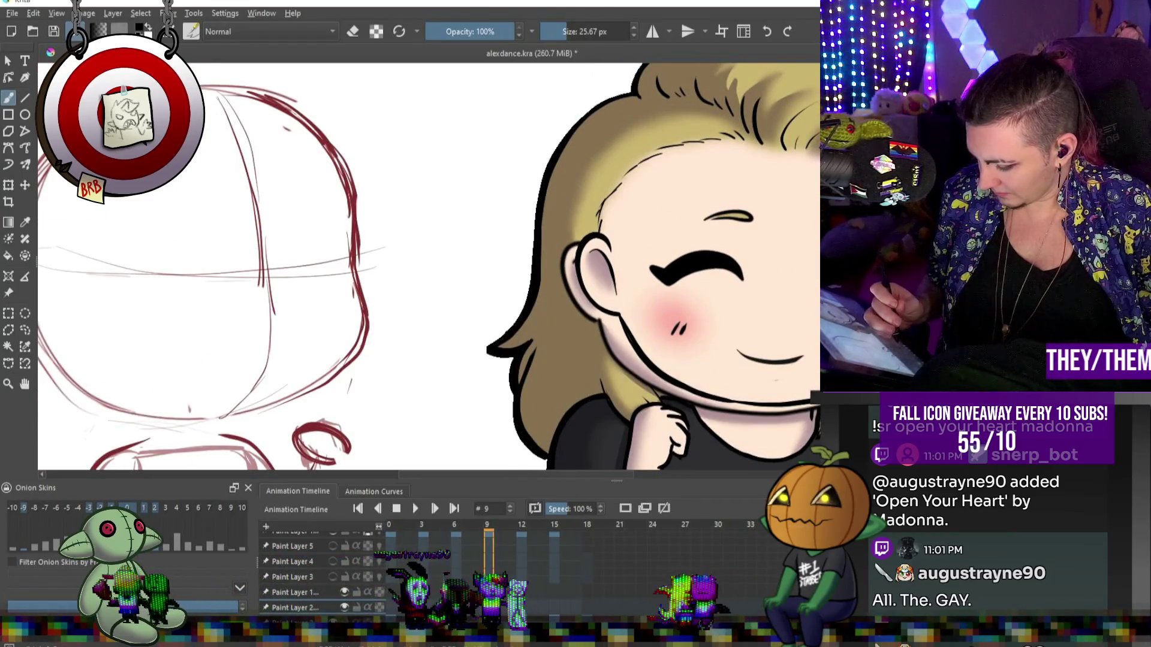
{"action": "left_click", "coordinate": [456, 533]}
{"action": "left_click", "coordinate": [423, 611]}
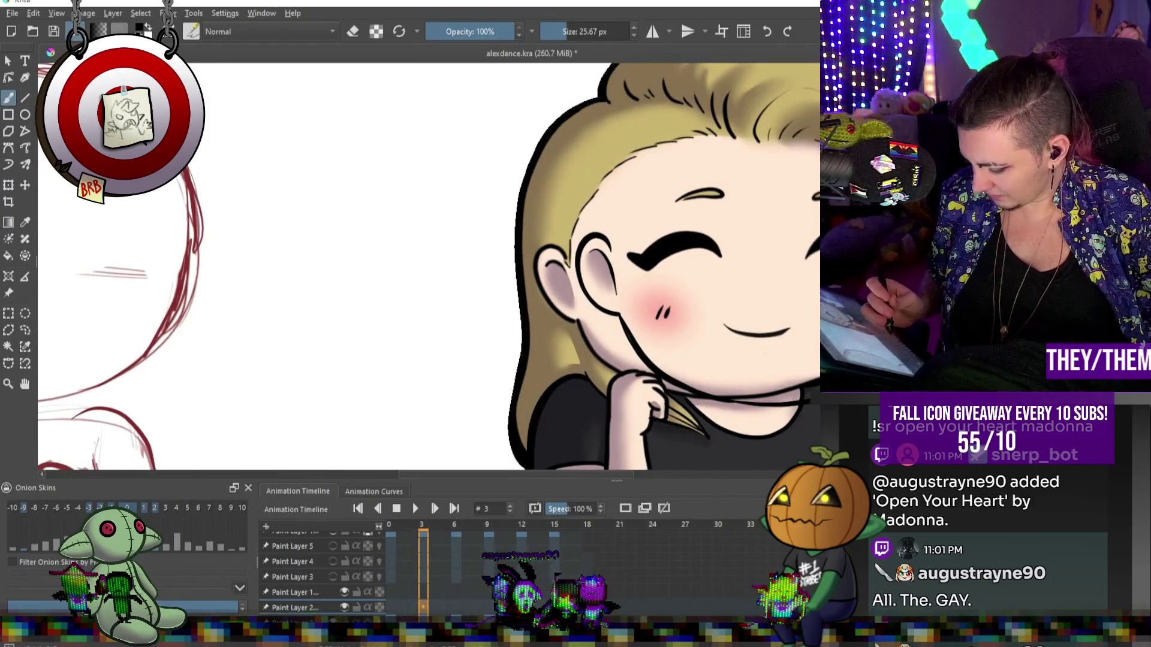
{"action": "left_click", "coordinate": [521, 533]}
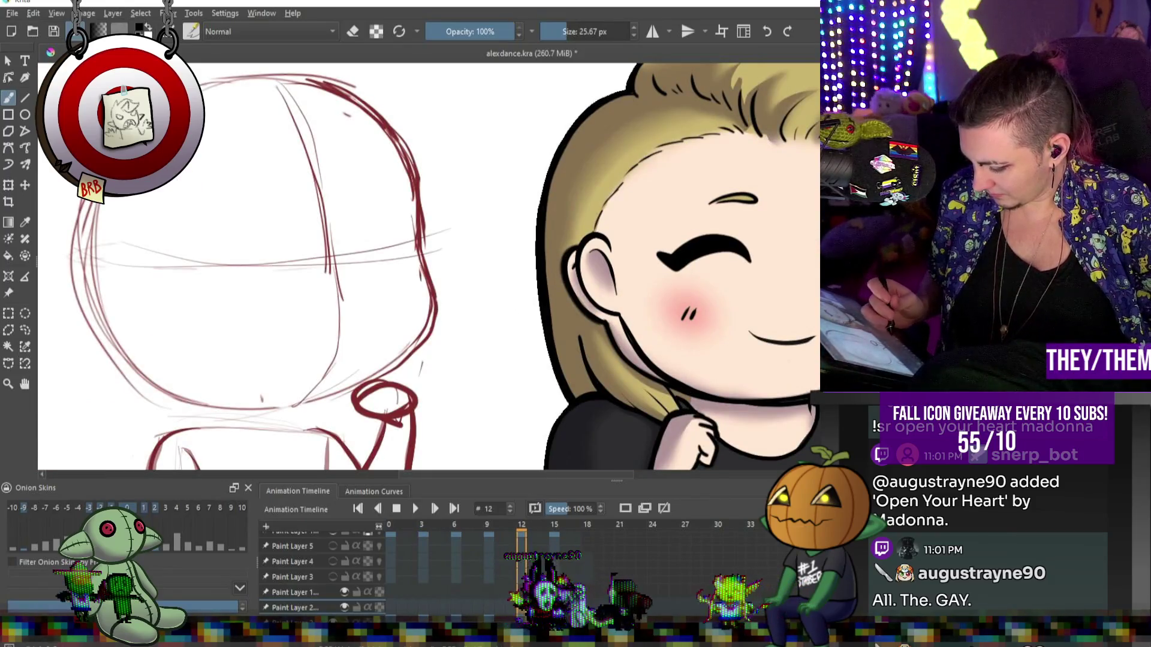
{"action": "left_click", "coordinate": [554, 533]}
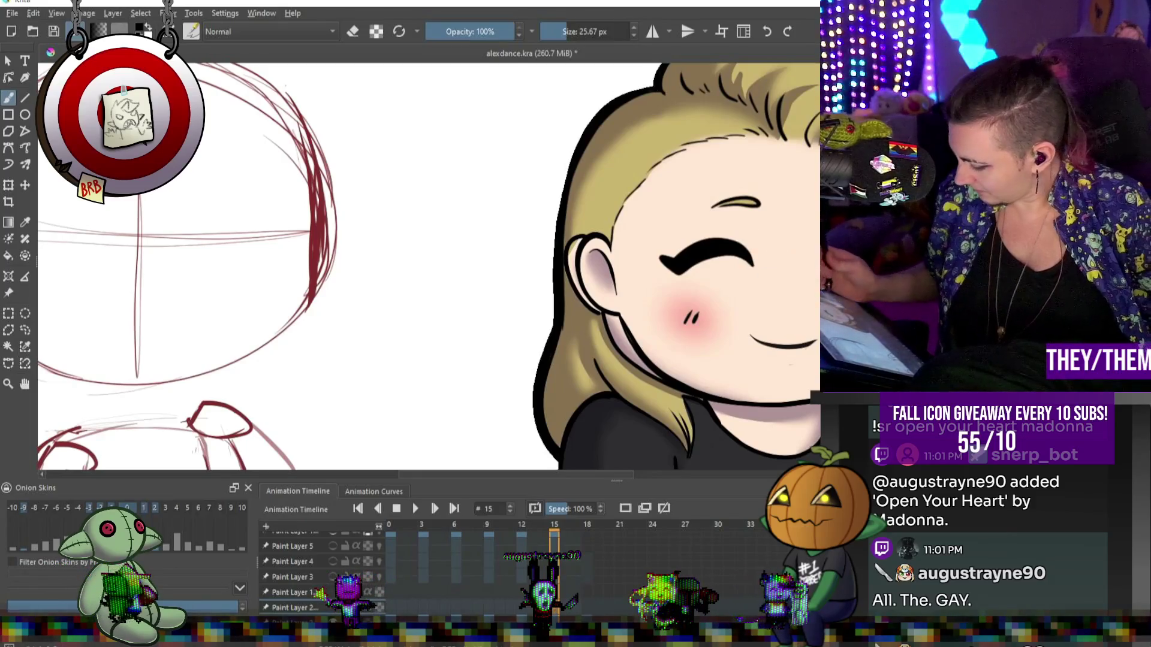
- With a ~34 px brush, replace frame 15's closed eye with a thin arc and trim its edge
{"action": "key", "text": "bracketright"}
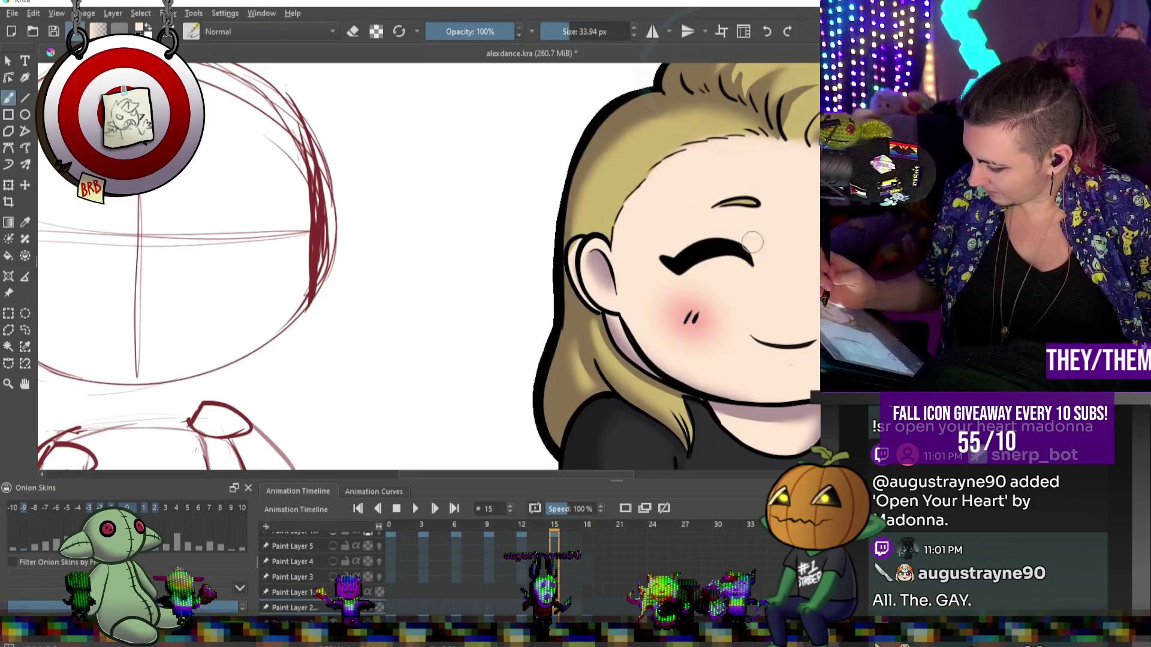
{"action": "key", "text": "ctrl+z"}
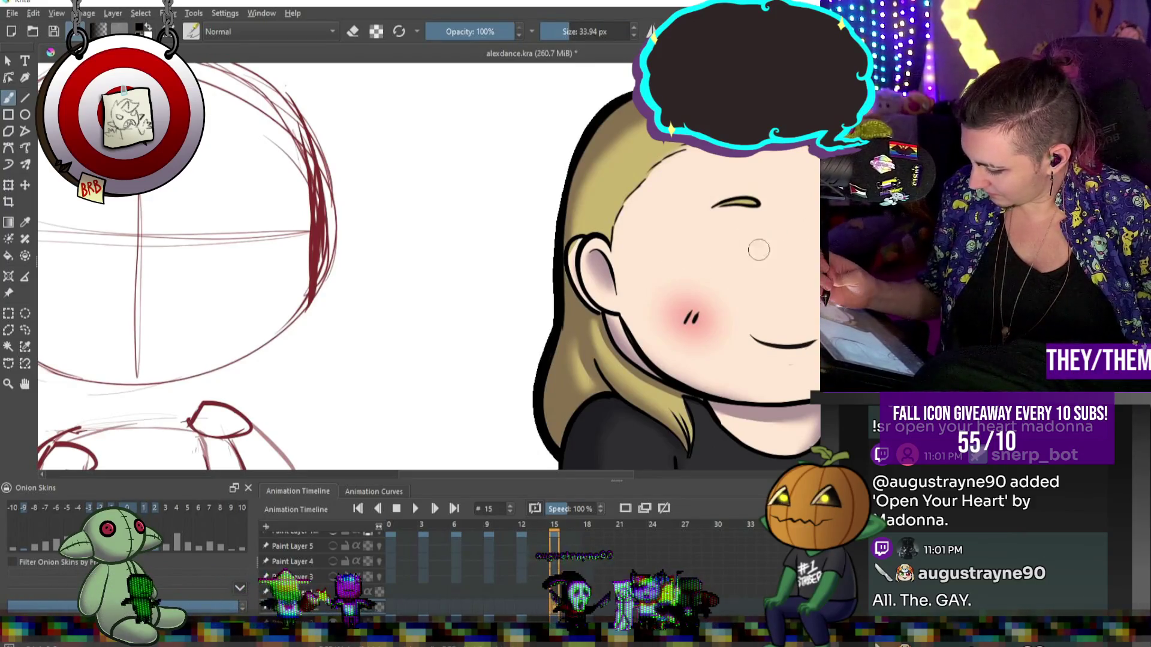
{"action": "left_click_drag", "start_coordinate": [768, 271], "coordinate": [764, 252]}
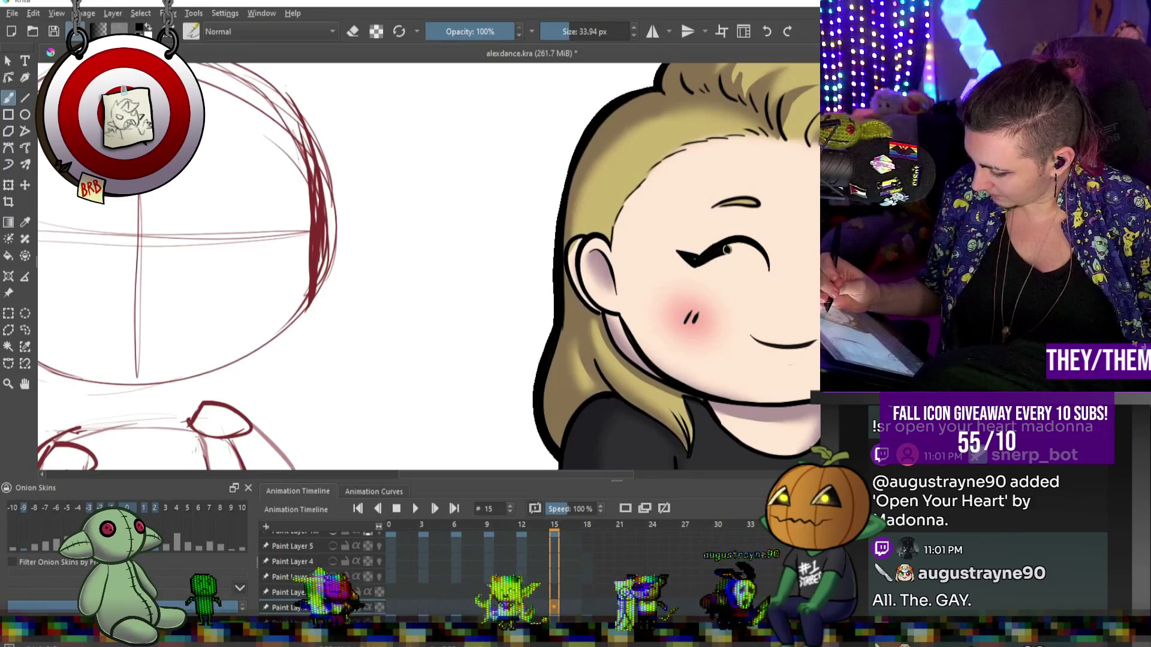
{"action": "key", "text": "ctrl+z"}
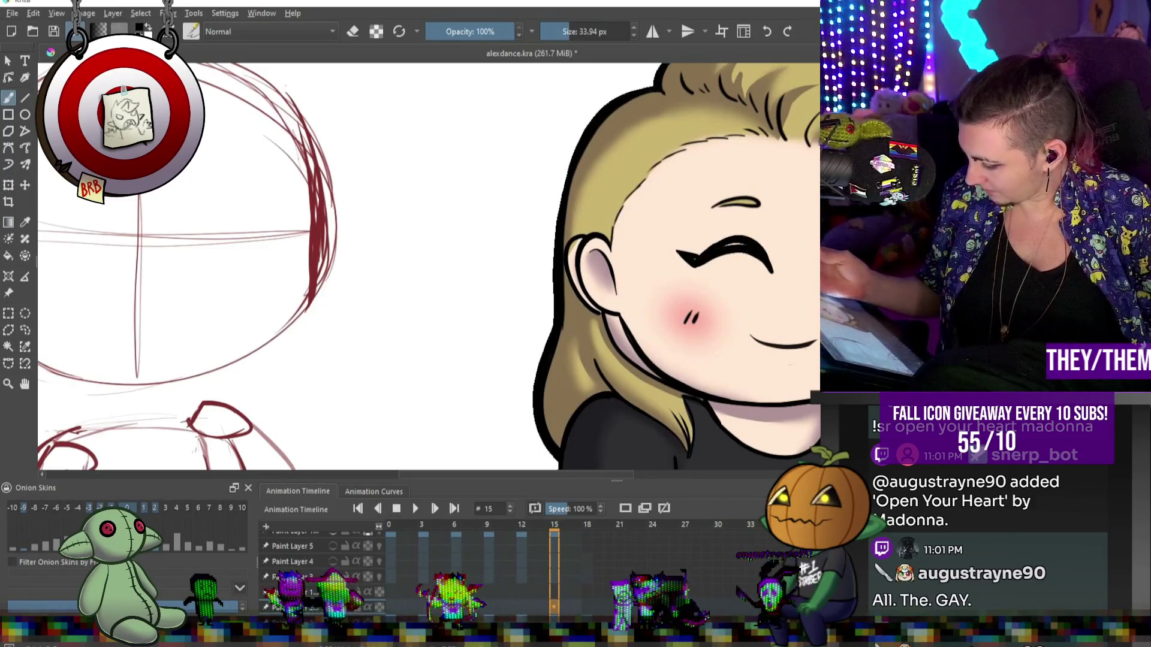
{"action": "key", "text": "ctrl+z"}
{"action": "mouse_move", "coordinate": [770, 271]}
{"action": "left_mouse_down"}
{"action": "mouse_move", "coordinate": [758, 254]}
{"action": "mouse_move", "coordinate": [717, 242]}
{"action": "mouse_move", "coordinate": [689, 257]}
{"action": "mouse_move", "coordinate": [675, 249]}
{"action": "left_mouse_up"}
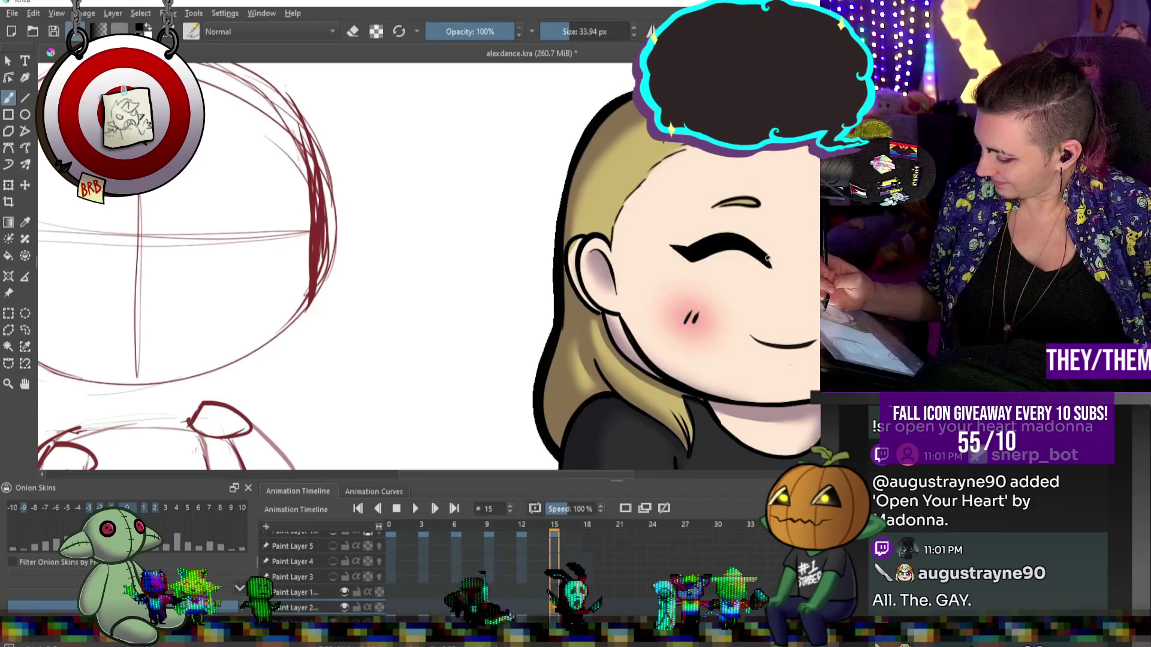
{"action": "key", "text": "e"}
{"action": "left_click_drag", "start_coordinate": [685, 273], "coordinate": [717, 257]}
{"action": "key", "text": "e"}
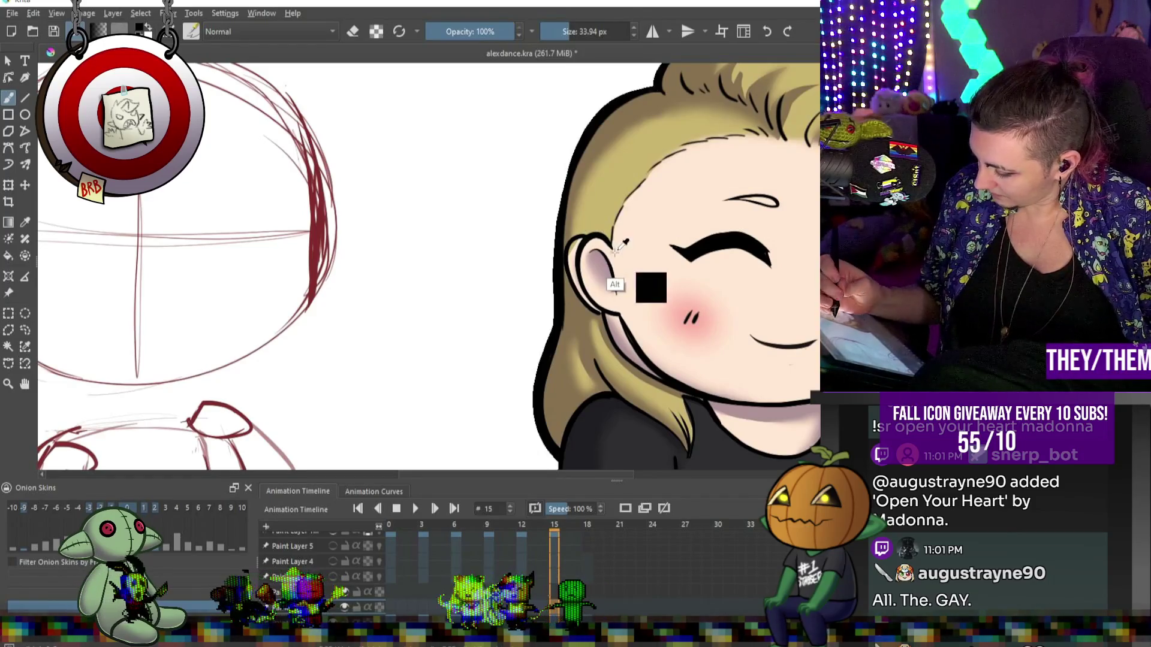
- Fill the eyebrow with the ear-outline tan, undo the extra outline stroke, and zoom out
{"action": "left_click", "coordinate": [622, 245], "text": "alt"}
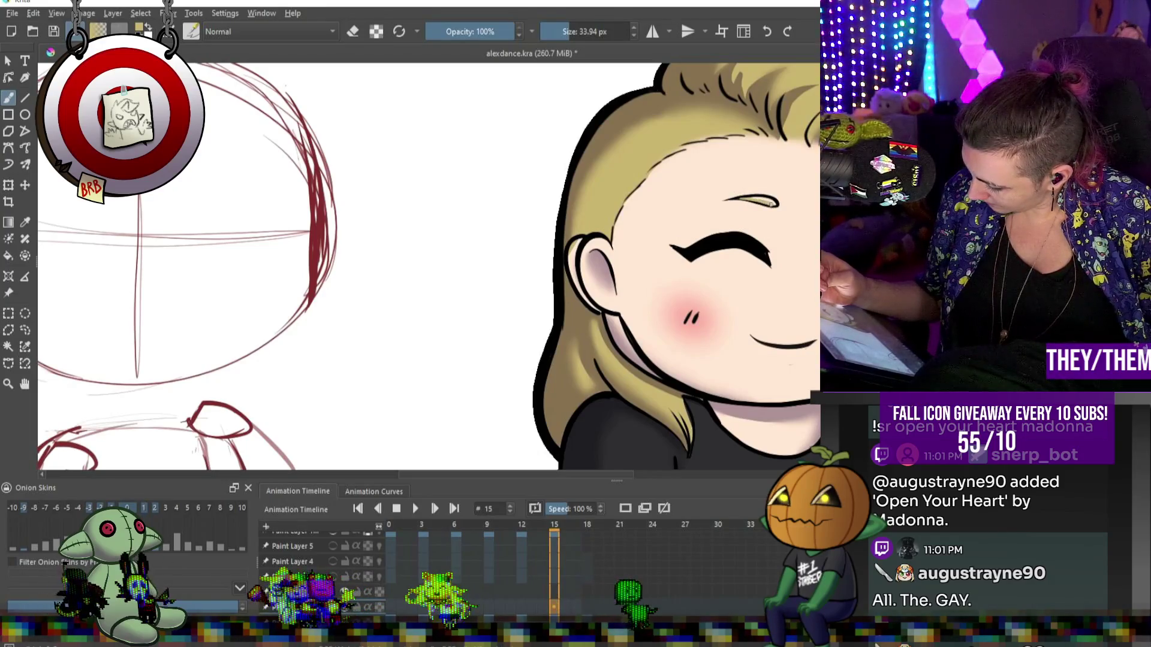
{"action": "left_click_drag", "start_coordinate": [773, 202], "coordinate": [749, 198]}
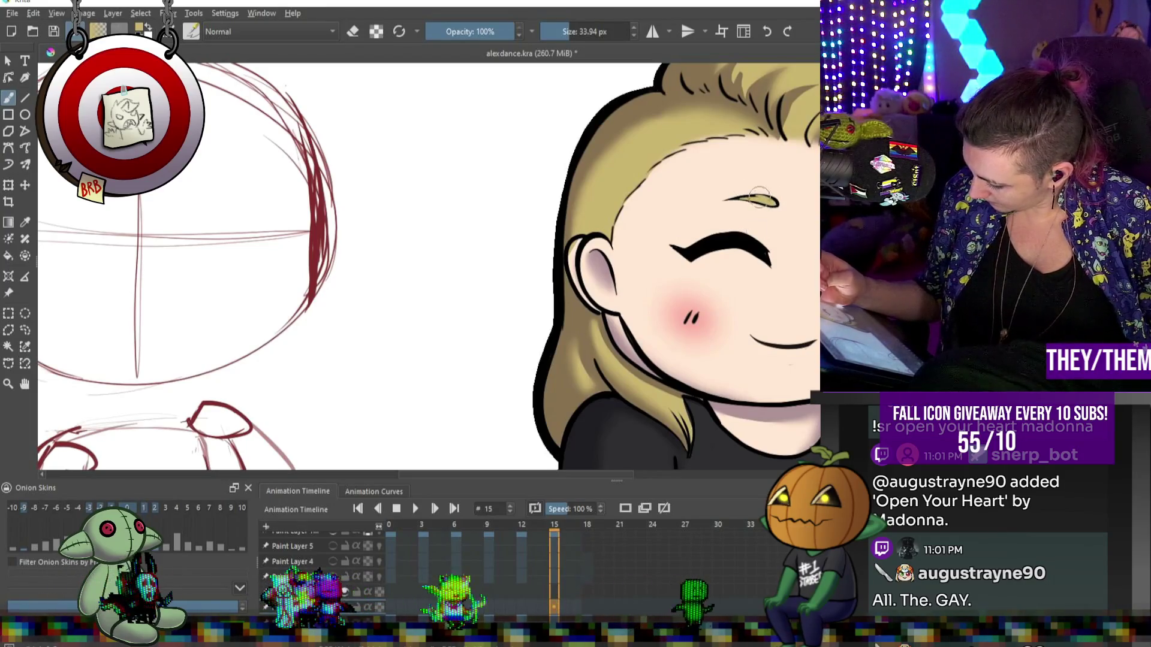
{"action": "left_click_drag", "start_coordinate": [725, 199], "coordinate": [771, 205]}
{"action": "key", "text": "ctrl+z"}
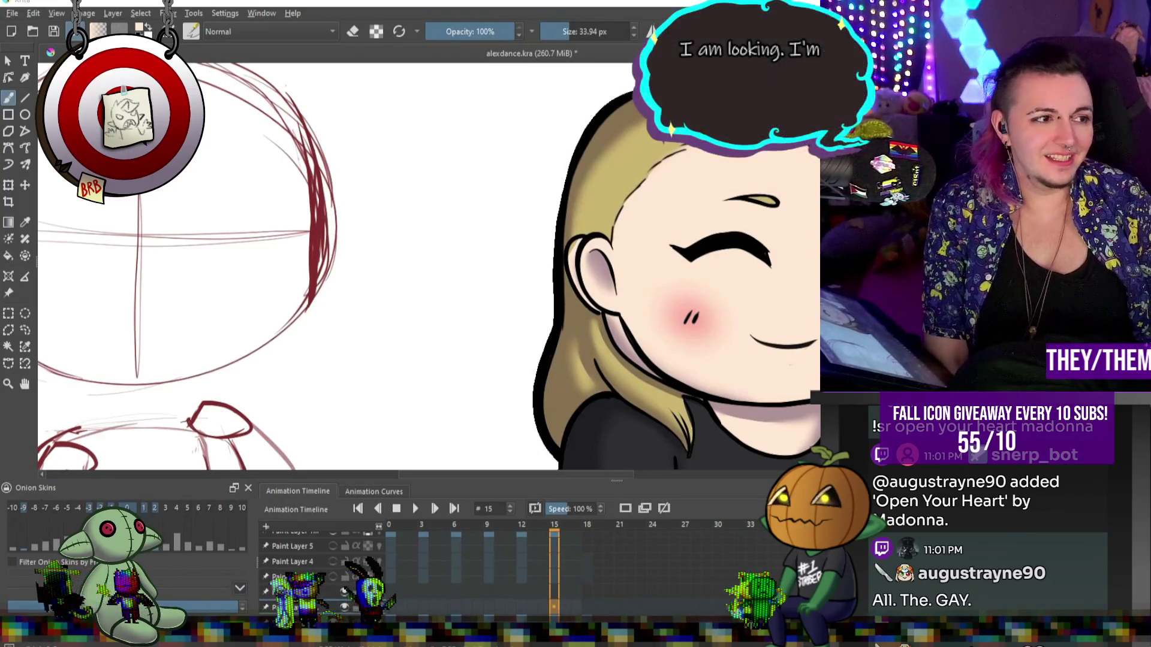
{"action": "key", "text": "minus"}
{"action": "key", "text": "minus"}
{"action": "key", "text": "minus"}
{"action": "key", "text": "plus"}
{"action": "key", "text": "plus"}
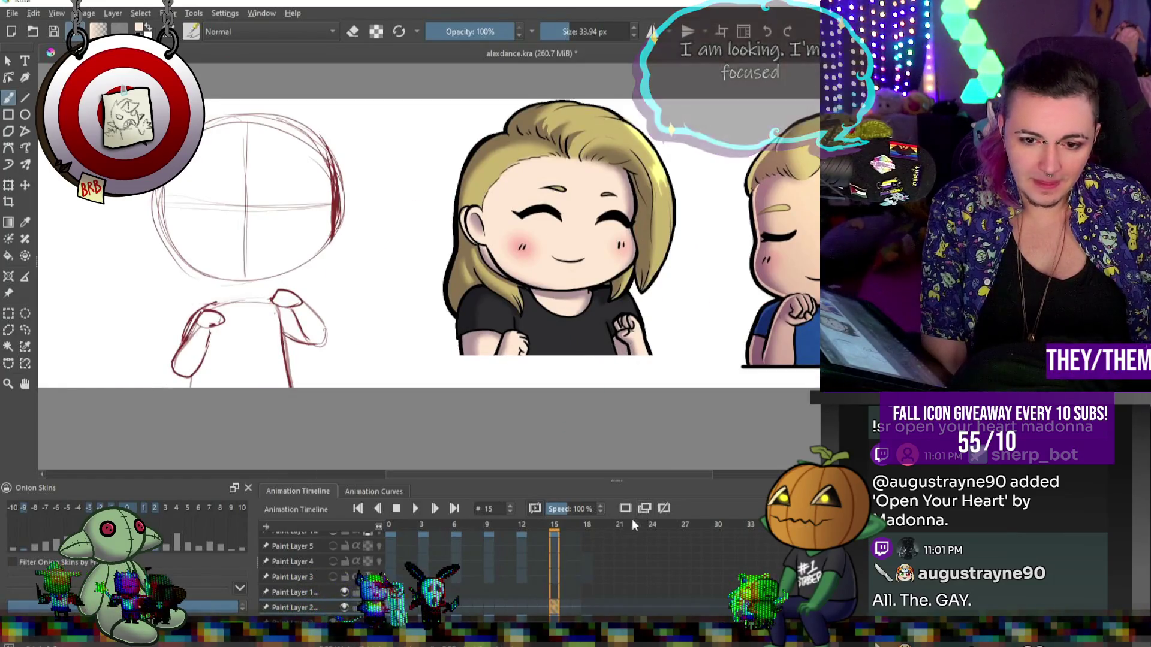
- Review keyframes 3, 6, 9 and 12, then return to frame 0 and begin transforming the face
{"action": "left_click", "coordinate": [421, 524]}
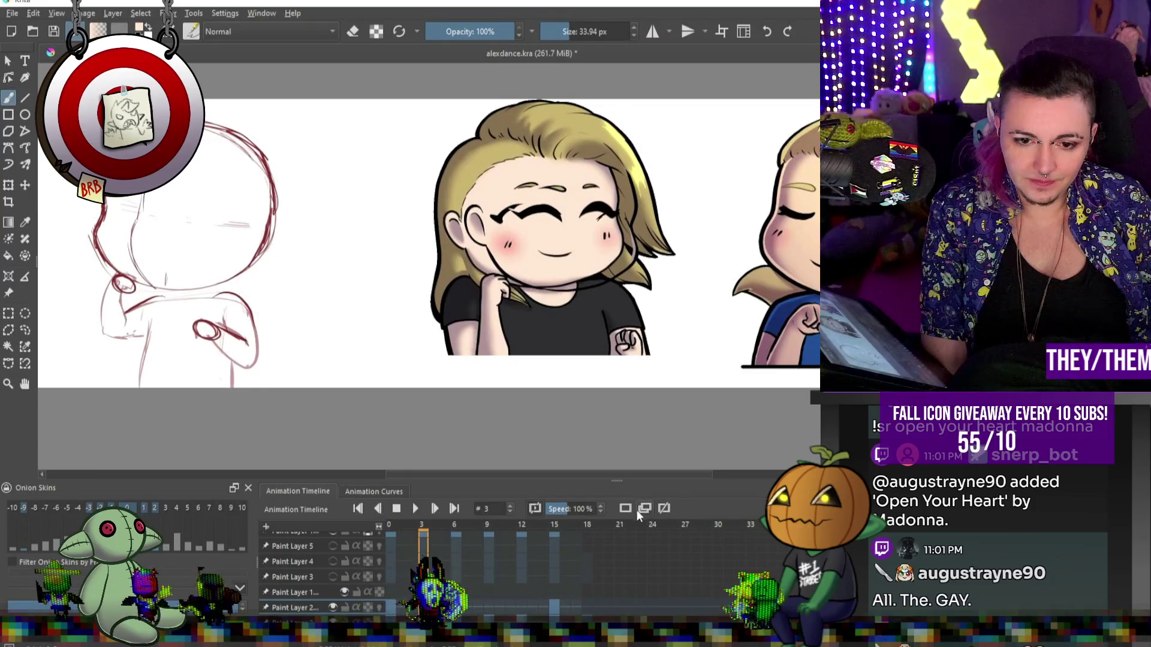
{"action": "left_click", "coordinate": [454, 524]}
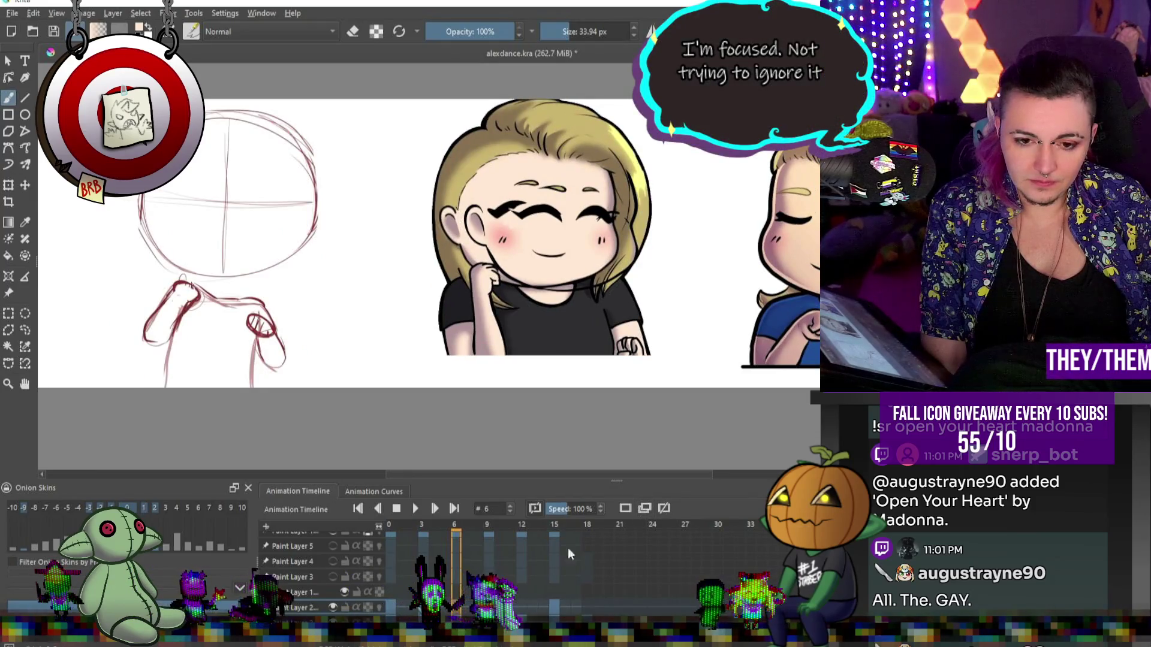
{"action": "left_click", "coordinate": [487, 524]}
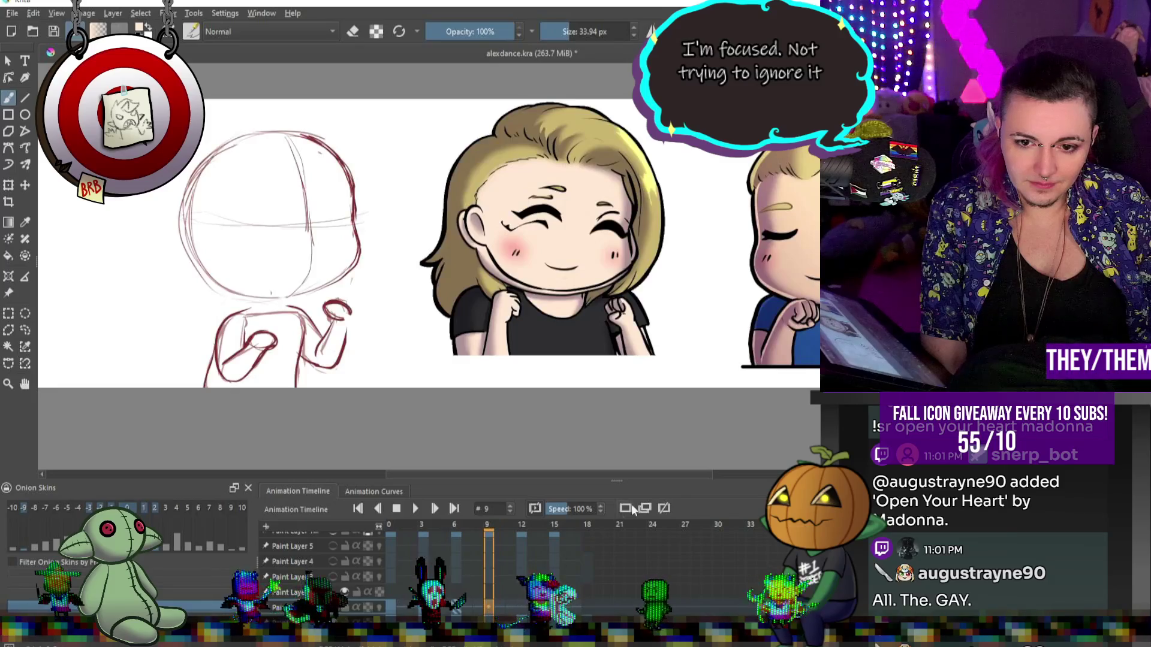
{"action": "left_click", "coordinate": [521, 525]}
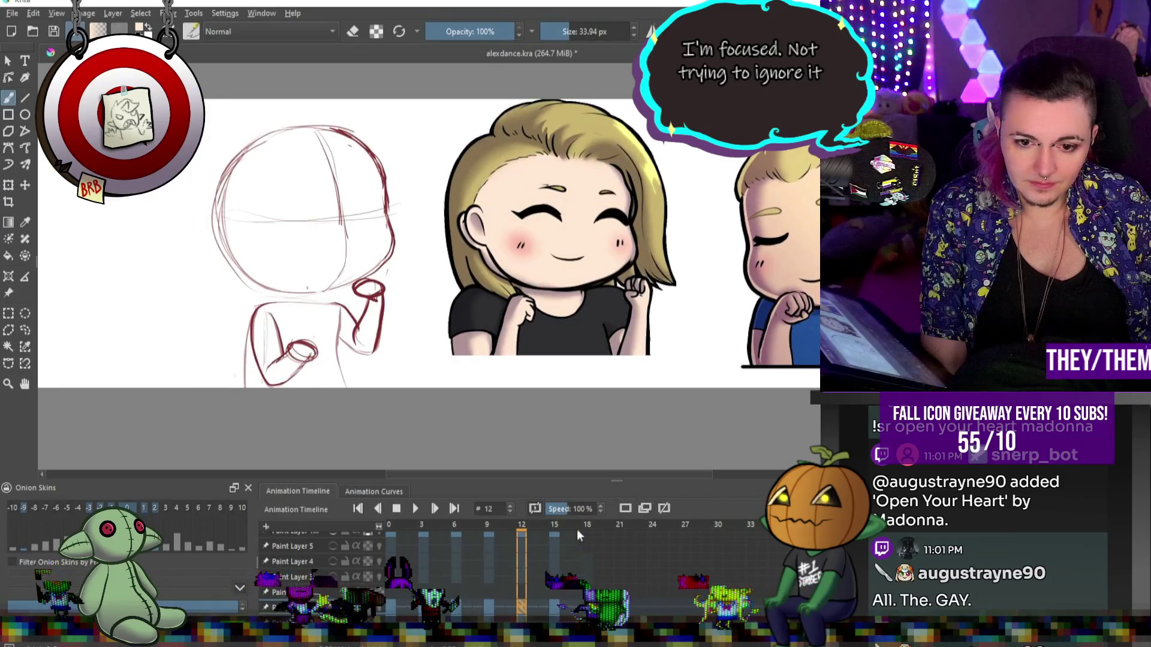
{"action": "left_click", "coordinate": [391, 606]}
{"action": "key", "text": "ctrl+t"}
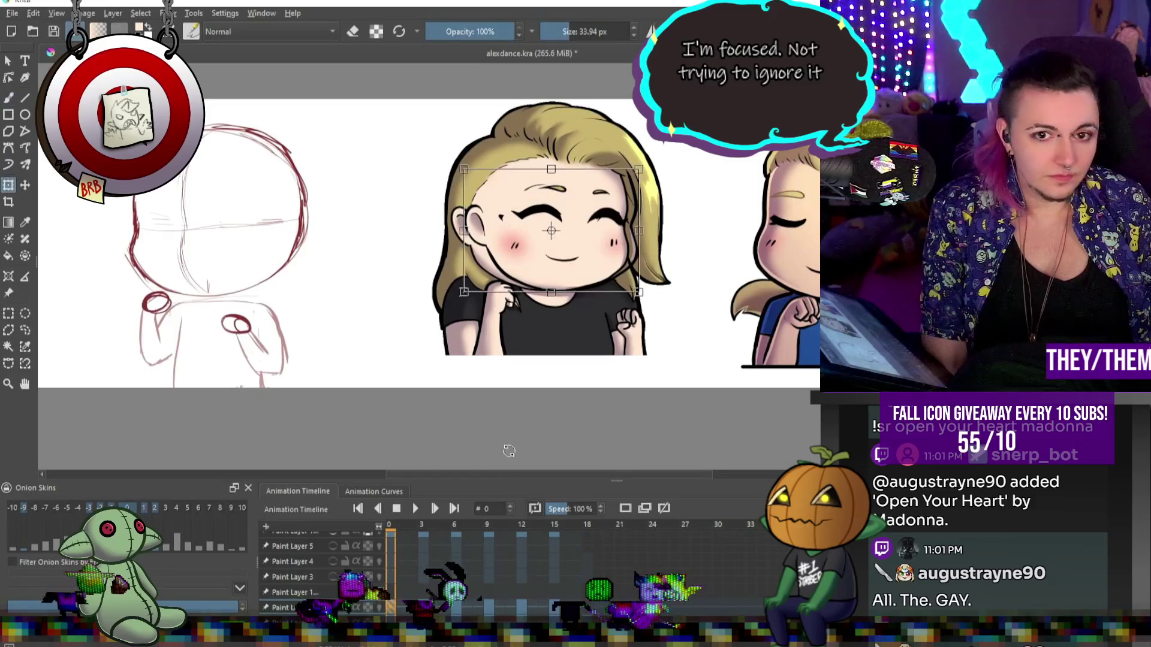
- Apply the face transform on frame 0, then adjust and apply it once more
{"action": "key", "text": "Return"}
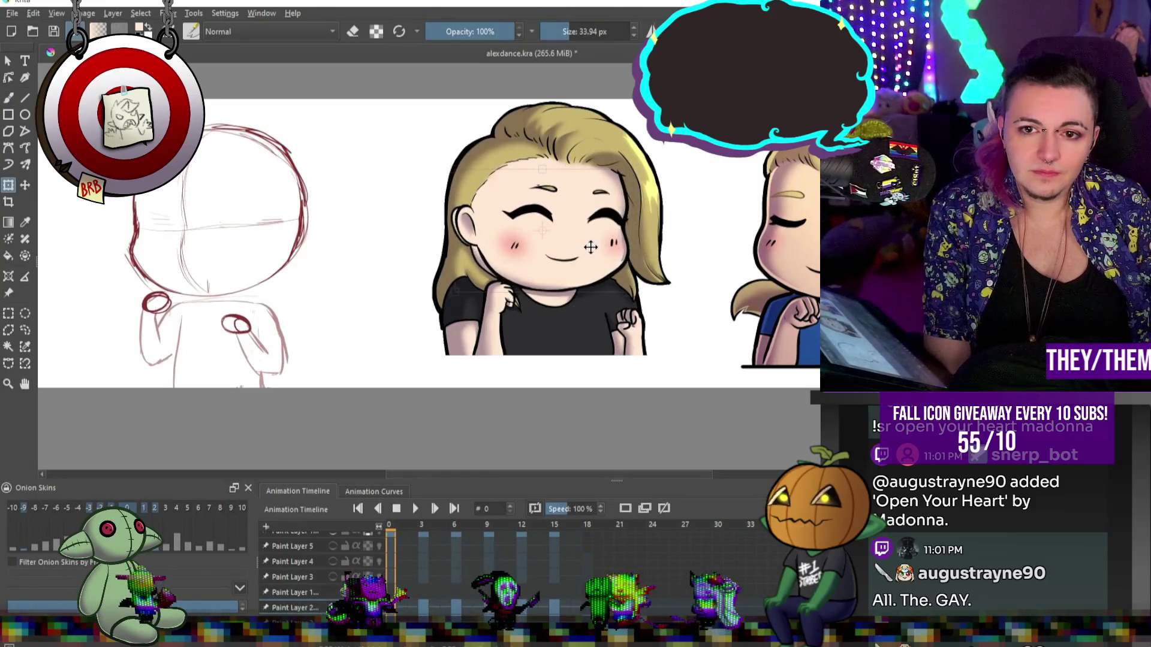
{"action": "key", "text": "ctrl+t"}
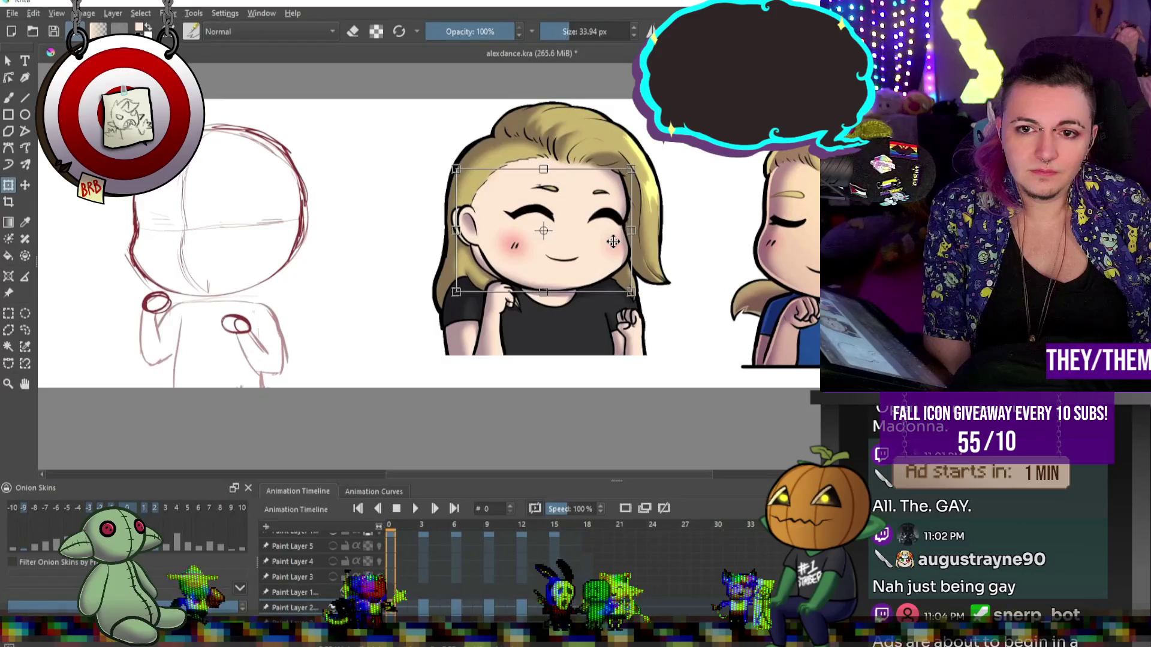
{"action": "scroll", "coordinate": [568, 276], "scroll_direction": "up", "scroll_amount": 1}
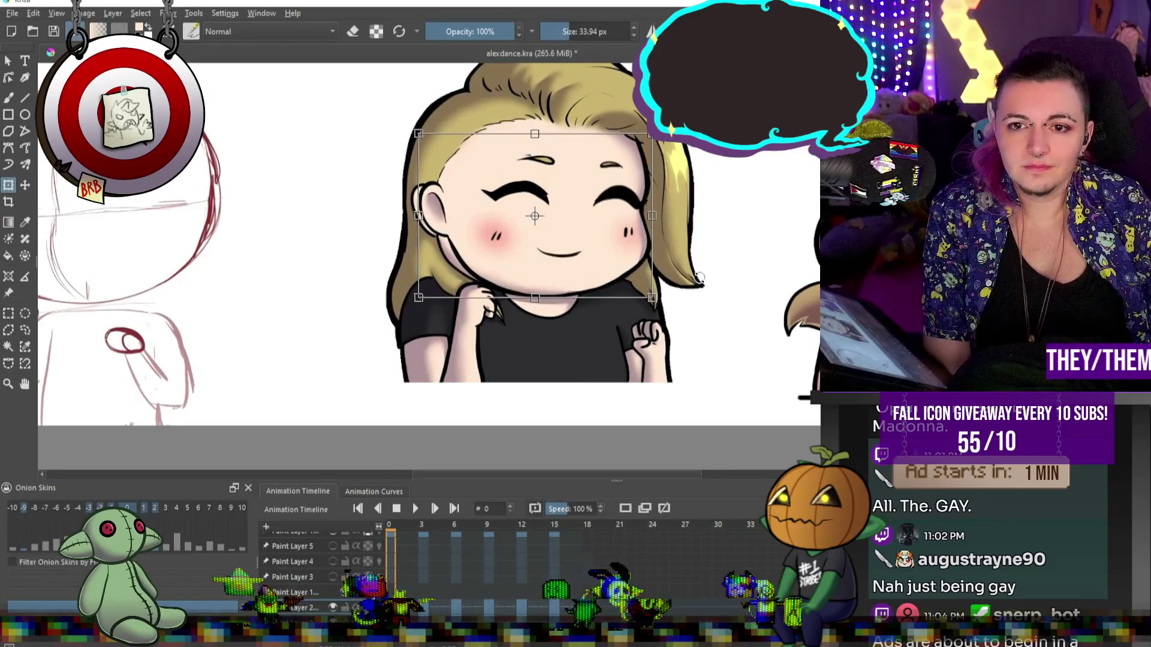
{"action": "key", "text": "Return"}
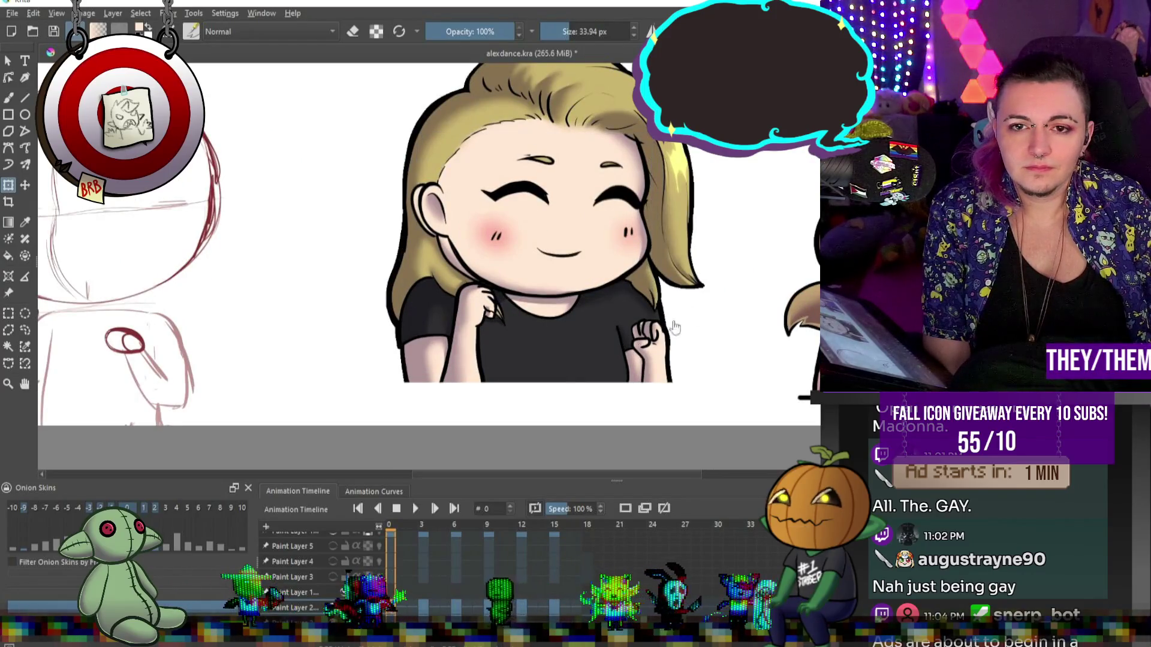
- On keyframe 3, rotate the tilted face so the eyes sit level
{"action": "key", "text": "."}
{"action": "mouse_move", "coordinate": [725, 333]}
{"action": "left_mouse_down"}
{"action": "mouse_move", "coordinate": [638, 272]}
{"action": "mouse_move", "coordinate": [600, 275]}
{"action": "left_mouse_up"}
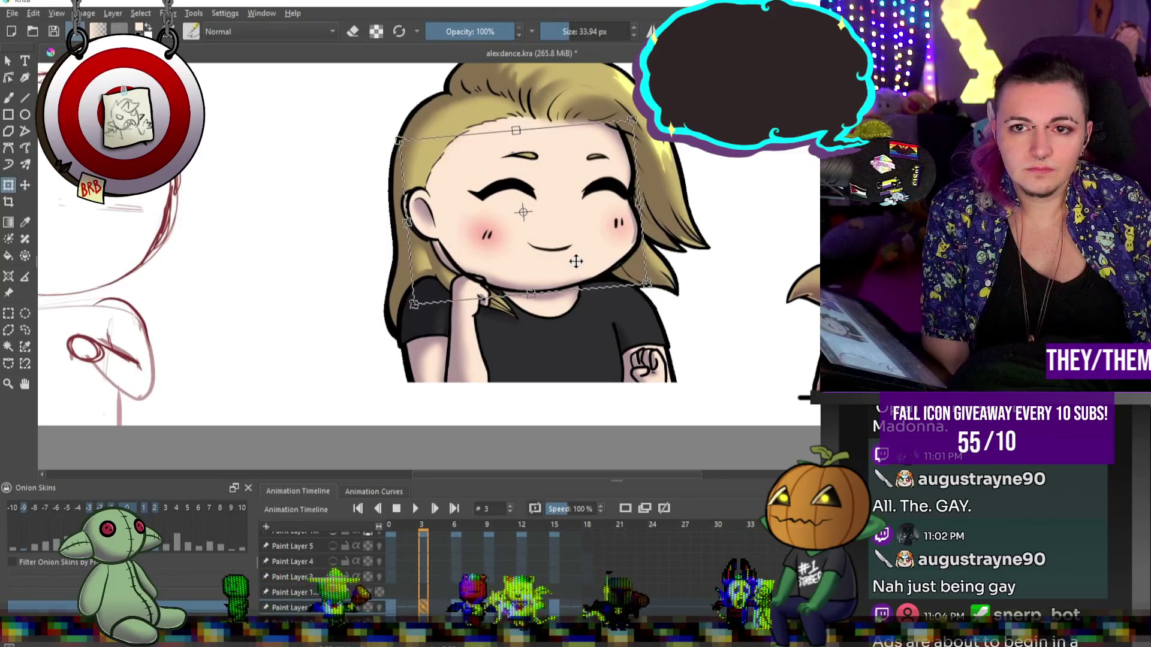
{"action": "key", "text": "Return"}
{"action": "scroll", "coordinate": [551, 363], "scroll_direction": "down", "scroll_amount": 5}
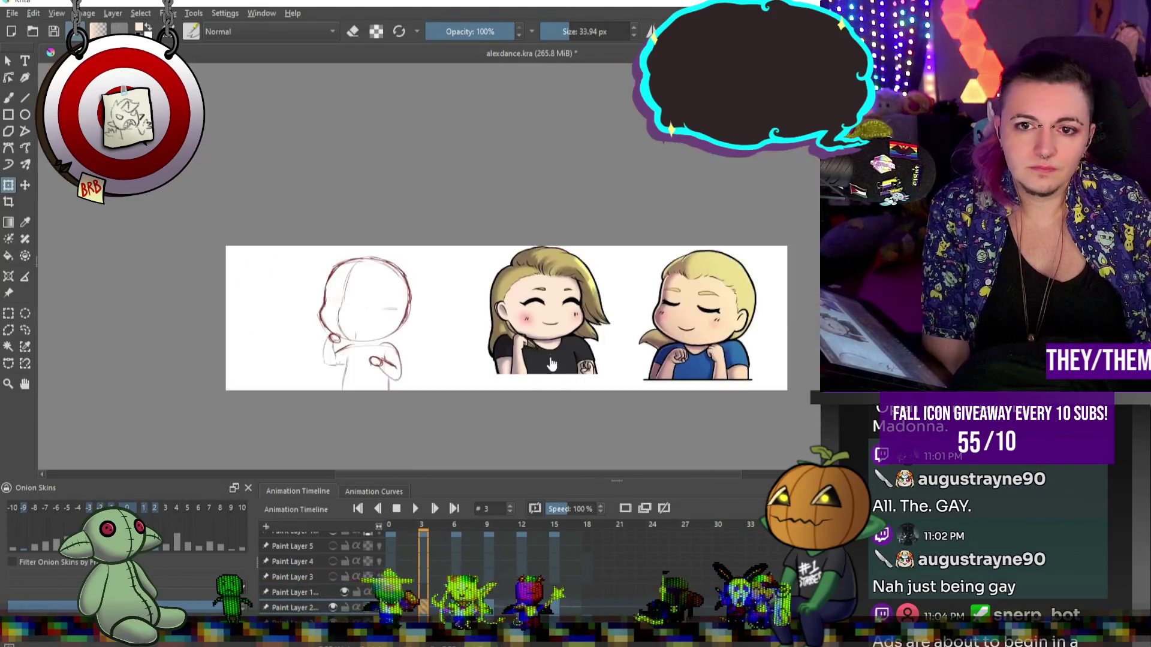
{"action": "scroll", "coordinate": [551, 362], "scroll_direction": "up", "scroll_amount": 5}
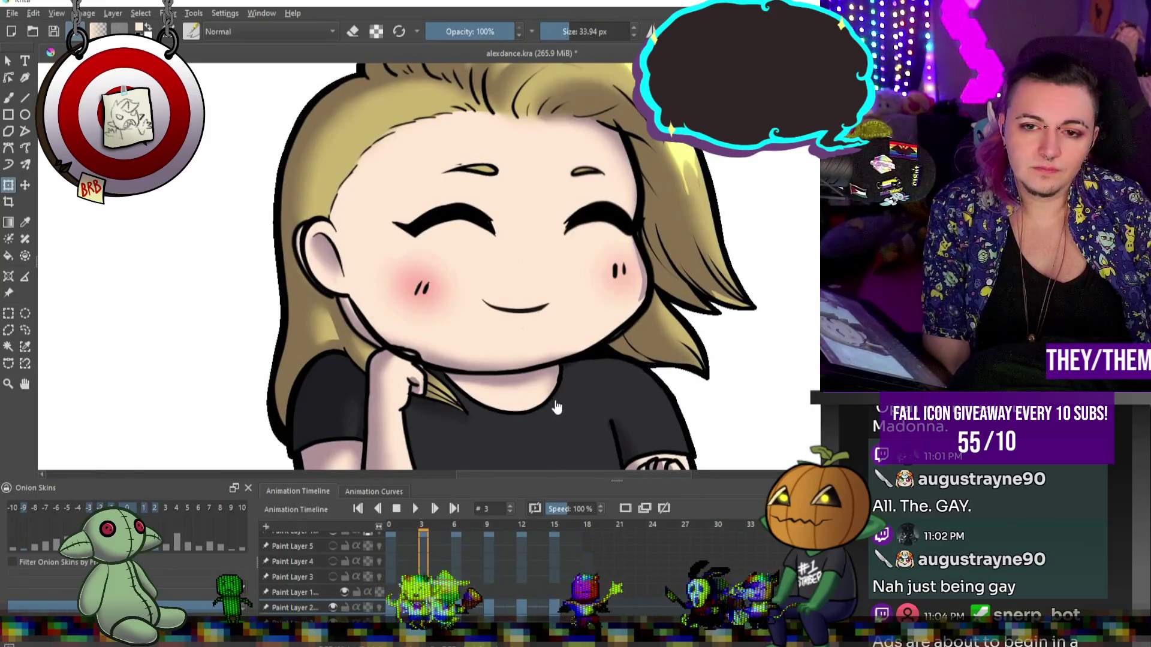
- On keyframe 6, move the face left and up onto the onion skin
{"action": "key", "text": "period"}
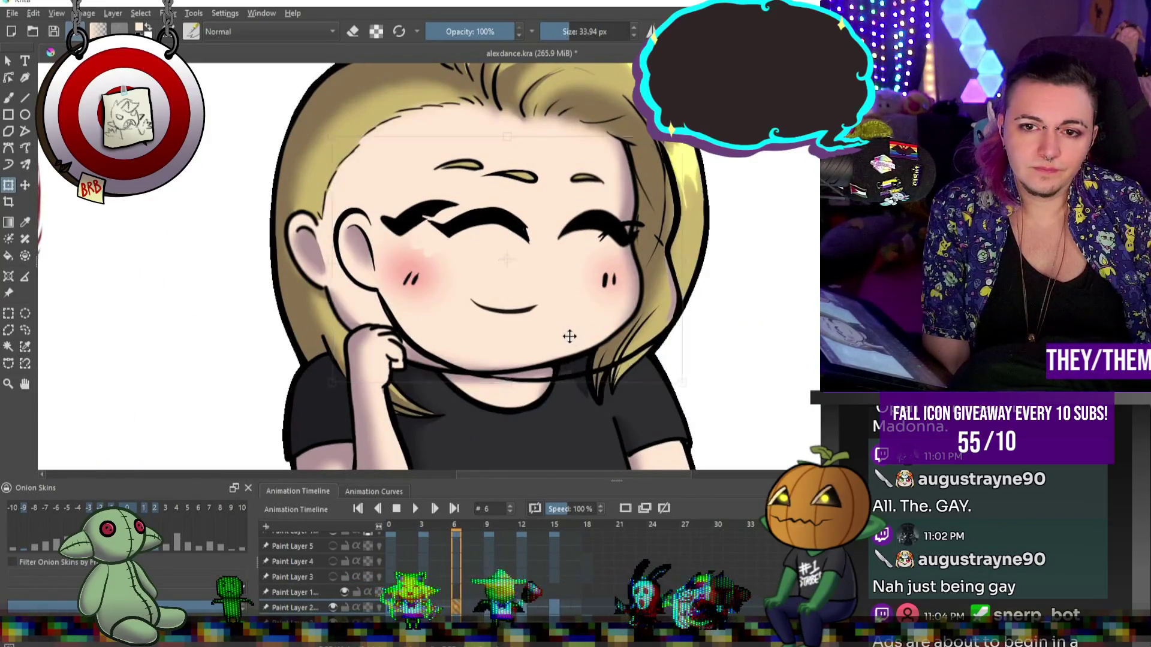
{"action": "left_click_drag", "start_coordinate": [569, 337], "coordinate": [532, 328]}
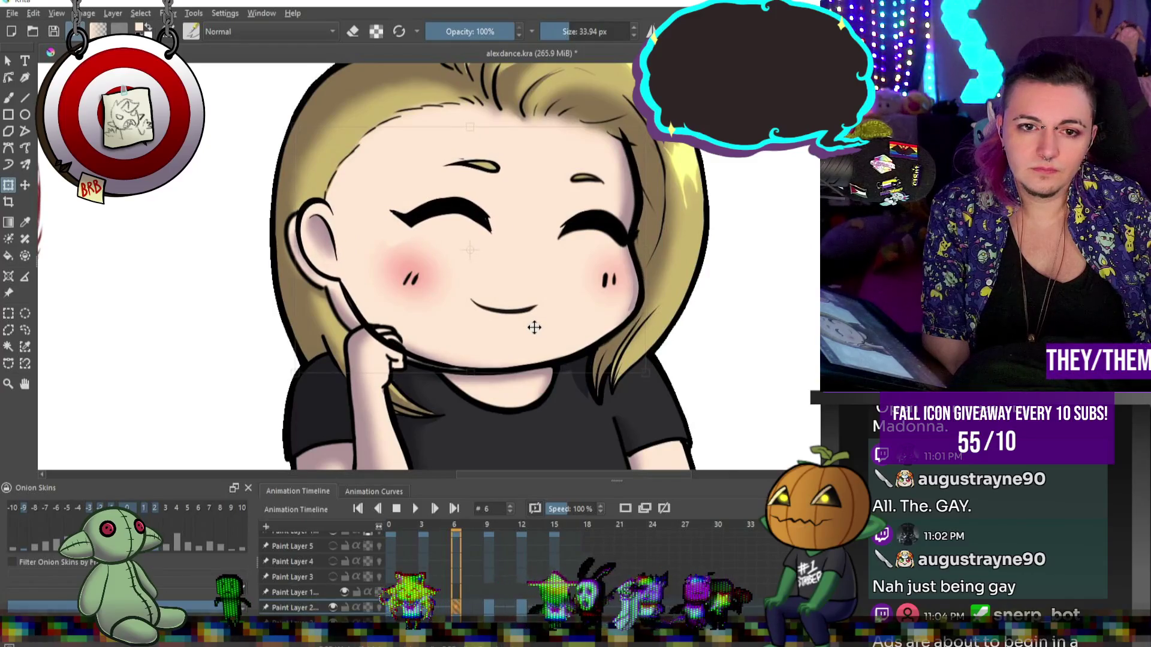
{"action": "left_click_drag", "start_coordinate": [610, 301], "coordinate": [606, 303]}
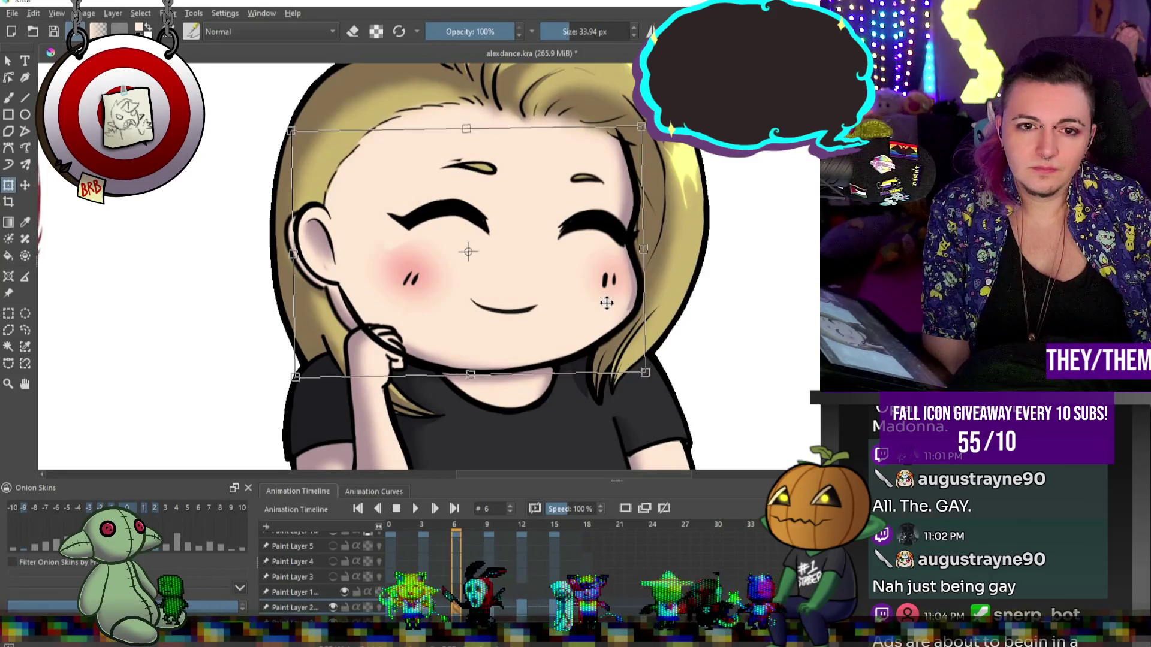
{"action": "key", "text": "Return"}
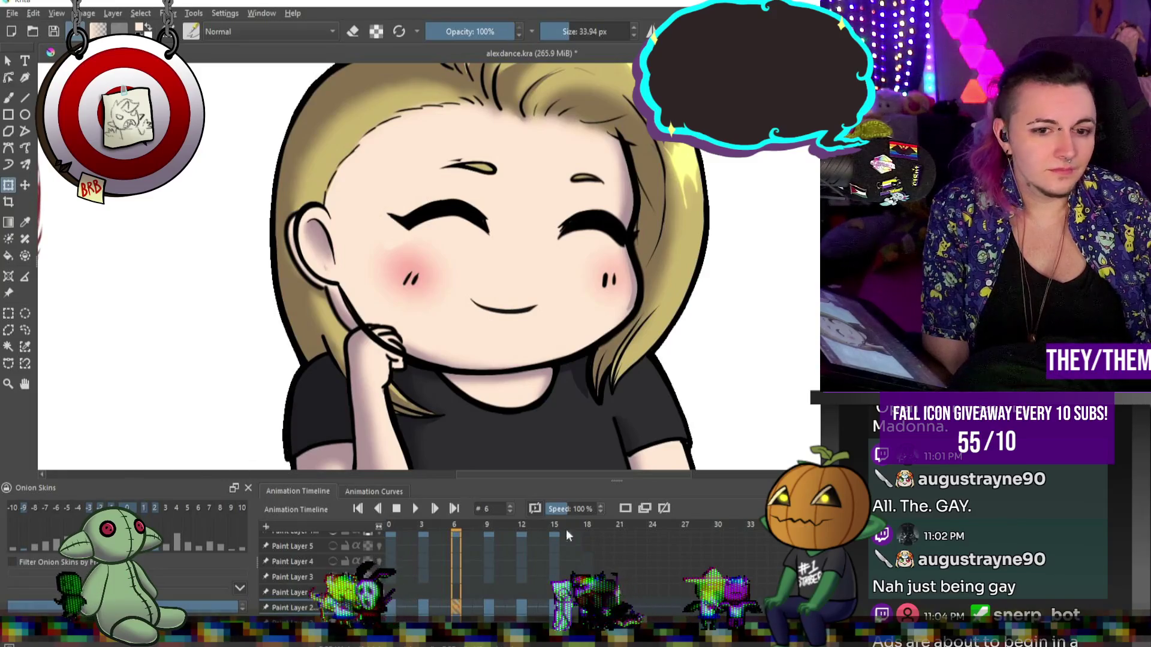
- On keyframe 9, rotate the face slightly and shift it down and left
{"action": "left_click", "coordinate": [487, 604]}
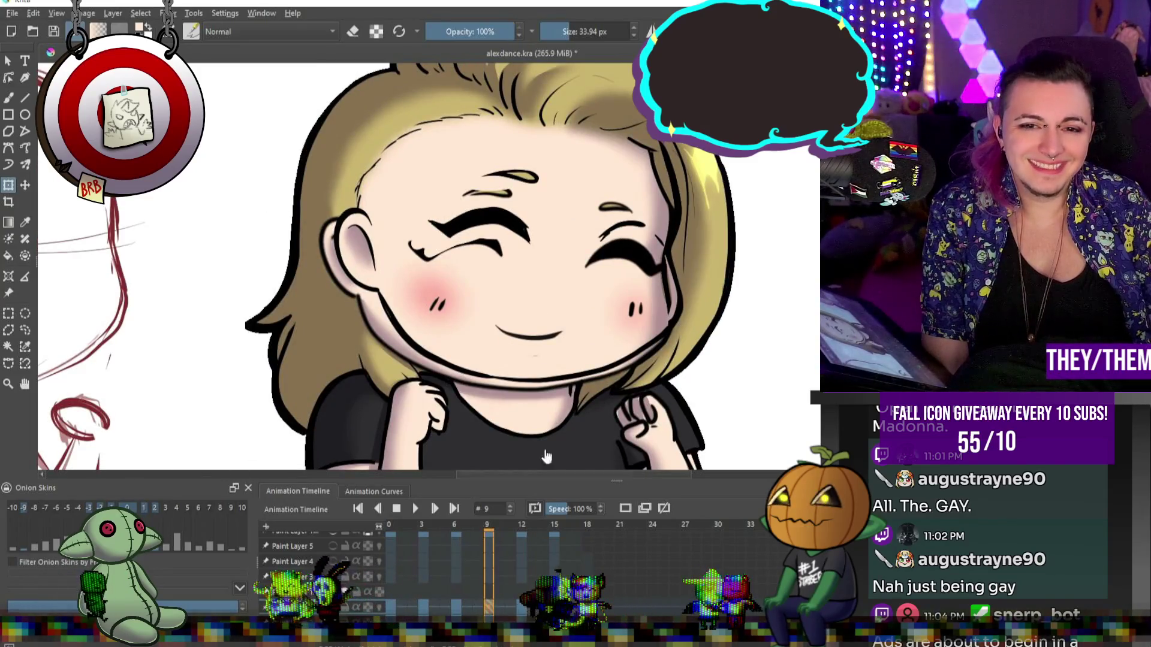
{"action": "mouse_move", "coordinate": [677, 252]}
{"action": "left_mouse_down"}
{"action": "mouse_move", "coordinate": [683, 284]}
{"action": "mouse_move", "coordinate": [762, 309]}
{"action": "left_mouse_up"}
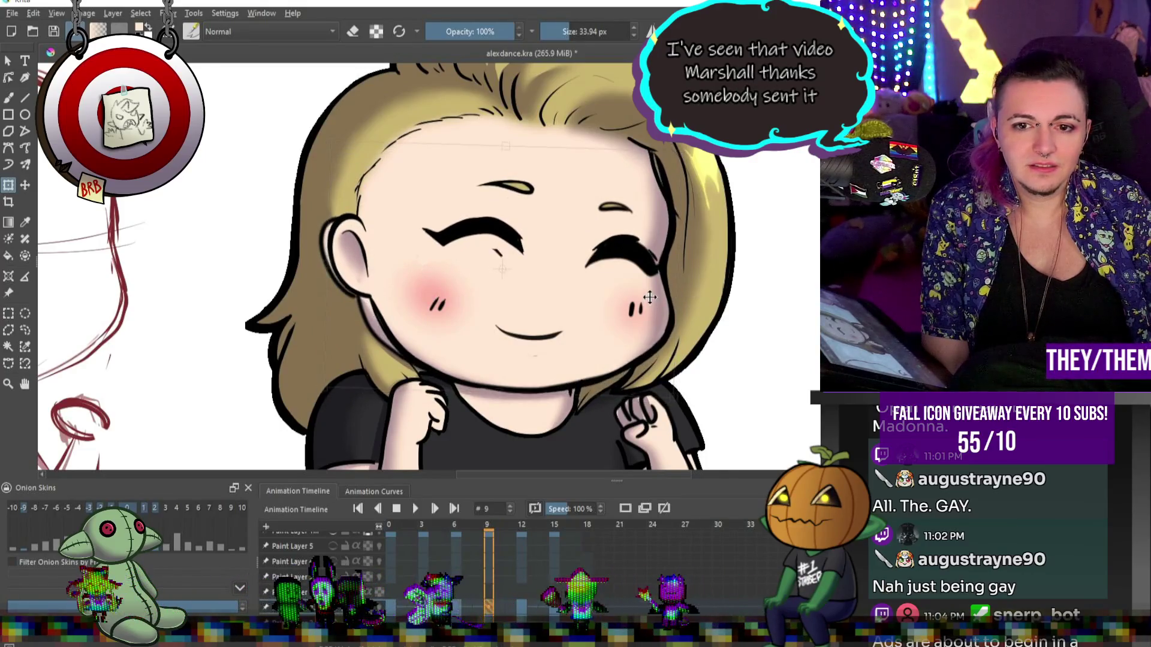
{"action": "left_click_drag", "start_coordinate": [650, 298], "coordinate": [646, 302]}
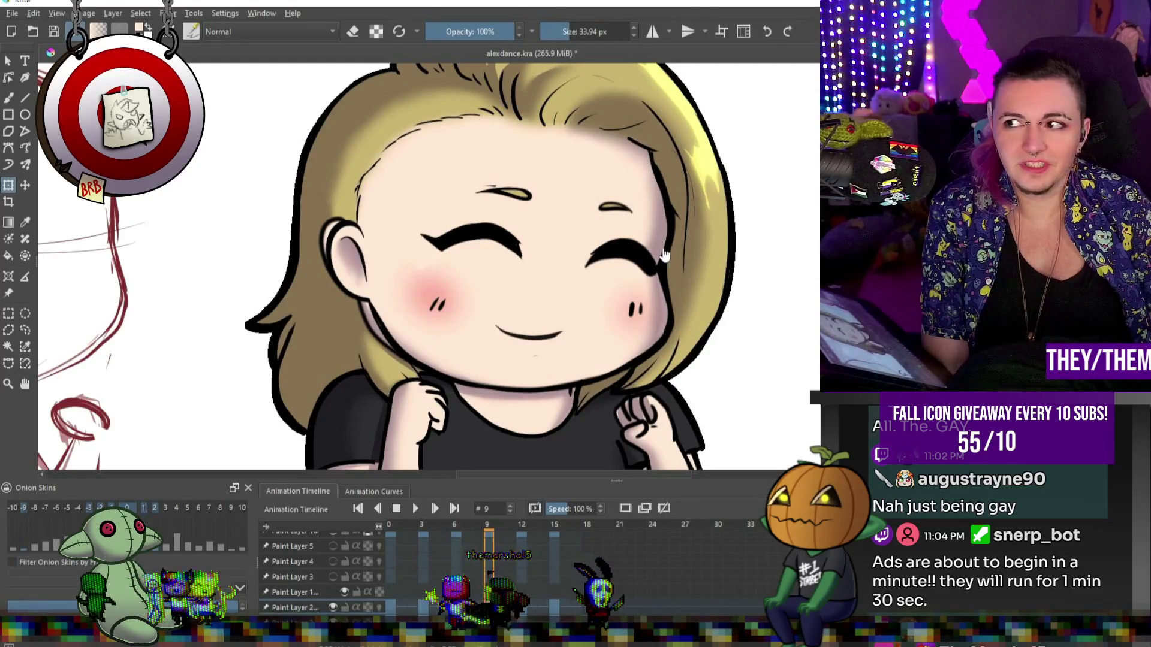
{"action": "key", "text": "period"}
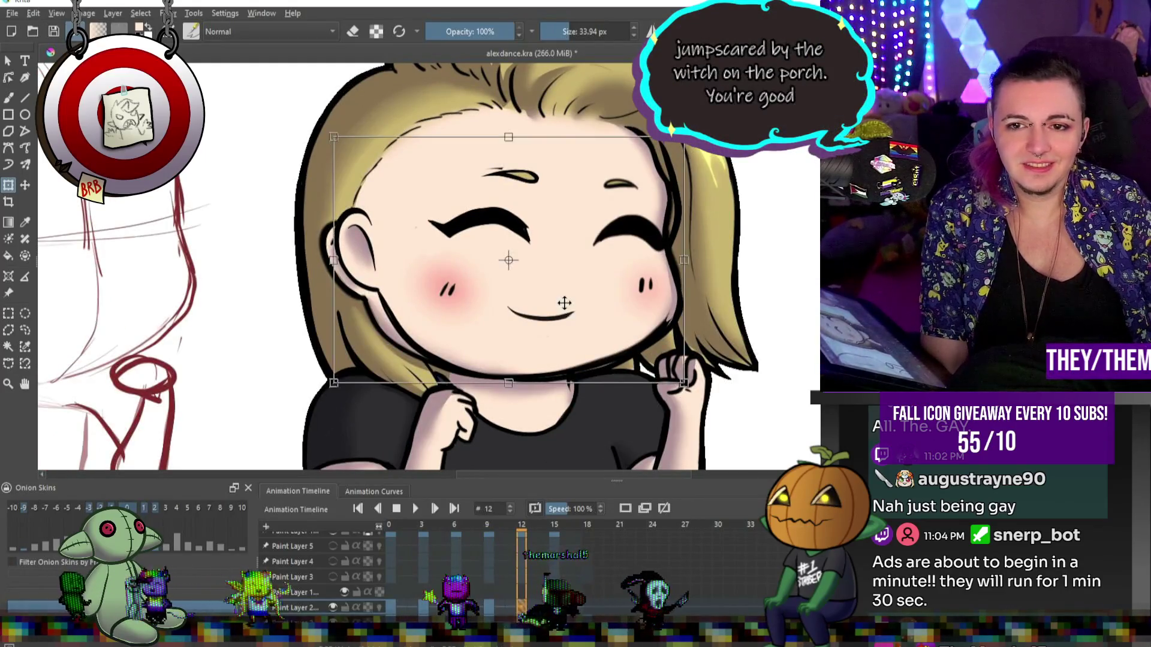